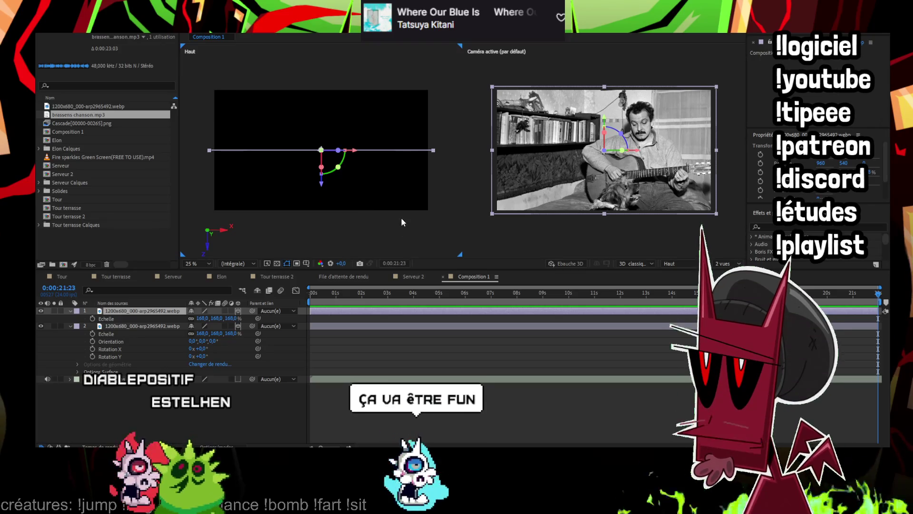
Switch the viewer layout to a single active-camera view
{"action": "scroll", "coordinate": [657, 156], "scroll_direction": "up", "scroll_amount": 3}
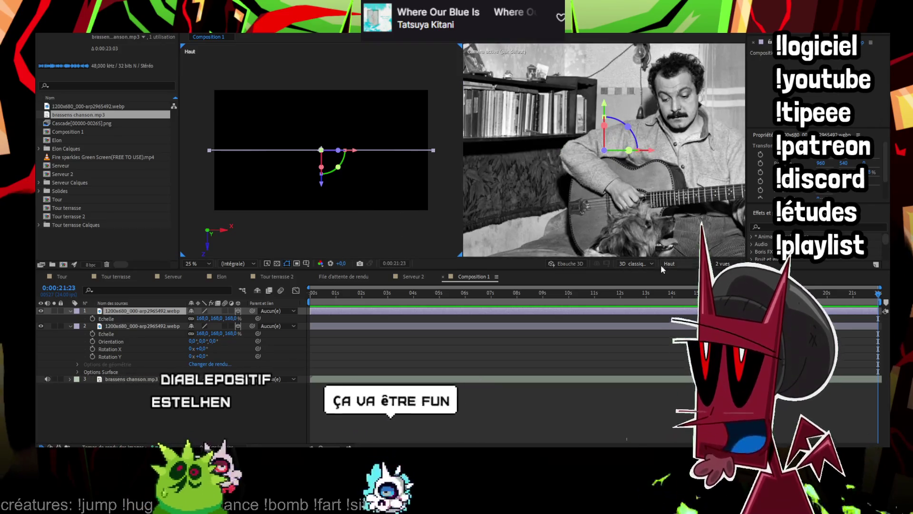
{"action": "left_click", "coordinate": [676, 265]}
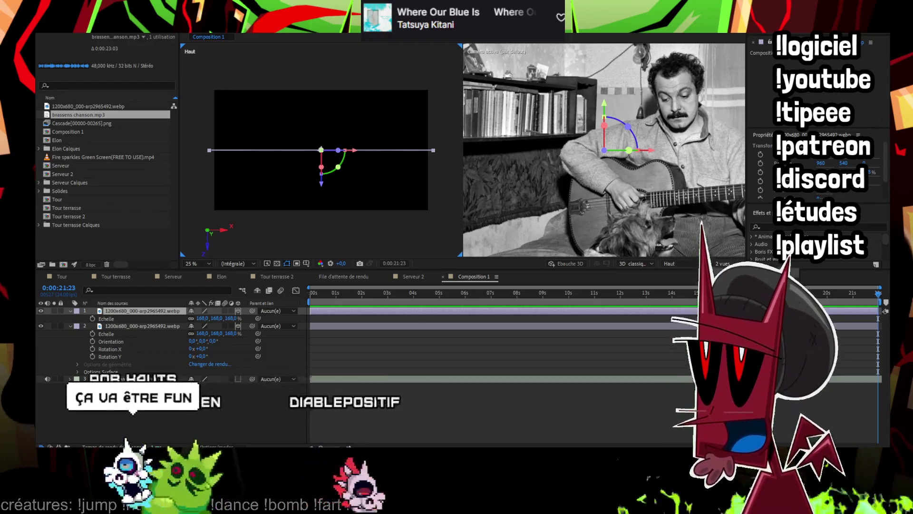
{"action": "left_click", "coordinate": [679, 272]}
Zoom in on the man's face and place the first mask points at his shoulder
{"action": "key", "text": "period"}
{"action": "key", "text": "period"}
{"action": "key", "text": "period"}
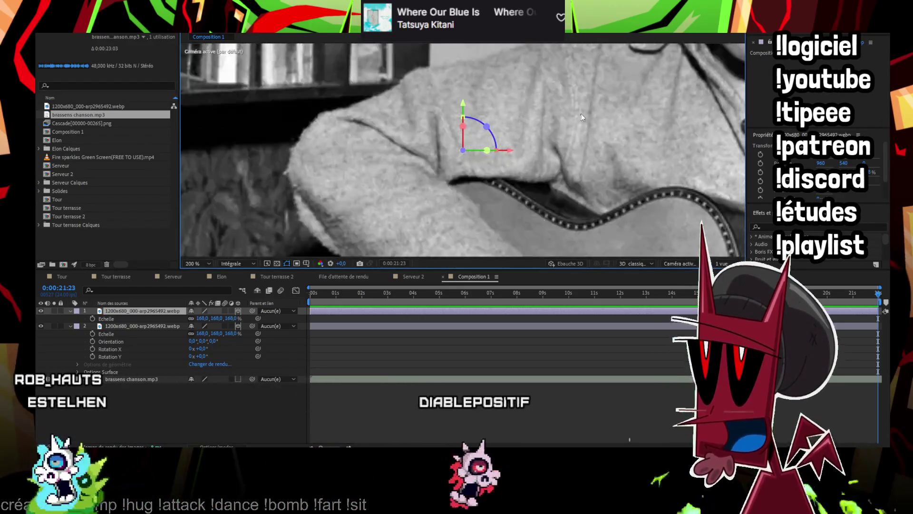
{"action": "left_click_drag", "start_coordinate": [541, 95], "coordinate": [466, 197]}
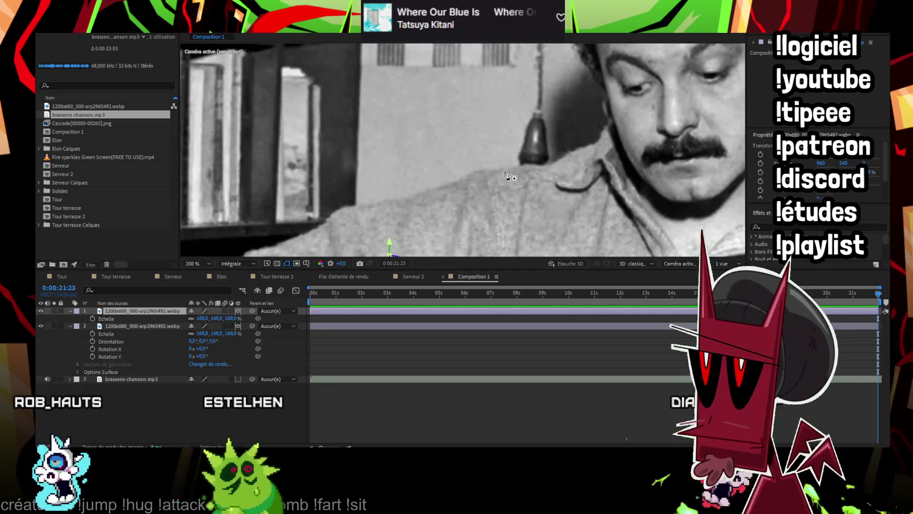
{"action": "left_click", "coordinate": [550, 165]}
{"action": "left_click", "coordinate": [473, 170]}
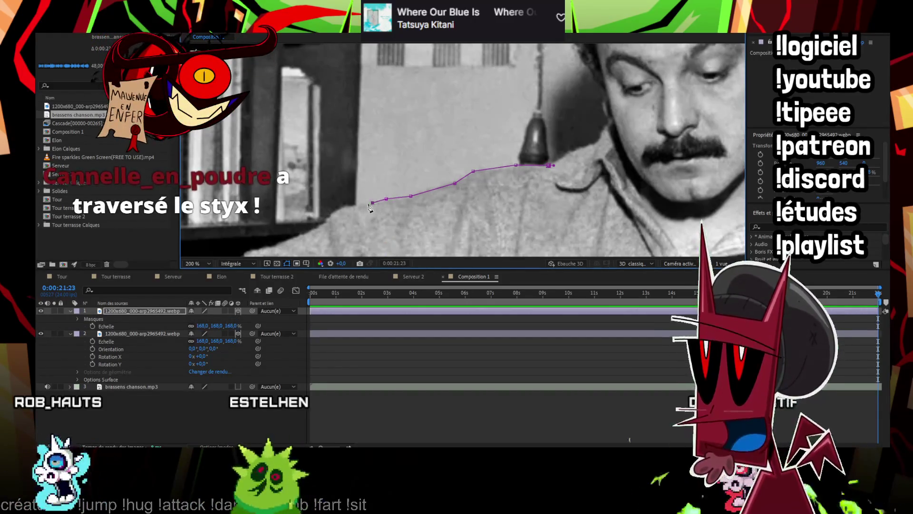
Extend the mask down the shoulder line, then pan down to the guitar
{"action": "left_click", "coordinate": [345, 207]}
{"action": "left_click", "coordinate": [328, 220]}
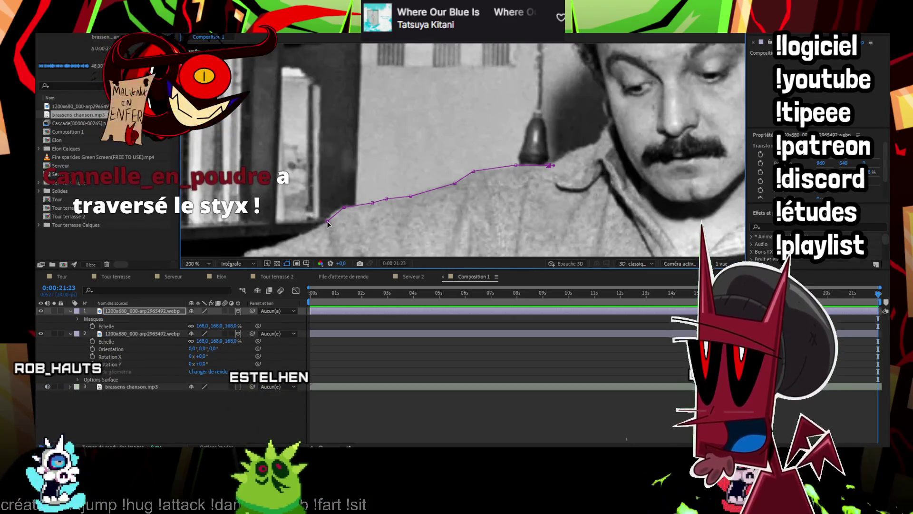
{"action": "scroll", "coordinate": [328, 224], "scroll_direction": "down", "scroll_amount": 2}
{"action": "scroll", "coordinate": [340, 203], "scroll_direction": "up", "scroll_amount": 5}
{"action": "mouse_move", "coordinate": [534, 137]}
{"action": "left_mouse_down"}
{"action": "mouse_move", "coordinate": [549, 130]}
{"action": "mouse_move", "coordinate": [479, 163]}
{"action": "left_mouse_up"}
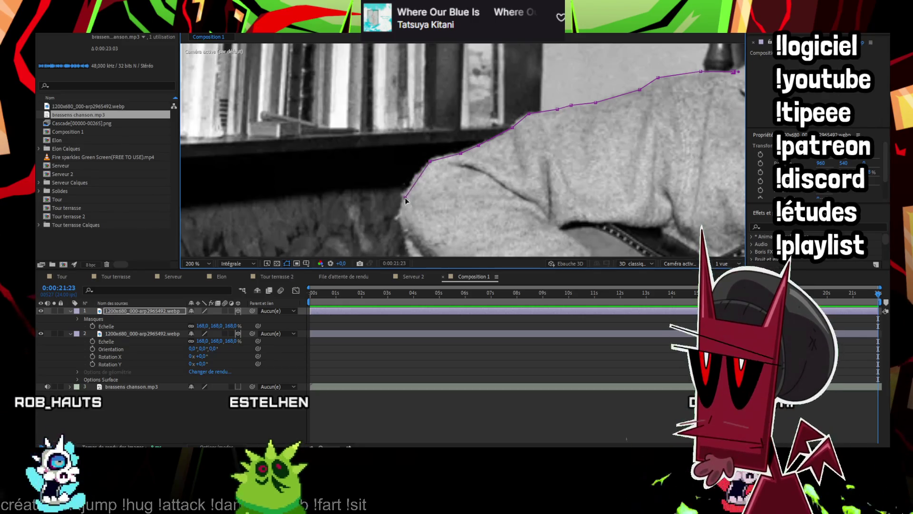
{"action": "mouse_move", "coordinate": [446, 240]}
{"action": "left_mouse_down"}
{"action": "mouse_move", "coordinate": [449, 43]}
{"action": "mouse_move", "coordinate": [433, 89]}
{"action": "left_mouse_up"}
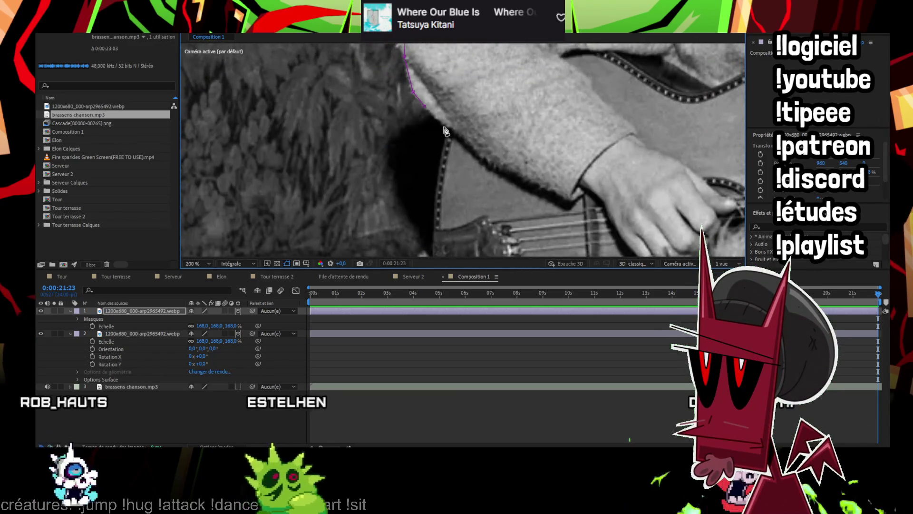
{"action": "mouse_move", "coordinate": [455, 211]}
{"action": "left_mouse_down"}
{"action": "mouse_move", "coordinate": [479, 57]}
{"action": "mouse_move", "coordinate": [476, 82]}
{"action": "left_mouse_up"}
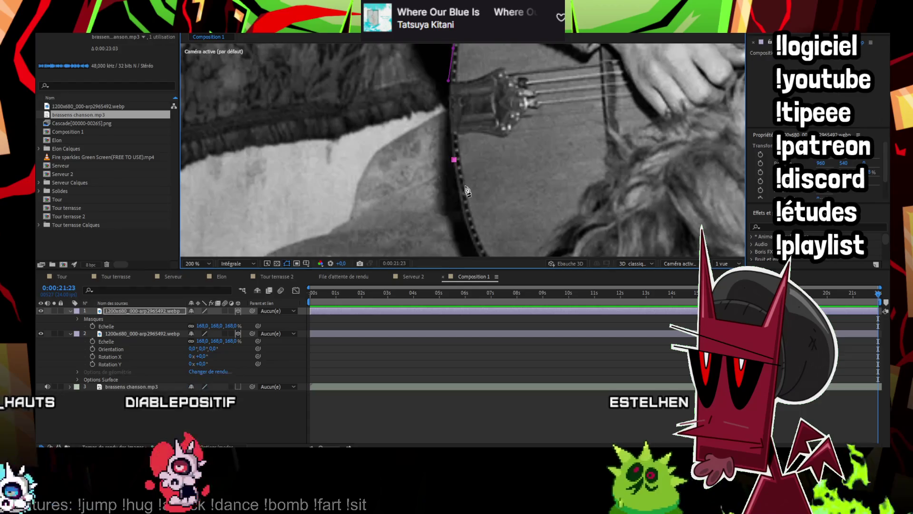
Trace mask points down the guitar's edge toward the dog and the photo's bottom
{"action": "left_click", "coordinate": [455, 174]}
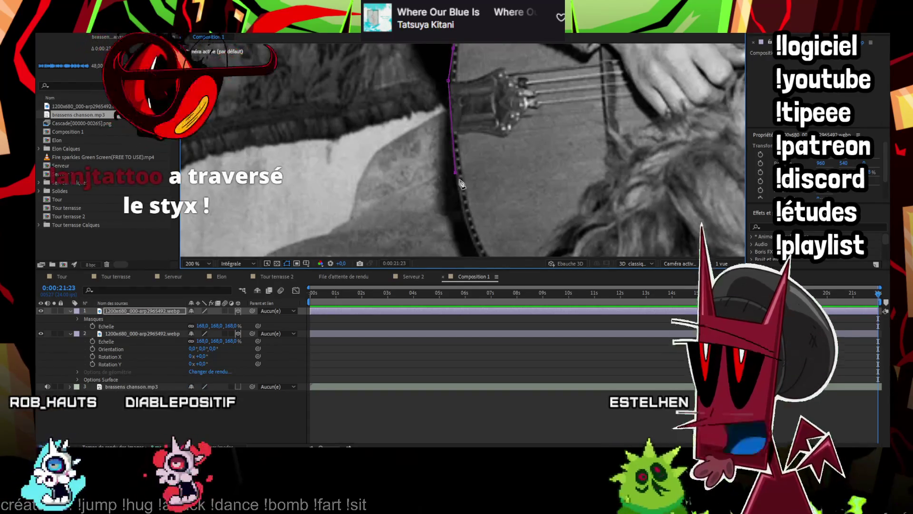
{"action": "left_click_drag", "start_coordinate": [470, 215], "coordinate": [400, 147]}
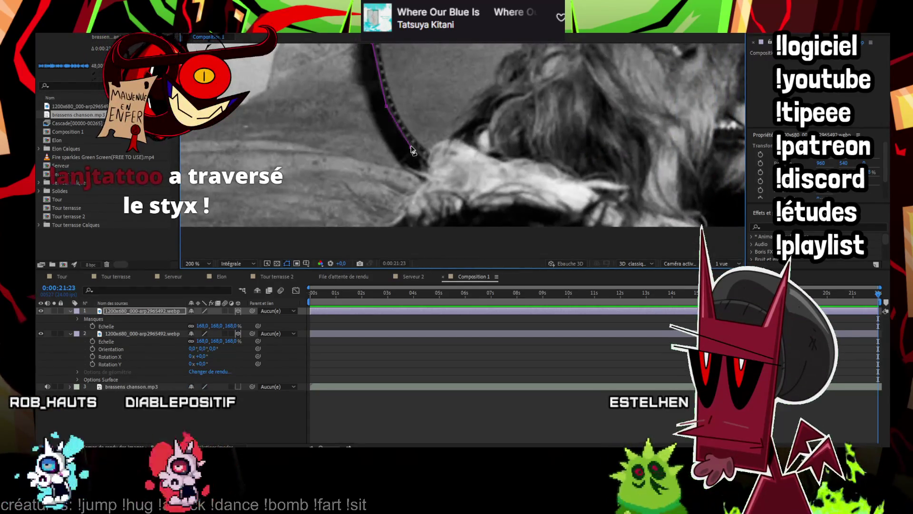
{"action": "left_click_drag", "start_coordinate": [598, 128], "coordinate": [539, 144]}
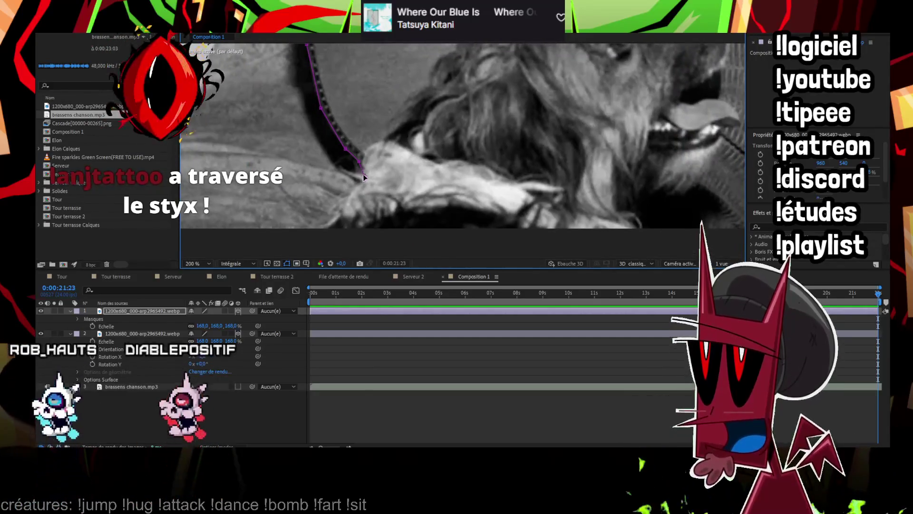
{"action": "left_click", "coordinate": [361, 187]}
{"action": "left_click", "coordinate": [350, 193]}
{"action": "left_click", "coordinate": [345, 208]}
{"action": "left_click", "coordinate": [332, 226]}
{"action": "left_click", "coordinate": [330, 238]}
{"action": "left_click_drag", "start_coordinate": [546, 217], "coordinate": [466, 165]}
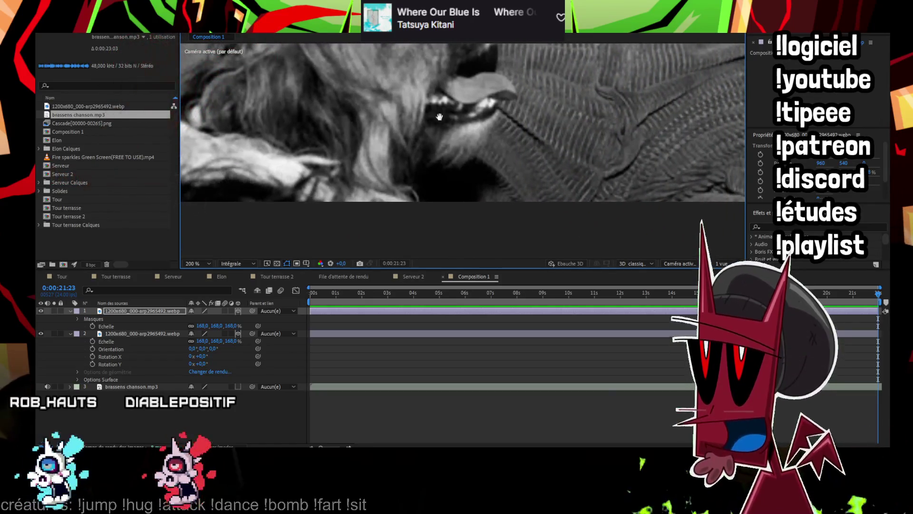
{"action": "left_click_drag", "start_coordinate": [601, 156], "coordinate": [397, 159]}
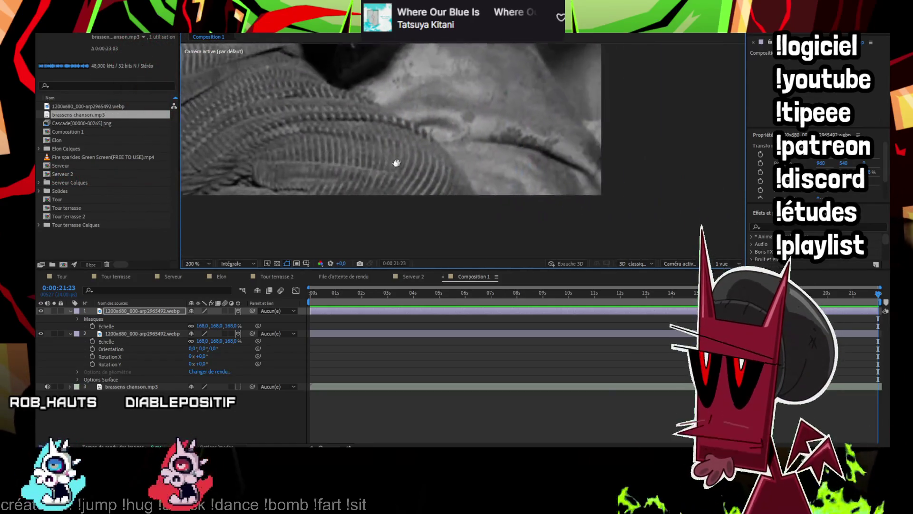
Trace the mask along the bottom edge and up the sweater edge
{"action": "left_click", "coordinate": [450, 206]}
{"action": "left_click", "coordinate": [438, 183]}
{"action": "left_click", "coordinate": [409, 144]}
{"action": "left_click", "coordinate": [378, 127]}
{"action": "left_click_drag", "start_coordinate": [355, 116], "coordinate": [386, 210]}
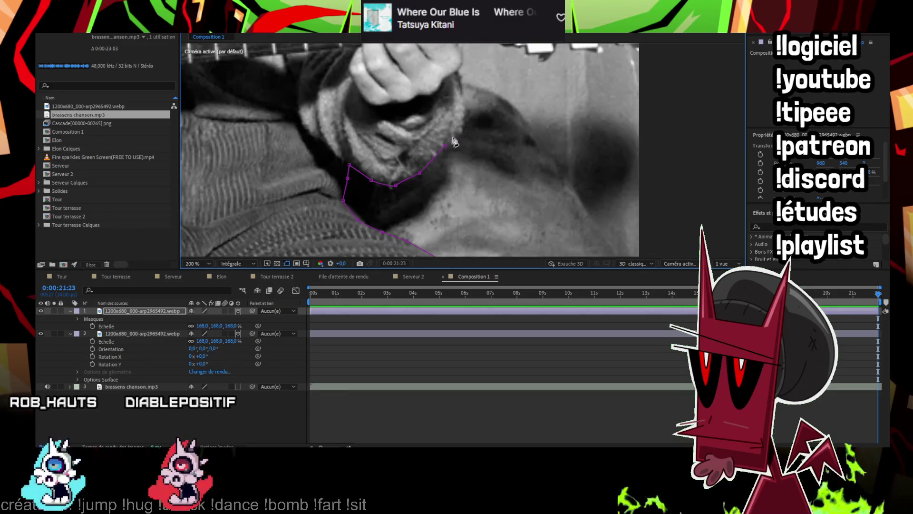
{"action": "left_click_drag", "start_coordinate": [465, 115], "coordinate": [440, 222]}
Carry the mask up the fretting hand and along the guitar neck to the headstock
{"action": "left_click", "coordinate": [439, 174]}
{"action": "left_click", "coordinate": [438, 159]}
{"action": "left_click", "coordinate": [433, 142]}
{"action": "left_click", "coordinate": [476, 156]}
{"action": "left_click", "coordinate": [498, 156]}
{"action": "left_click", "coordinate": [500, 165]}
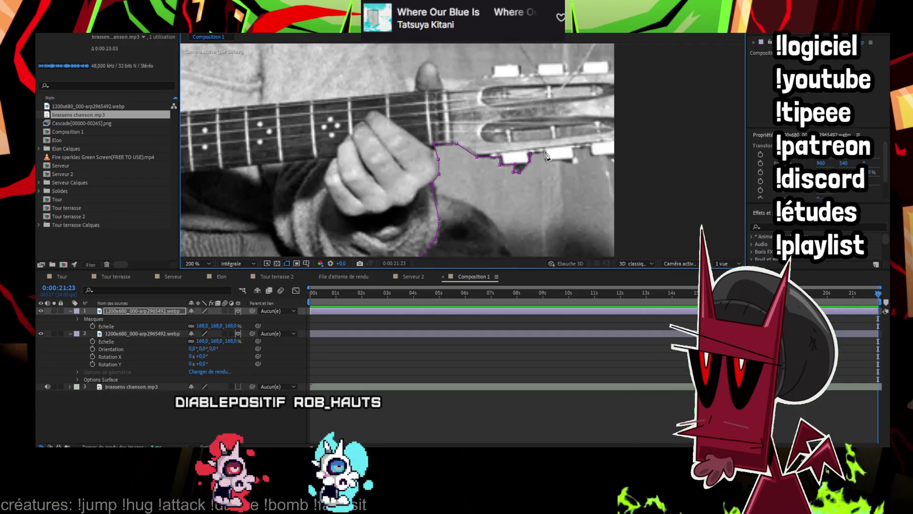
{"action": "left_click", "coordinate": [573, 162]}
Trace the mask around the headstock's end and each of the tuning pegs
{"action": "left_click_drag", "start_coordinate": [574, 150], "coordinate": [435, 170]}
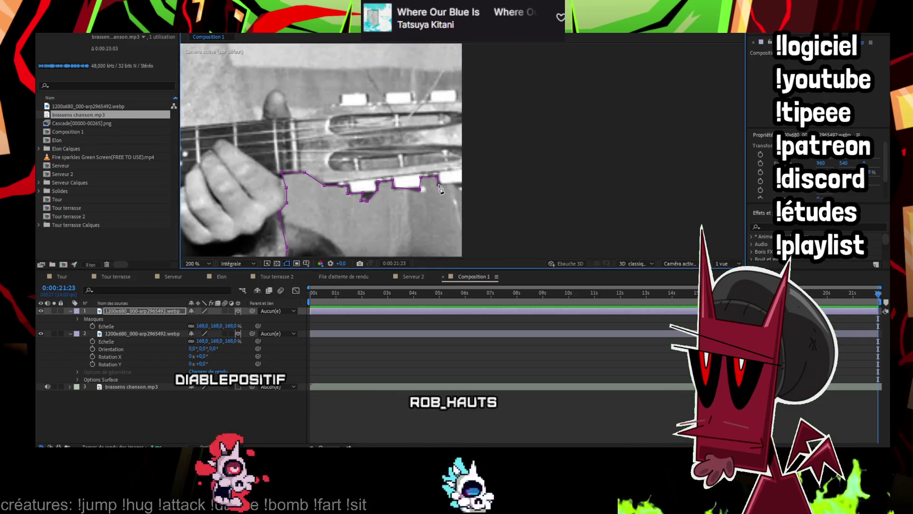
{"action": "left_click", "coordinate": [469, 185]}
{"action": "left_click", "coordinate": [471, 100]}
{"action": "left_click", "coordinate": [457, 91]}
{"action": "left_click", "coordinate": [431, 91]}
{"action": "left_click", "coordinate": [431, 99]}
{"action": "left_click", "coordinate": [411, 100]}
{"action": "left_click", "coordinate": [410, 93]}
{"action": "left_click", "coordinate": [386, 92]}
{"action": "left_click", "coordinate": [386, 101]}
{"action": "left_click", "coordinate": [368, 101]}
{"action": "left_click", "coordinate": [368, 91]}
{"action": "left_click", "coordinate": [341, 94]}
Carry the mask down-left past the headstock and around the pick
{"action": "left_click", "coordinate": [342, 102]}
{"action": "left_click", "coordinate": [320, 110]}
{"action": "left_click", "coordinate": [308, 117]}
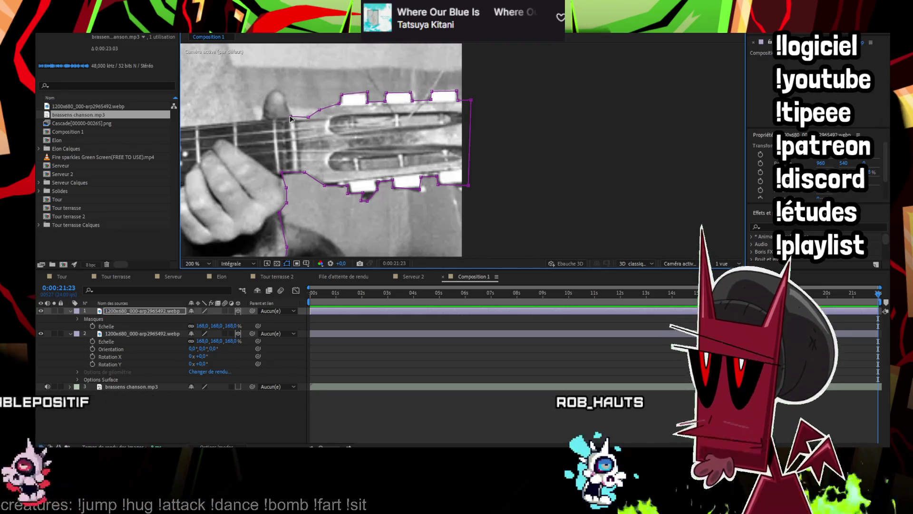
{"action": "left_click_drag", "start_coordinate": [291, 118], "coordinate": [448, 153]}
{"action": "left_click", "coordinate": [448, 151]}
{"action": "left_click", "coordinate": [442, 139]}
{"action": "left_click", "coordinate": [432, 126]}
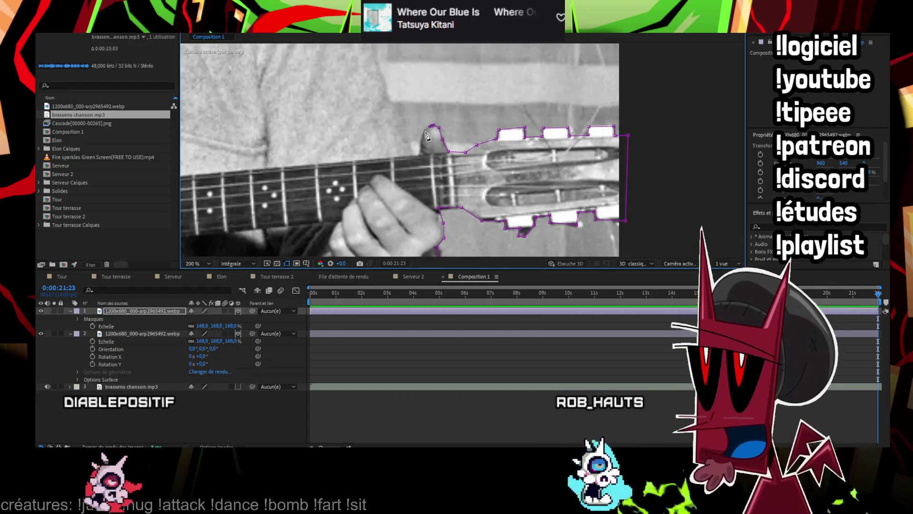
{"action": "left_click", "coordinate": [420, 157]}
{"action": "left_click", "coordinate": [410, 156]}
{"action": "left_click", "coordinate": [400, 115]}
Extend the mask up the neck toward the shoulder
{"action": "left_click_drag", "start_coordinate": [390, 102], "coordinate": [429, 223]}
{"action": "left_click", "coordinate": [426, 220]}
{"action": "left_click", "coordinate": [412, 182]}
{"action": "left_click", "coordinate": [385, 131]}
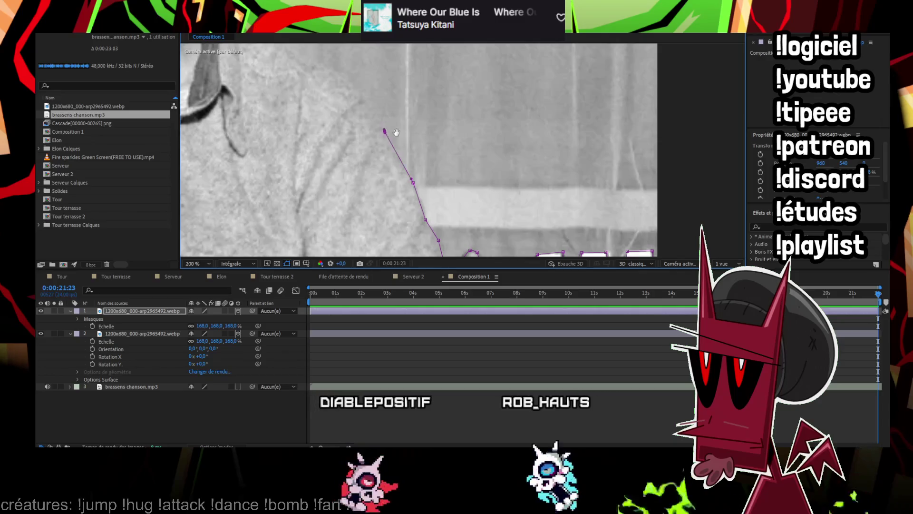
Trace the mask along the man's hairline
{"action": "left_click_drag", "start_coordinate": [396, 132], "coordinate": [451, 194]}
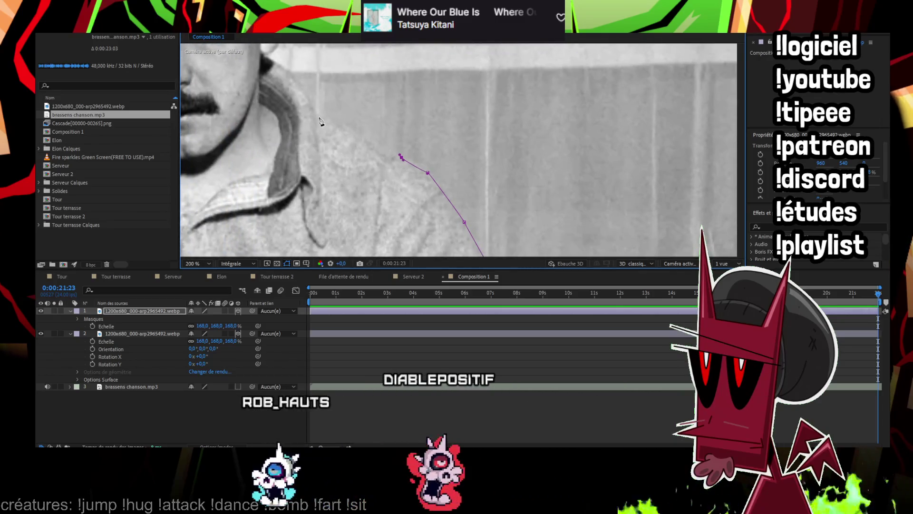
{"action": "left_click_drag", "start_coordinate": [406, 162], "coordinate": [417, 227]}
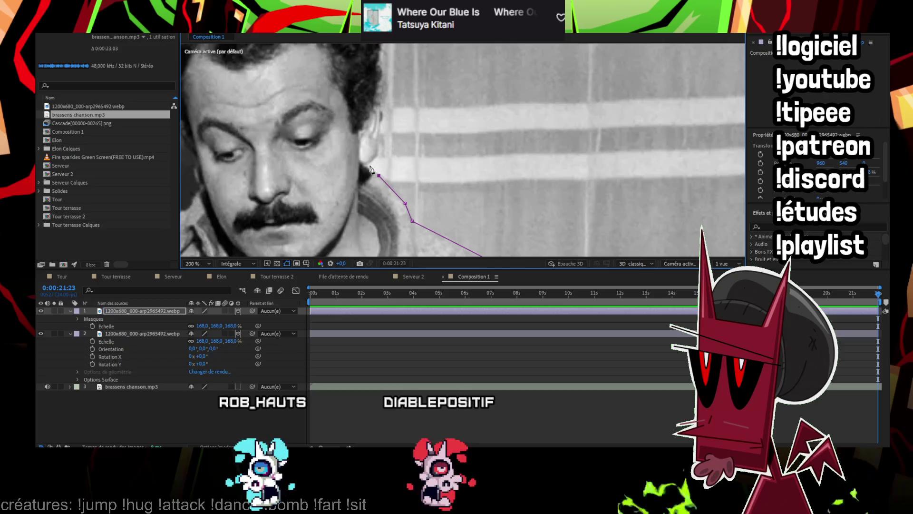
{"action": "left_click_drag", "start_coordinate": [379, 149], "coordinate": [425, 189]}
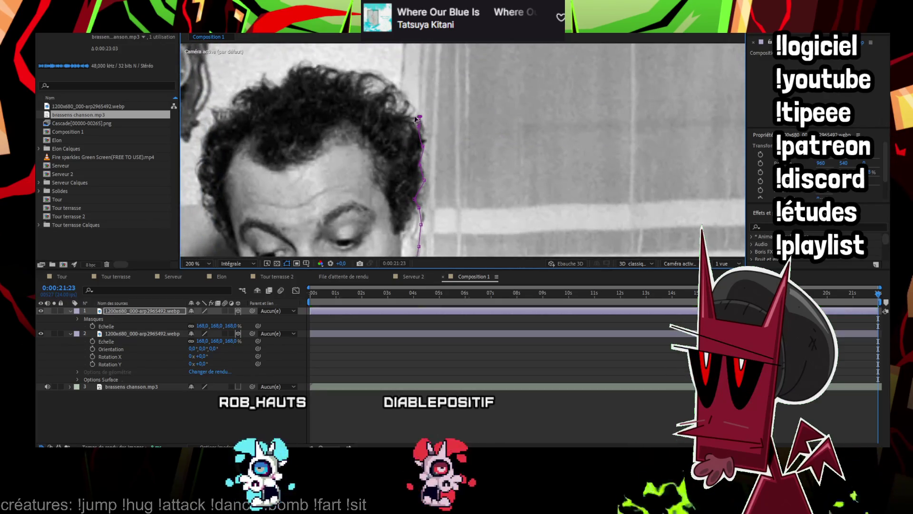
{"action": "left_click", "coordinate": [366, 93]}
{"action": "left_click", "coordinate": [363, 75]}
{"action": "left_click", "coordinate": [347, 74]}
{"action": "left_click", "coordinate": [328, 71]}
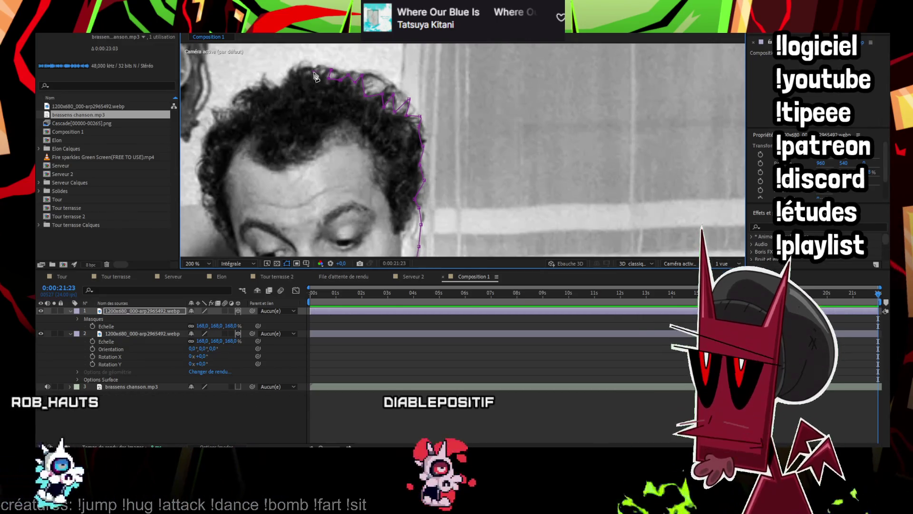
Close the mask down the far side of the hair, then zoom out to frame the photo
{"action": "left_click", "coordinate": [287, 82]}
{"action": "left_click", "coordinate": [275, 87]}
{"action": "left_click", "coordinate": [262, 89]}
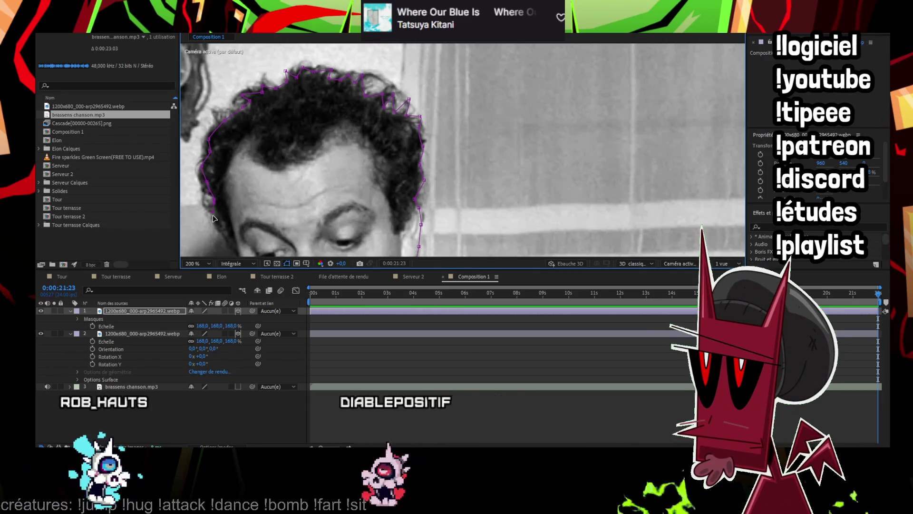
{"action": "left_click_drag", "start_coordinate": [213, 219], "coordinate": [319, 138]}
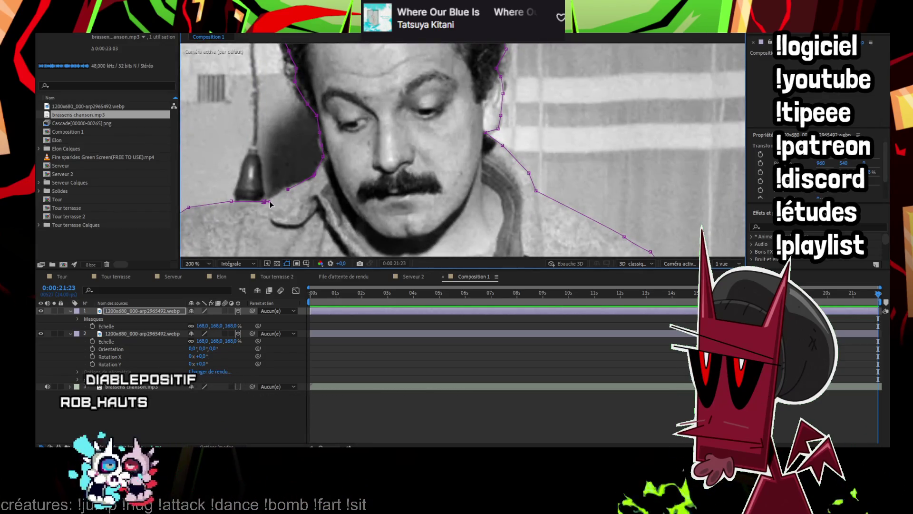
{"action": "left_click", "coordinate": [433, 166], "text": "alt"}
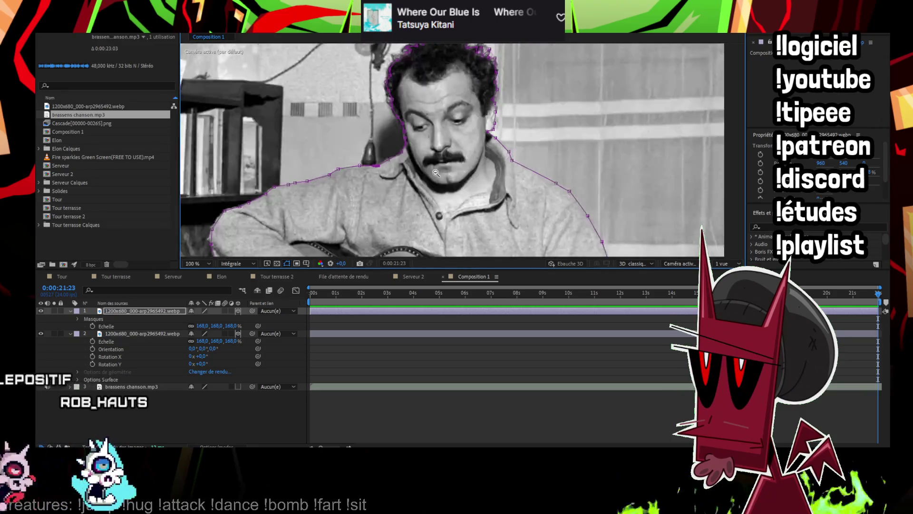
{"action": "left_click", "coordinate": [518, 175], "text": "alt"}
{"action": "left_click_drag", "start_coordinate": [520, 169], "coordinate": [475, 105]}
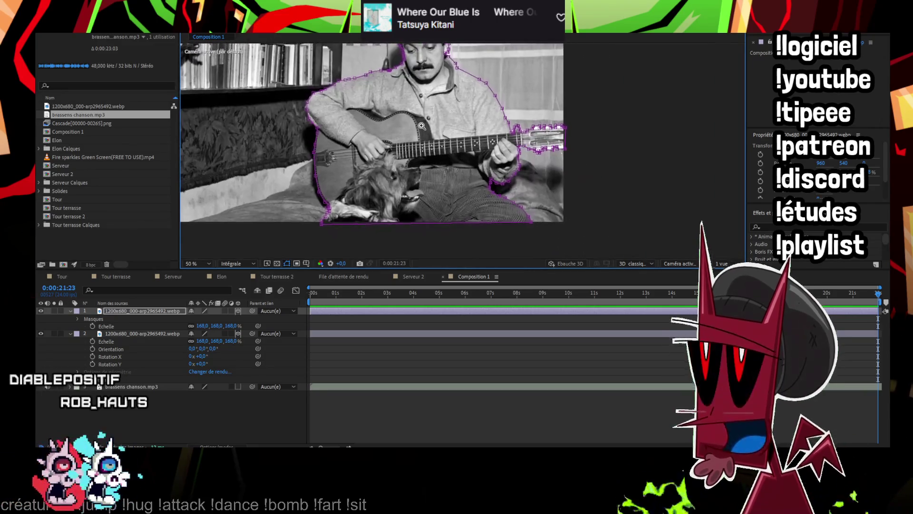
Add a Teinte/Saturation effect to the second photo layer and lower its Luminosité
{"action": "left_click", "coordinate": [141, 333]}
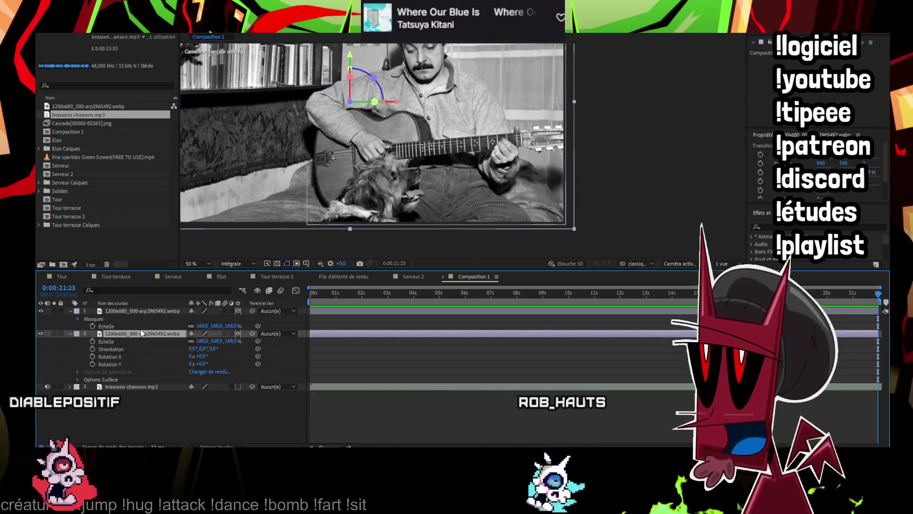
{"action": "left_click", "coordinate": [147, 28]}
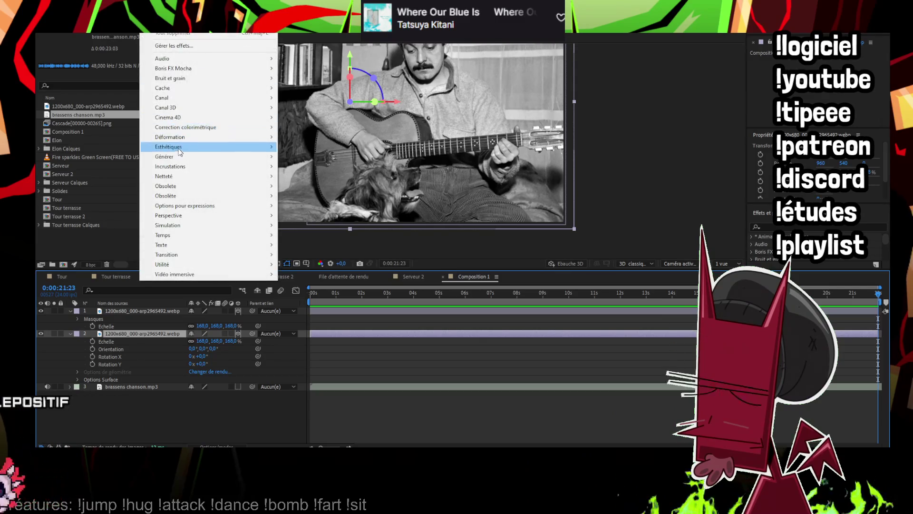
{"action": "mouse_move", "coordinate": [189, 147]}
{"action": "mouse_move", "coordinate": [200, 127]}
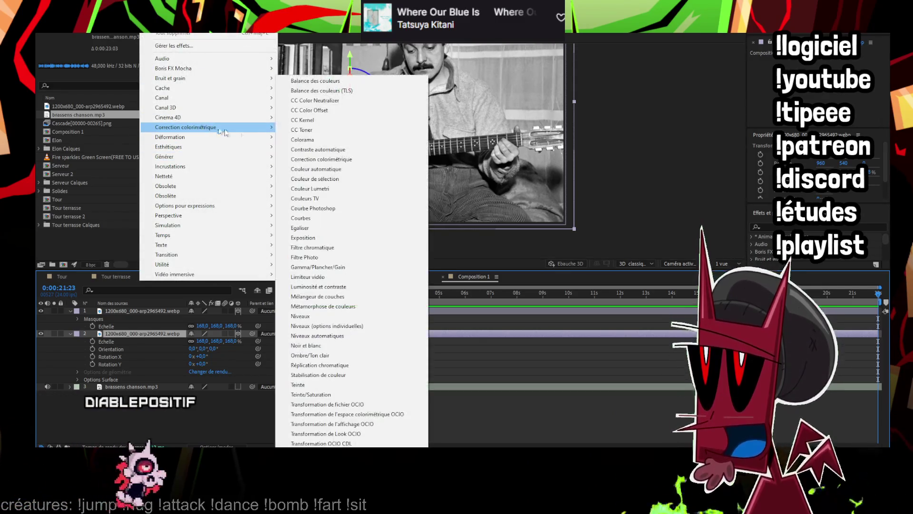
{"action": "left_click", "coordinate": [340, 394]}
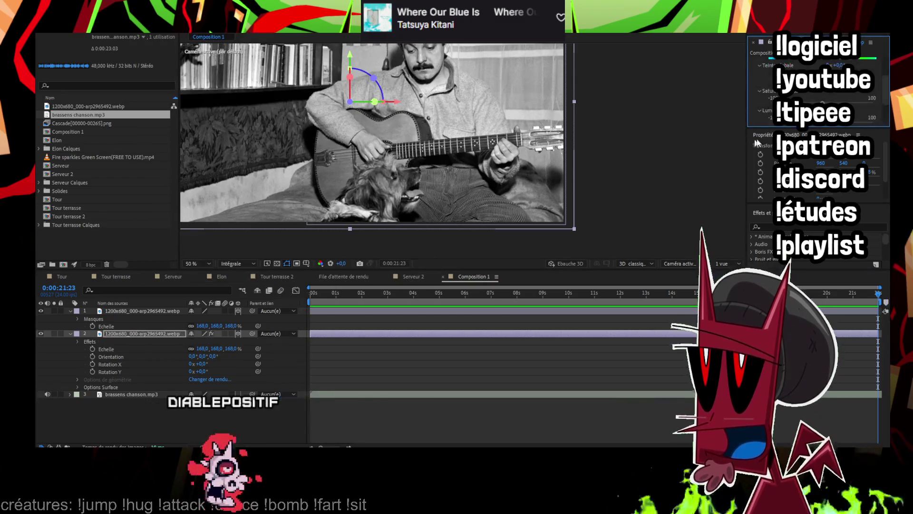
{"action": "left_click_drag", "start_coordinate": [822, 128], "coordinate": [793, 128]}
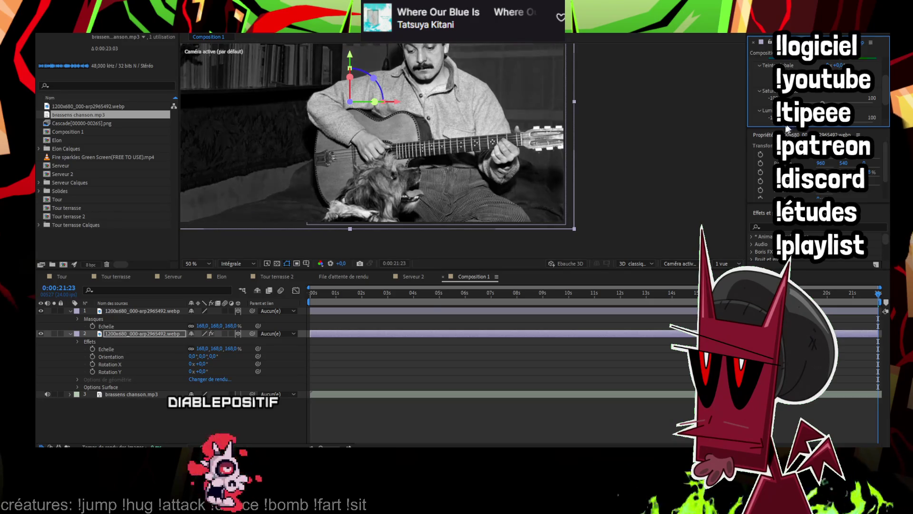
{"action": "left_click_drag", "start_coordinate": [598, 144], "coordinate": [625, 175]}
{"action": "left_click", "coordinate": [418, 165]}
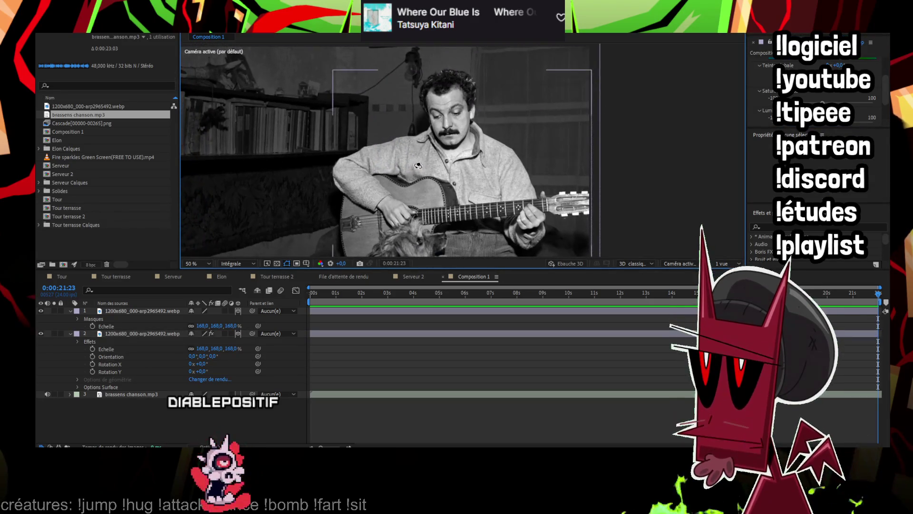
{"action": "scroll", "coordinate": [403, 168], "scroll_direction": "up", "scroll_amount": 6}
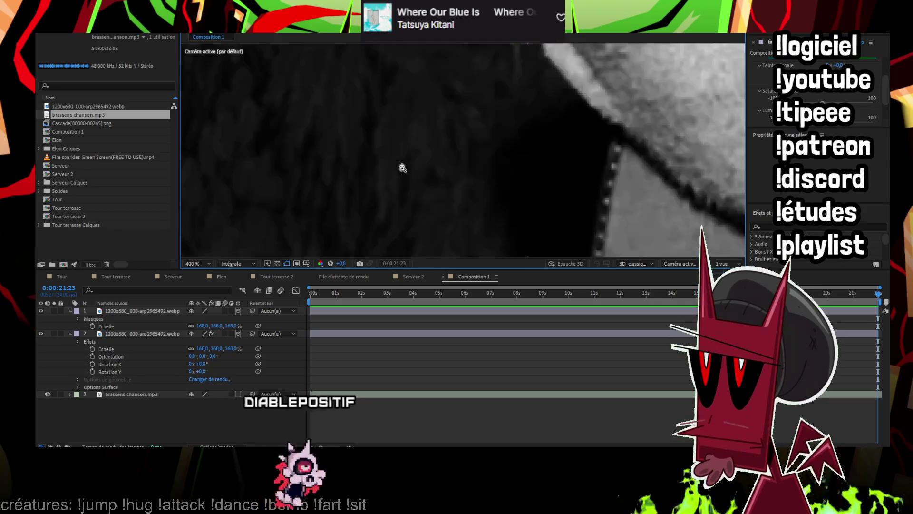
{"action": "scroll", "coordinate": [561, 188], "scroll_direction": "down", "scroll_amount": 4}
{"action": "scroll", "coordinate": [522, 186], "scroll_direction": "down", "scroll_amount": 4}
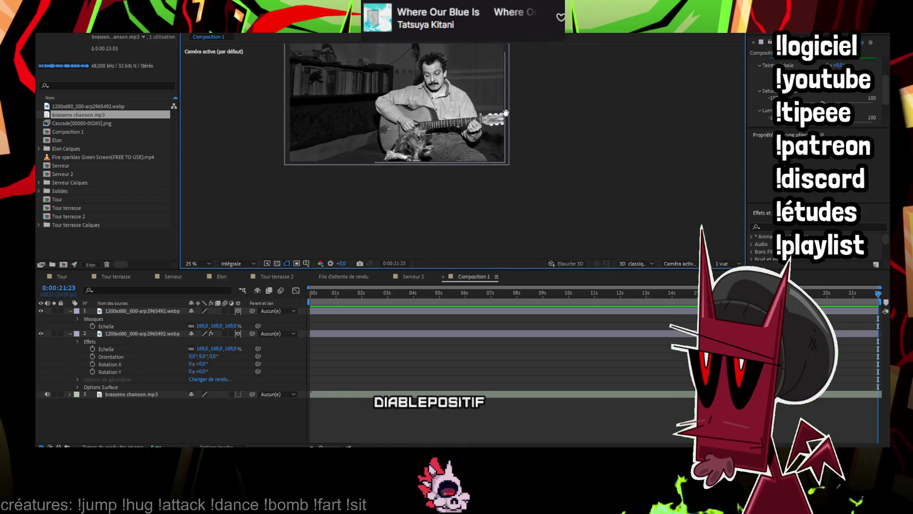
{"action": "left_click_drag", "start_coordinate": [505, 113], "coordinate": [513, 154]}
Move the masked cutout layer back to position 907.4, 529.5, -327.0
{"action": "left_click", "coordinate": [146, 312]}
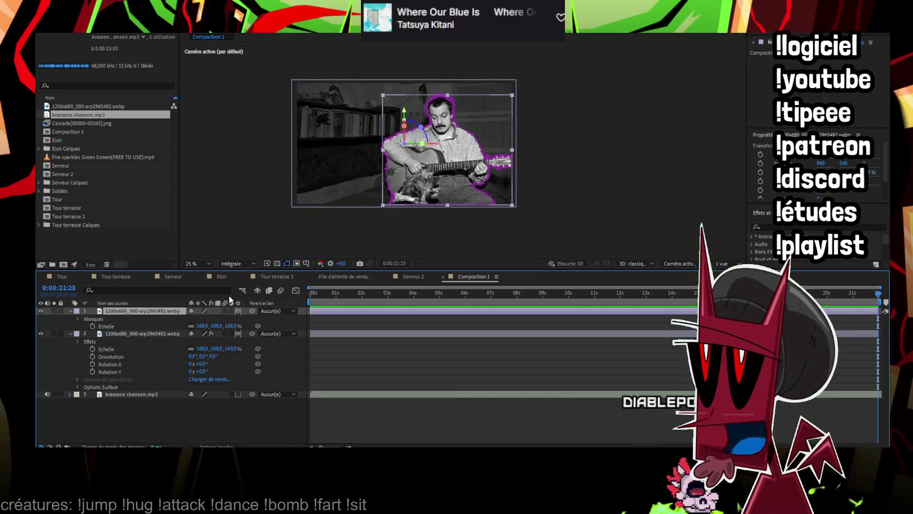
{"action": "key", "text": "p"}
{"action": "left_click_drag", "start_coordinate": [222, 318], "coordinate": [192, 322]}
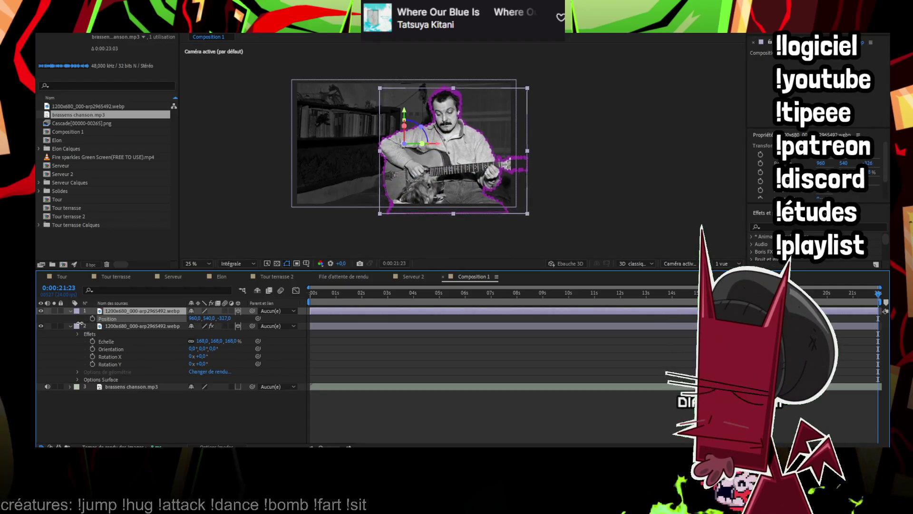
{"action": "left_click_drag", "start_coordinate": [459, 191], "coordinate": [453, 188]}
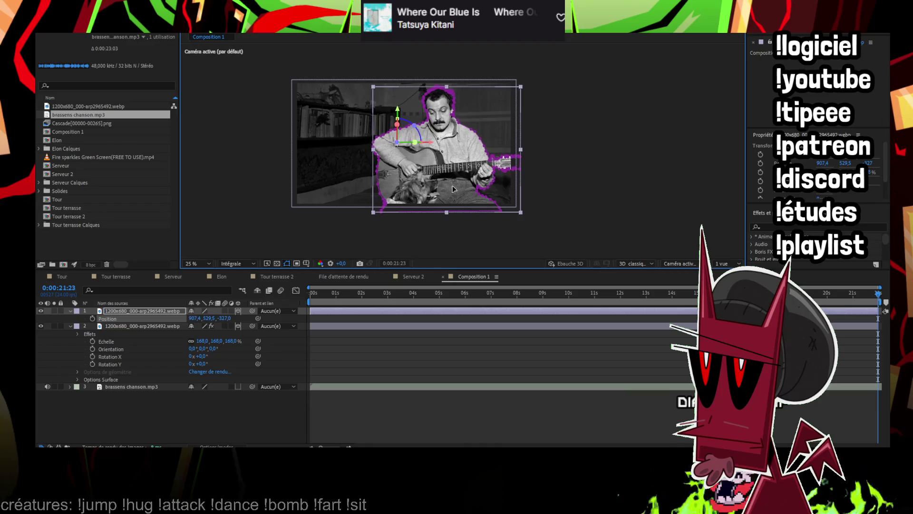
{"action": "left_click", "coordinate": [460, 384]}
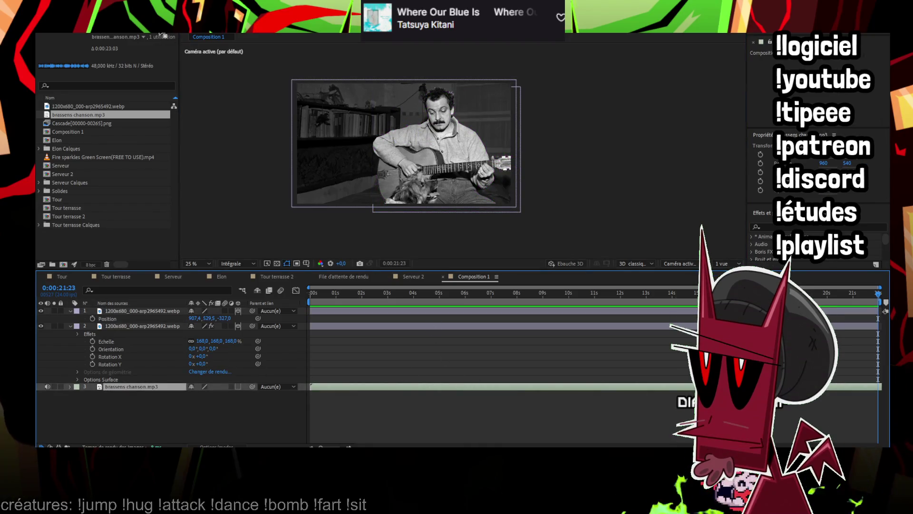
Create a new camera layer, Caméra 1, and move it to the top of the stack
{"action": "right_click", "coordinate": [117, 324]}
{"action": "mouse_move", "coordinate": [152, 14]}
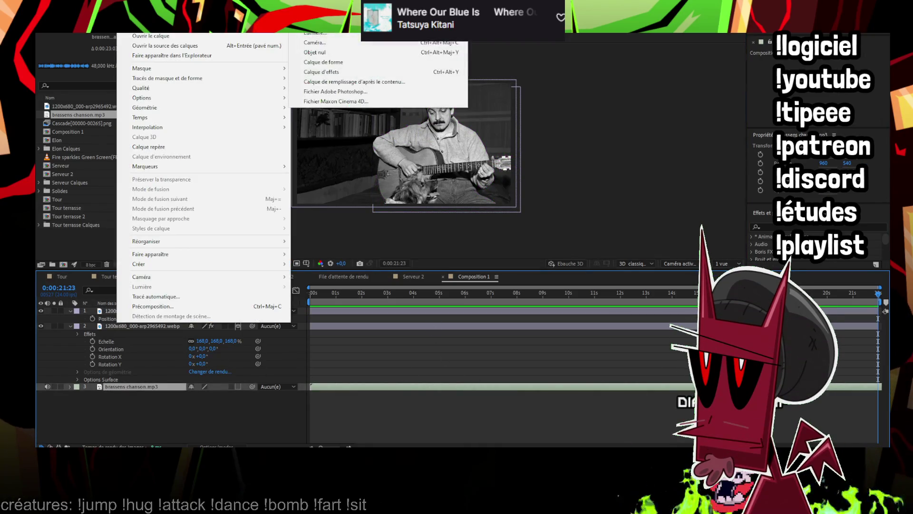
{"action": "left_click", "coordinate": [344, 43]}
{"action": "left_click", "coordinate": [556, 325]}
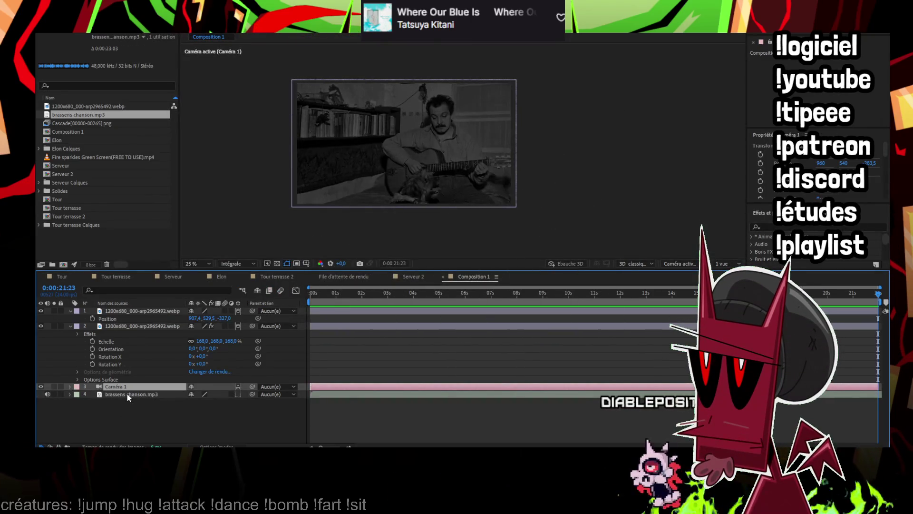
{"action": "left_click_drag", "start_coordinate": [128, 389], "coordinate": [127, 311]}
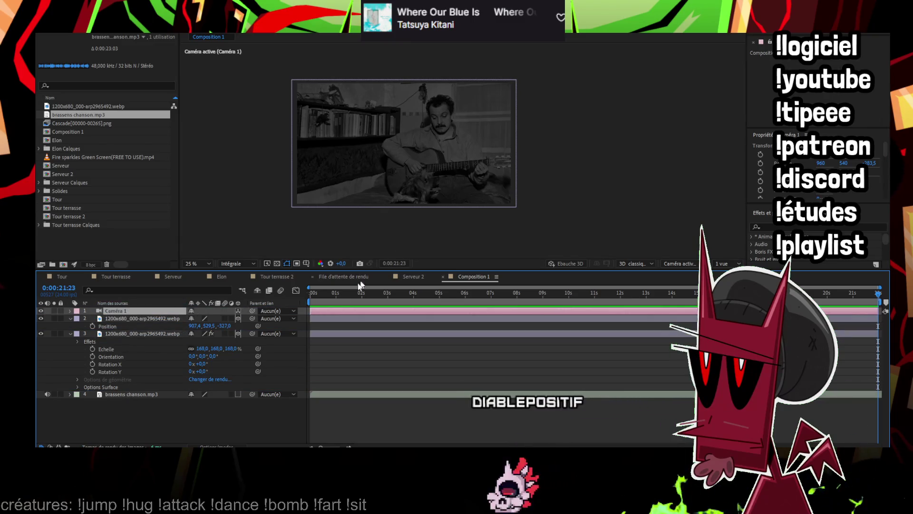
Show a top view beside the camera view and bring the cutout forward to Z -39
{"action": "left_click", "coordinate": [114, 318]}
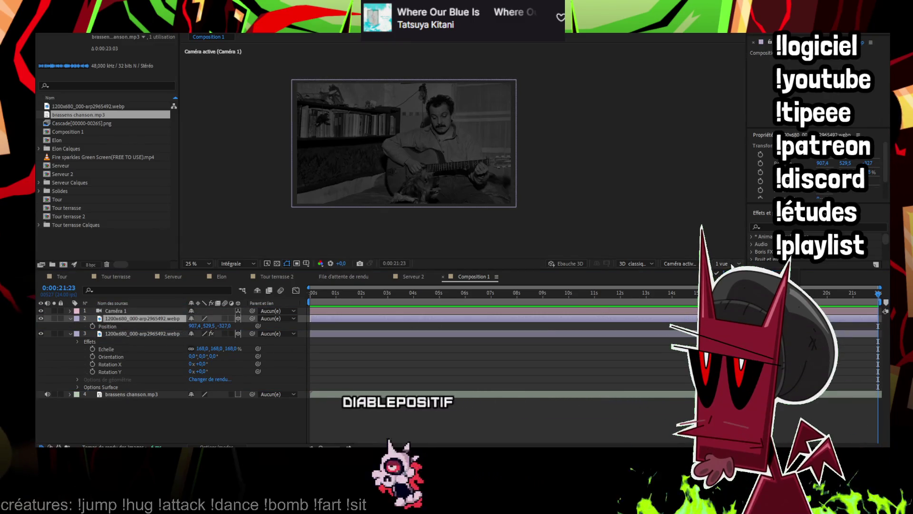
{"action": "left_click", "coordinate": [727, 264]}
{"action": "left_click", "coordinate": [115, 335]}
{"action": "left_click", "coordinate": [122, 320]}
{"action": "left_click_drag", "start_coordinate": [320, 220], "coordinate": [319, 188]}
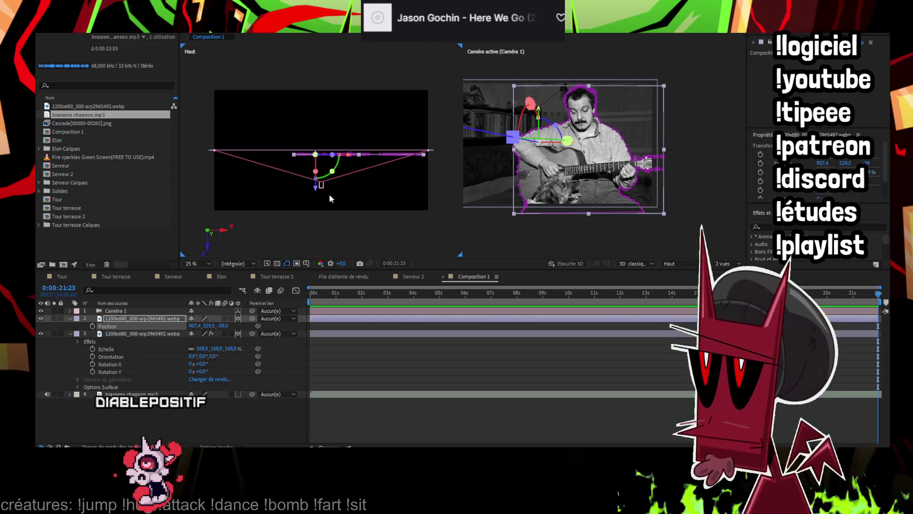
Set the cutout's depth to -35, shift the camera, and push the background photo back
{"action": "left_click_drag", "start_coordinate": [317, 192], "coordinate": [317, 190]}
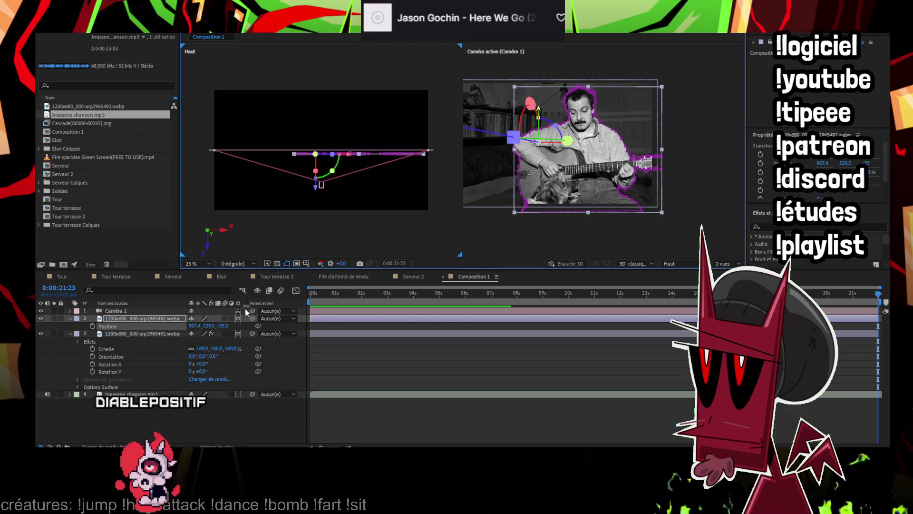
{"action": "left_click", "coordinate": [133, 310]}
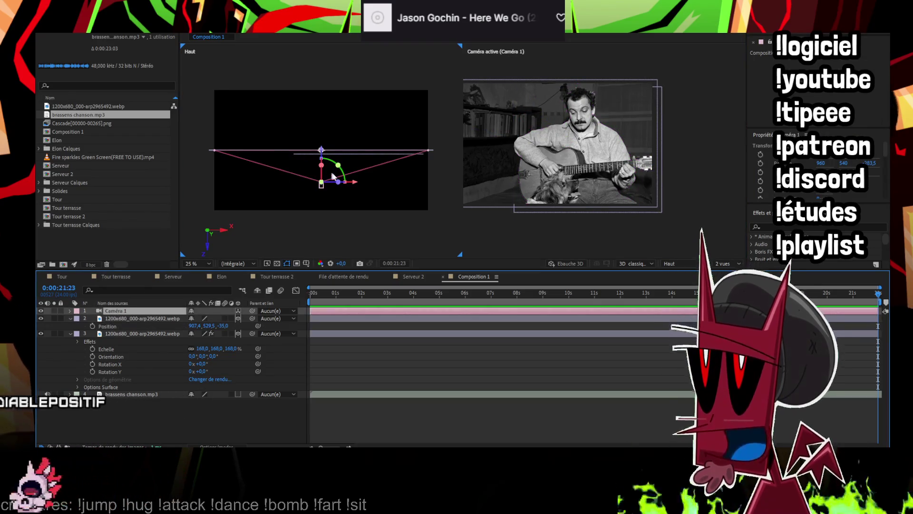
{"action": "mouse_move", "coordinate": [354, 186]}
{"action": "left_mouse_down"}
{"action": "mouse_move", "coordinate": [359, 174]}
{"action": "mouse_move", "coordinate": [347, 177]}
{"action": "mouse_move", "coordinate": [322, 156]}
{"action": "mouse_move", "coordinate": [323, 140]}
{"action": "left_mouse_up"}
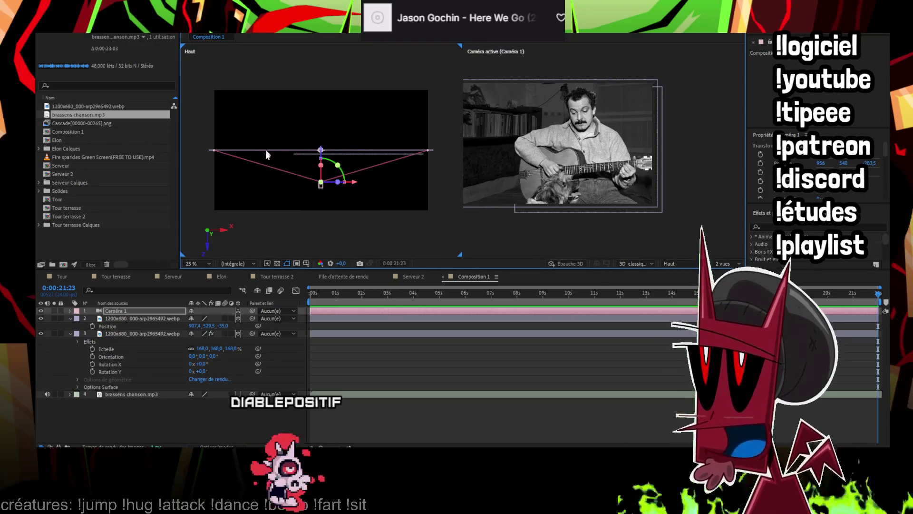
{"action": "left_click", "coordinate": [266, 151]}
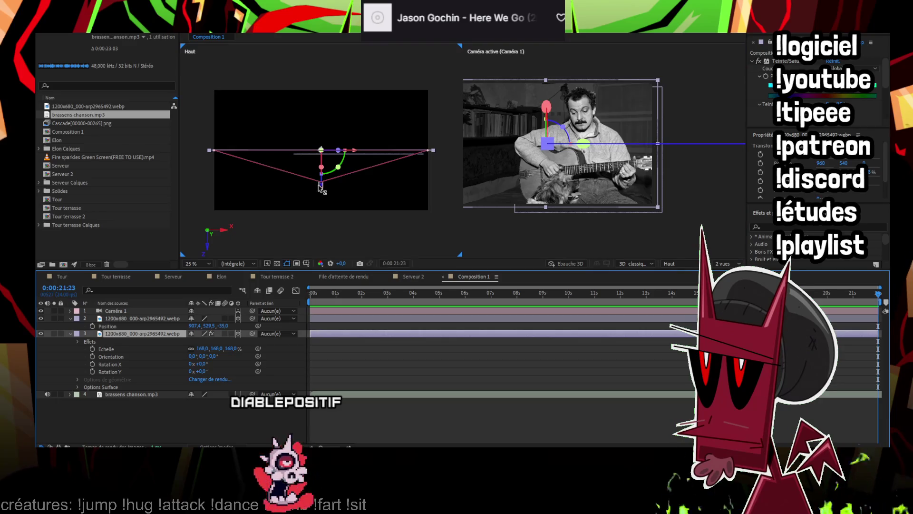
{"action": "left_click_drag", "start_coordinate": [321, 187], "coordinate": [322, 166]}
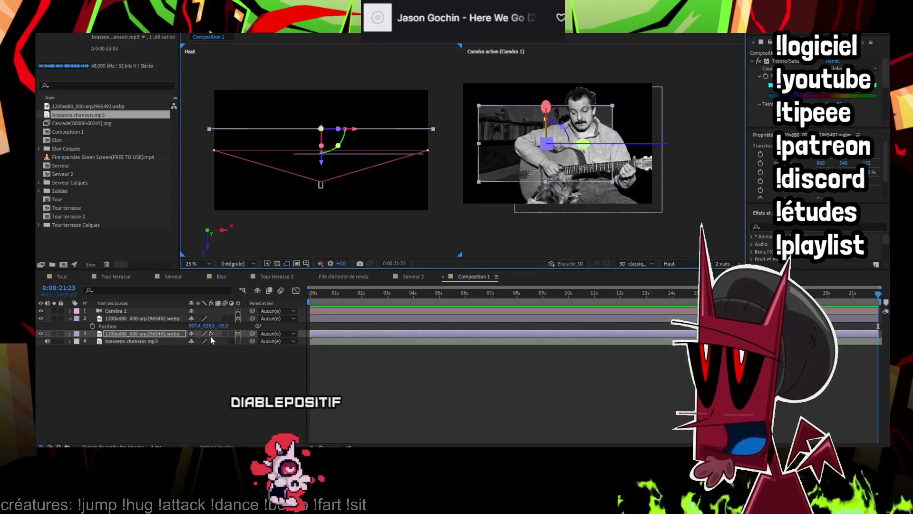
{"action": "key", "text": "p"}
{"action": "mouse_move", "coordinate": [223, 348]}
{"action": "left_mouse_down"}
{"action": "mouse_move", "coordinate": [237, 341]}
{"action": "mouse_move", "coordinate": [132, 338]}
{"action": "left_mouse_up"}
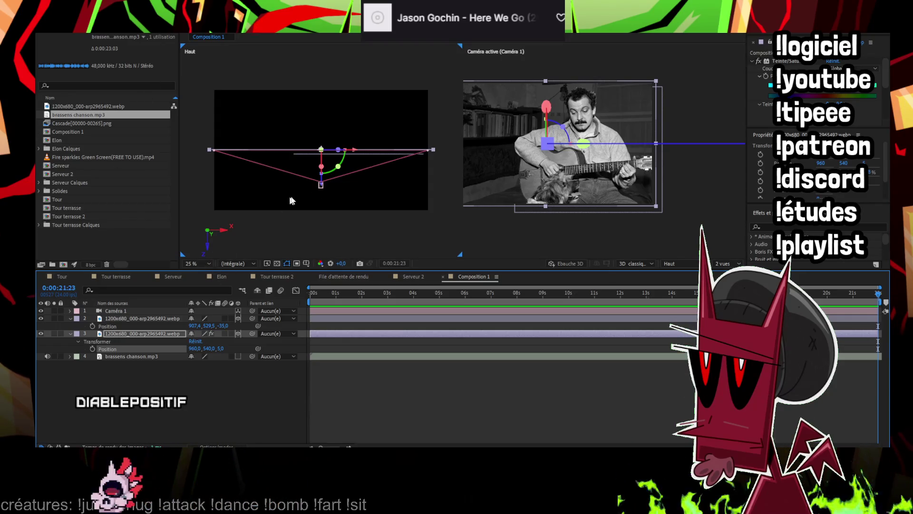
{"action": "left_click", "coordinate": [152, 310]}
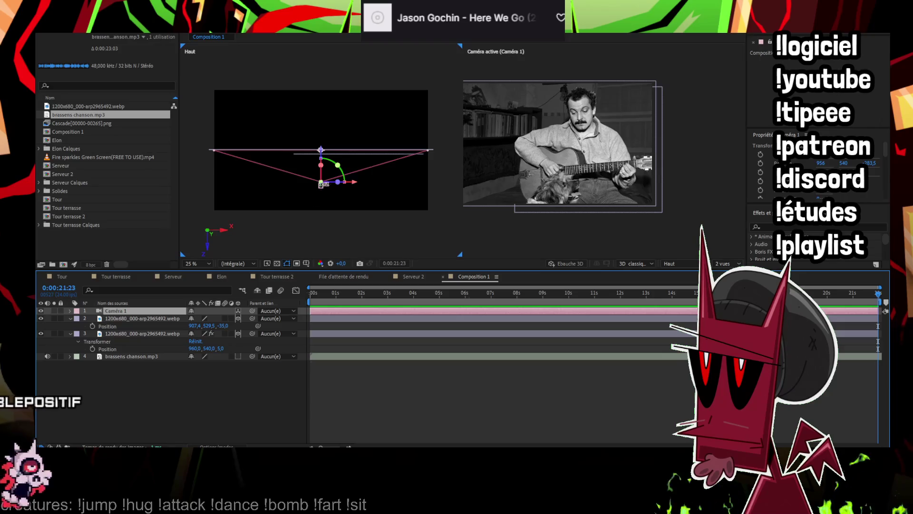
{"action": "left_click_drag", "start_coordinate": [321, 150], "coordinate": [320, 151]}
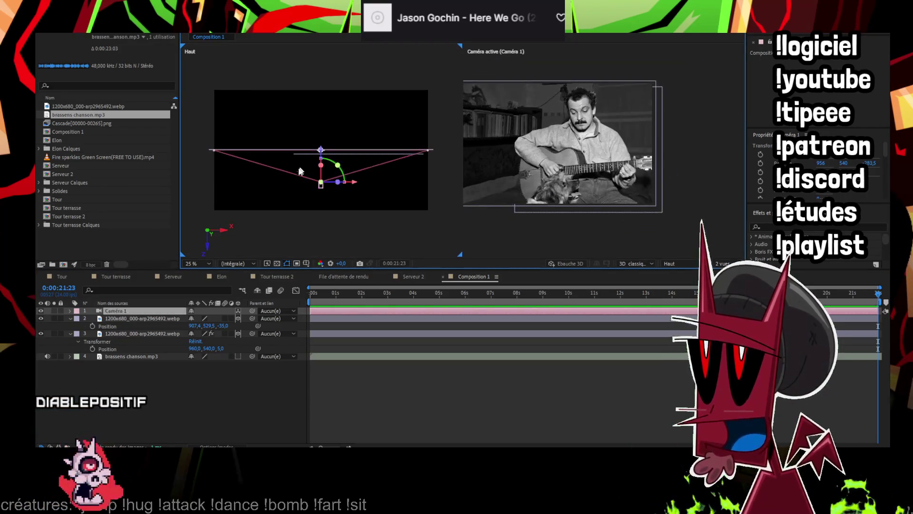
Scale the background photo to 277% and reframe the scene with Caméra 1
{"action": "left_click", "coordinate": [157, 334]}
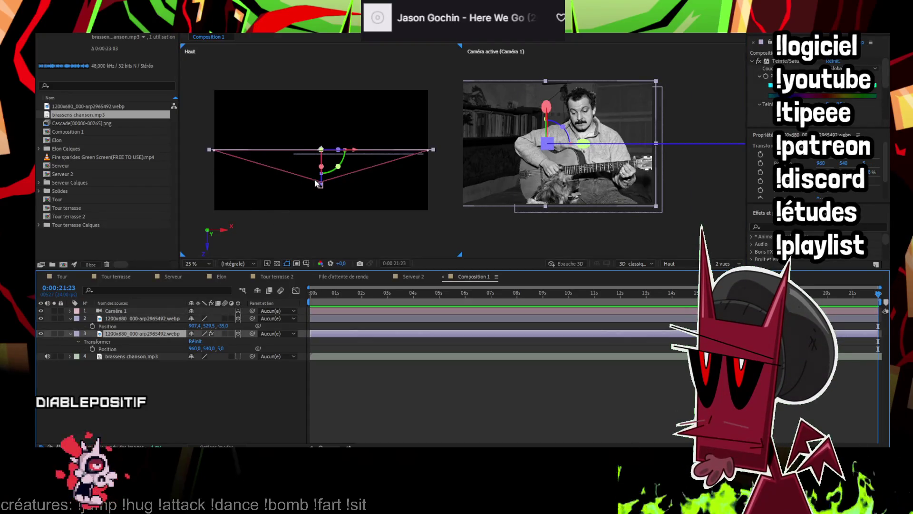
{"action": "left_click_drag", "start_coordinate": [321, 183], "coordinate": [320, 168]}
{"action": "key", "text": "s"}
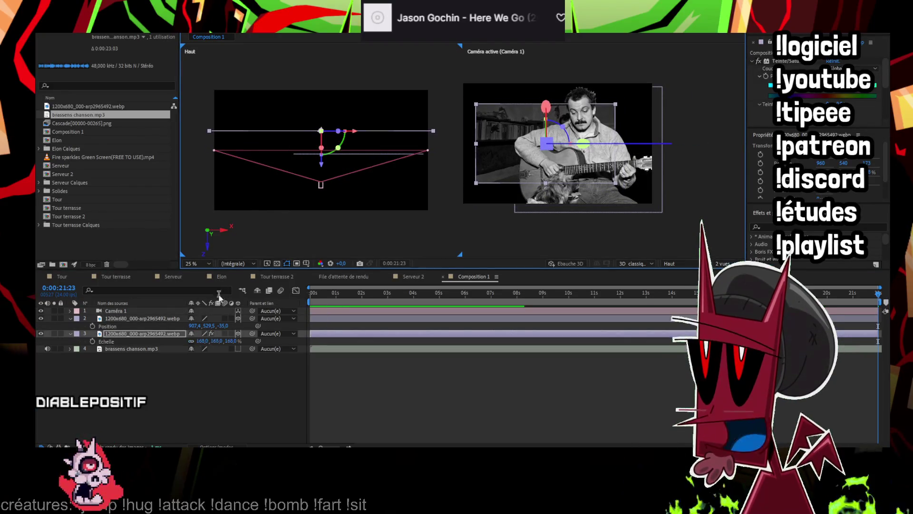
{"action": "left_click_drag", "start_coordinate": [232, 340], "coordinate": [266, 326]}
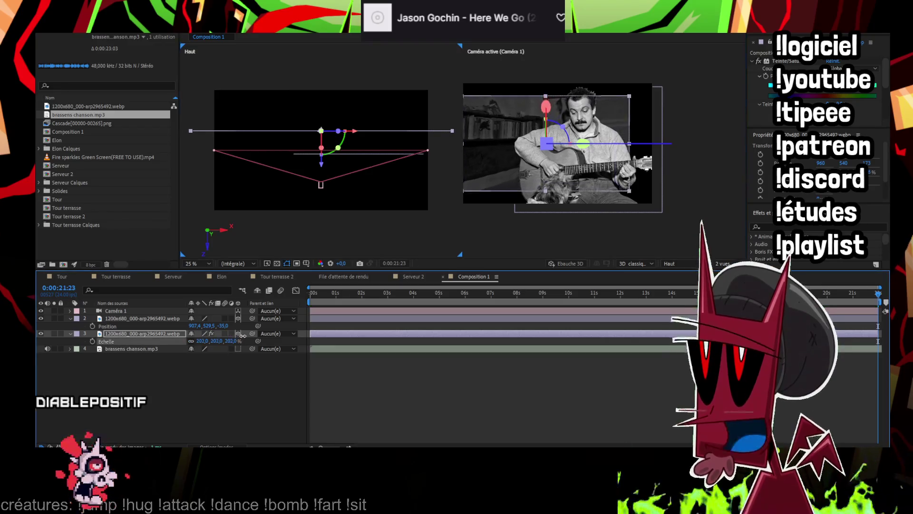
{"action": "left_click", "coordinate": [159, 312]}
{"action": "left_click_drag", "start_coordinate": [324, 147], "coordinate": [321, 150]}
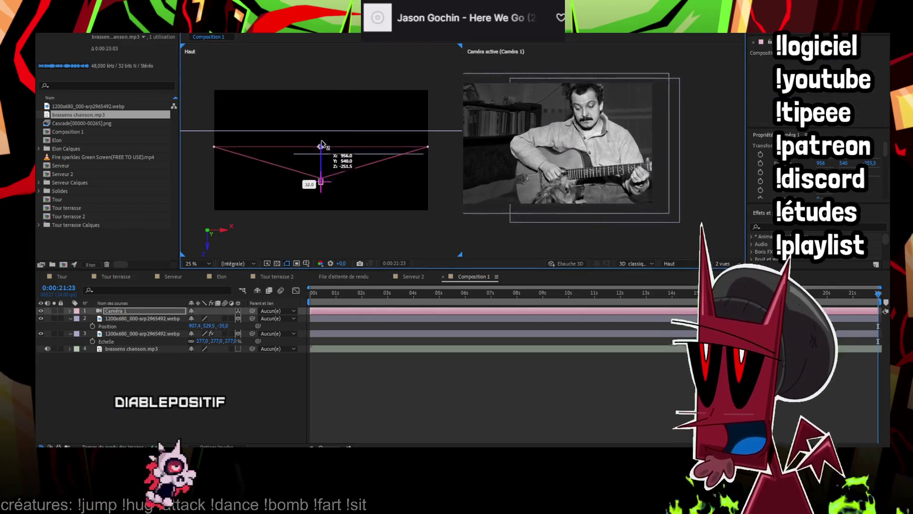
{"action": "left_click_drag", "start_coordinate": [321, 149], "coordinate": [322, 151]}
{"action": "key", "text": "ctrl+z"}
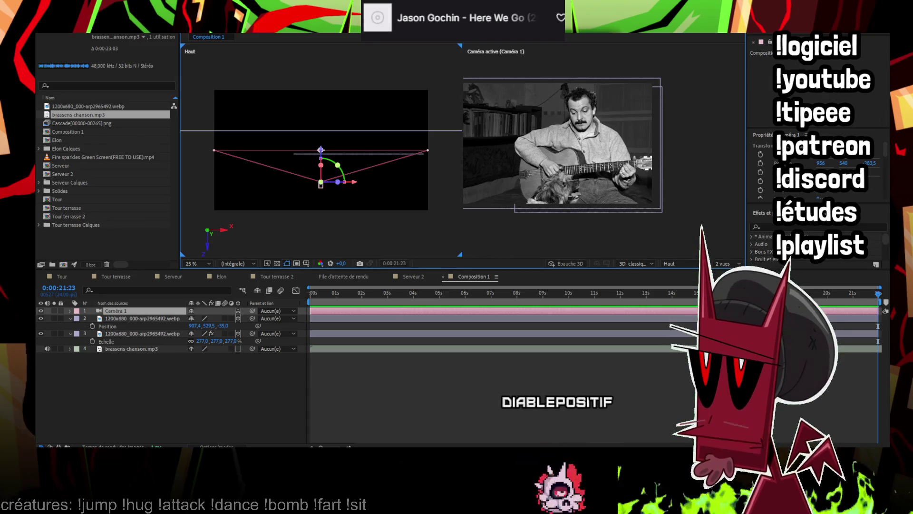
Add the Fire sparkles footage to the composition and scale it up to 514% to fill the frame
{"action": "left_click", "coordinate": [422, 407]}
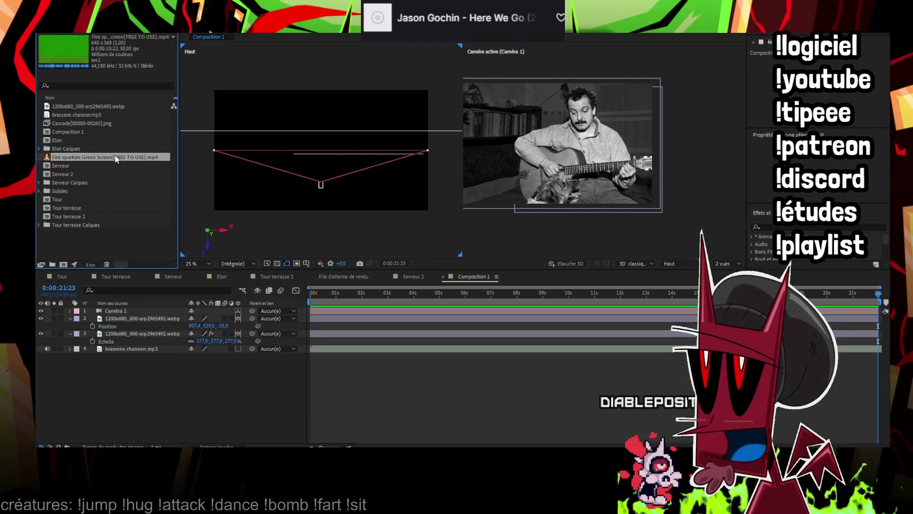
{"action": "left_click_drag", "start_coordinate": [109, 341], "coordinate": [110, 334]}
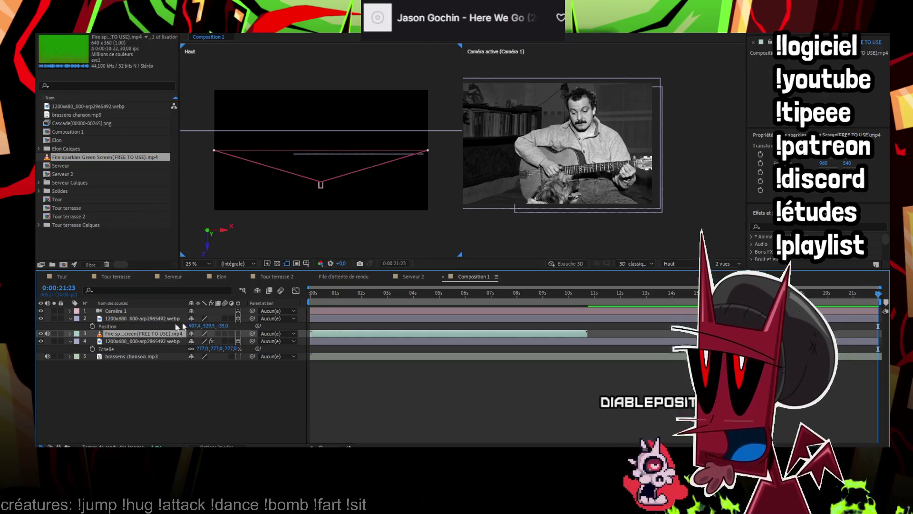
{"action": "left_click", "coordinate": [332, 296]}
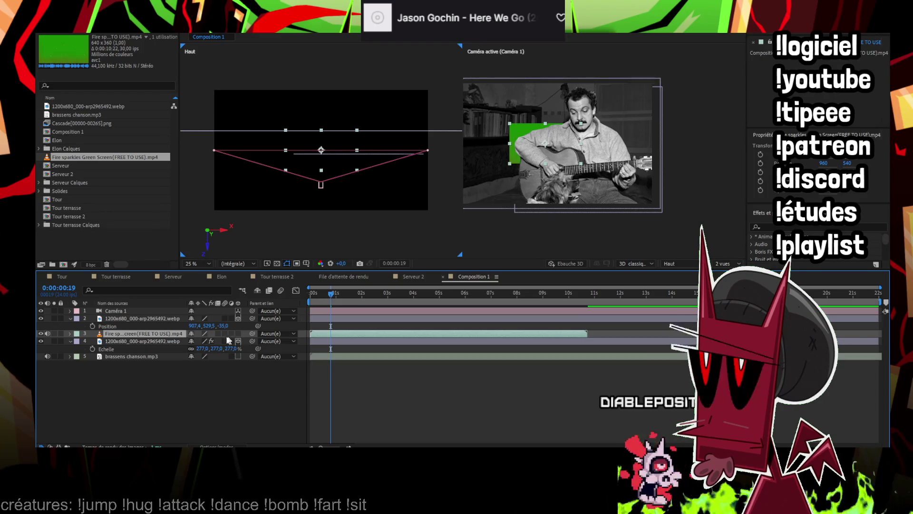
{"action": "key", "text": "s"}
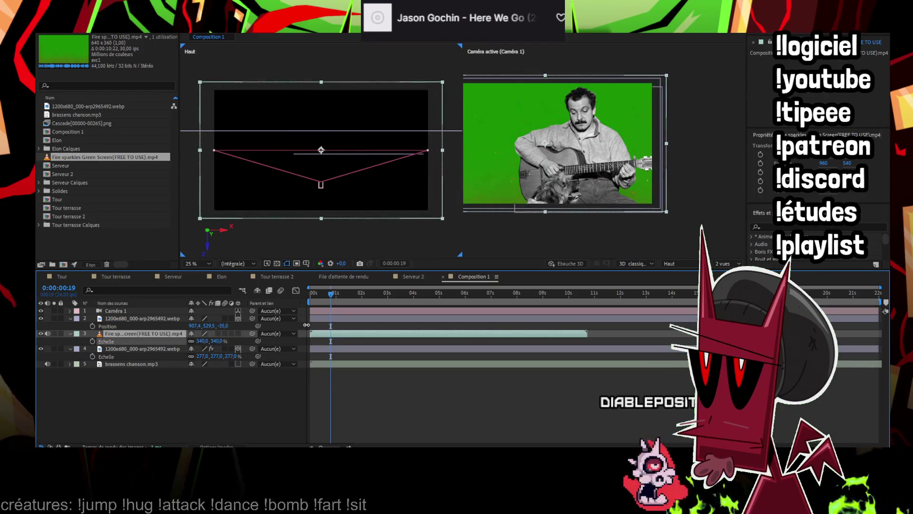
{"action": "left_click_drag", "start_coordinate": [220, 341], "coordinate": [248, 328]}
{"action": "left_click", "coordinate": [494, 164]}
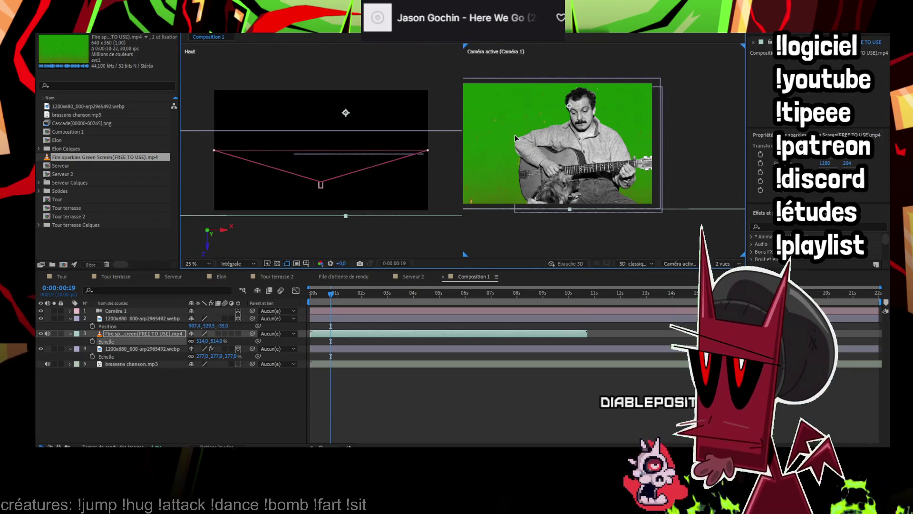
Apply Keylight to the sparkles layer and pick its green background as the Screen Colour
{"action": "left_click", "coordinate": [147, 26]}
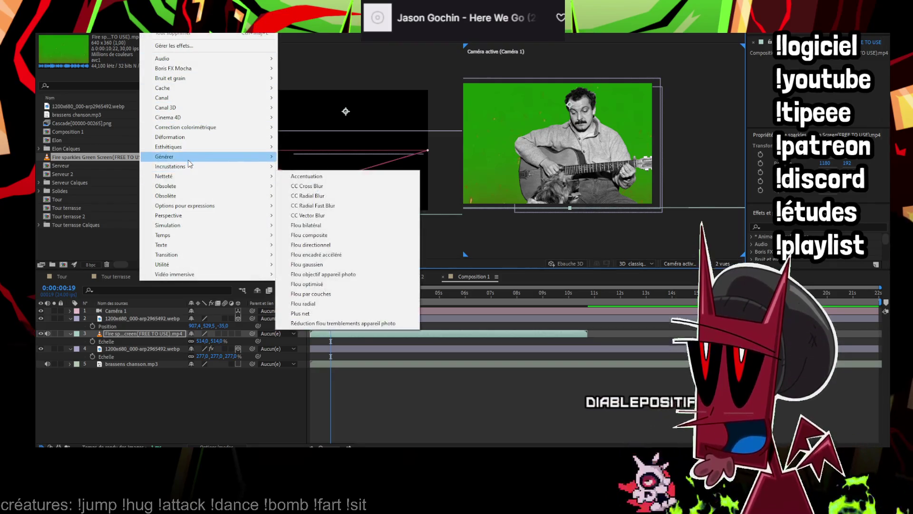
{"action": "mouse_move", "coordinate": [199, 166]}
{"action": "left_click", "coordinate": [305, 195]}
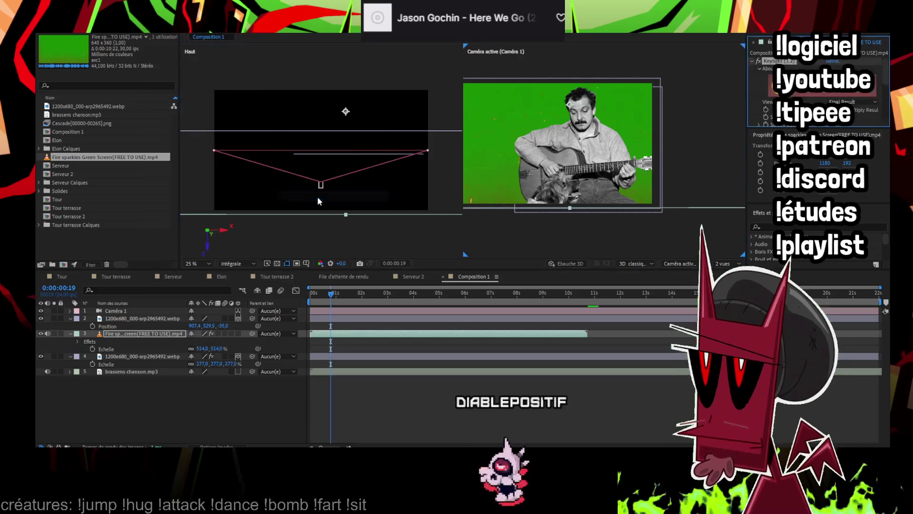
{"action": "left_click", "coordinate": [498, 90]}
{"action": "mouse_move", "coordinate": [337, 295]}
{"action": "left_mouse_down"}
{"action": "mouse_move", "coordinate": [398, 287]}
{"action": "mouse_move", "coordinate": [472, 250]}
{"action": "left_mouse_up"}
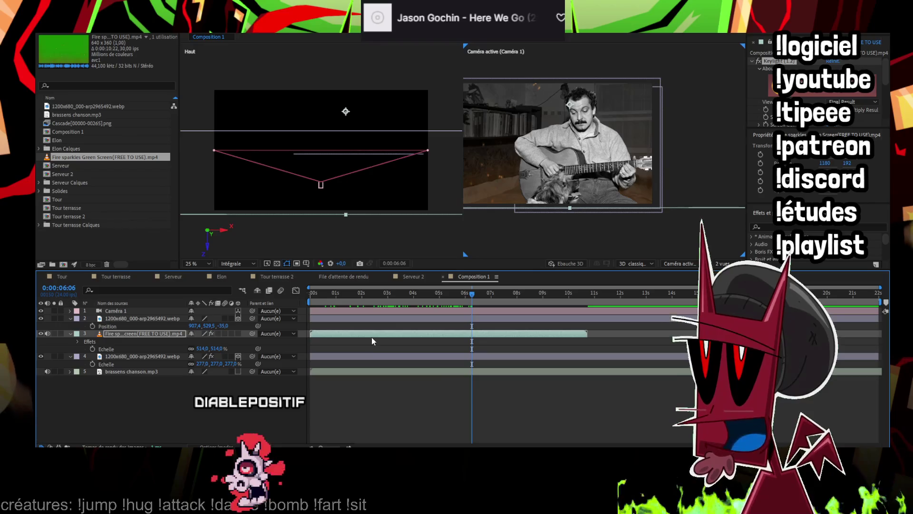
Duplicate the Fire sparkles layer twice and stagger the copies to play one after another
{"action": "key", "text": "ctrl+d"}
{"action": "left_click_drag", "start_coordinate": [372, 338], "coordinate": [649, 307]}
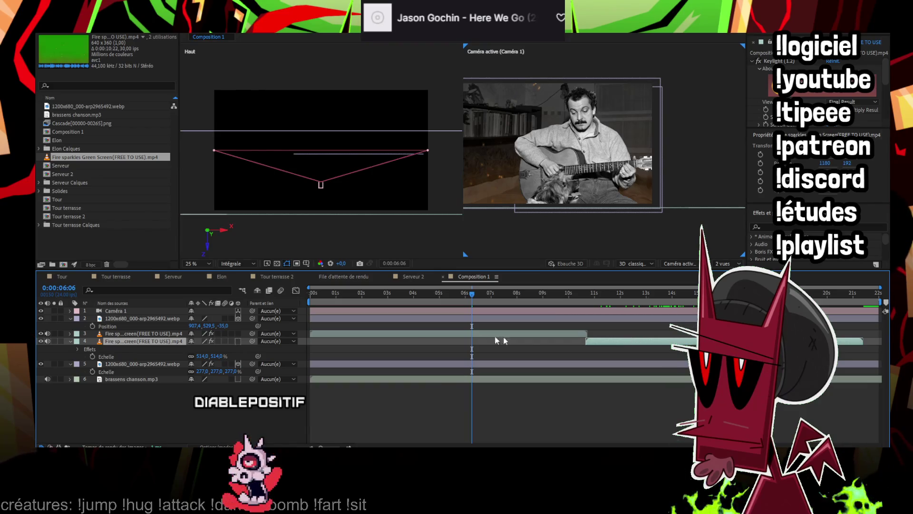
{"action": "key", "text": "ctrl+d"}
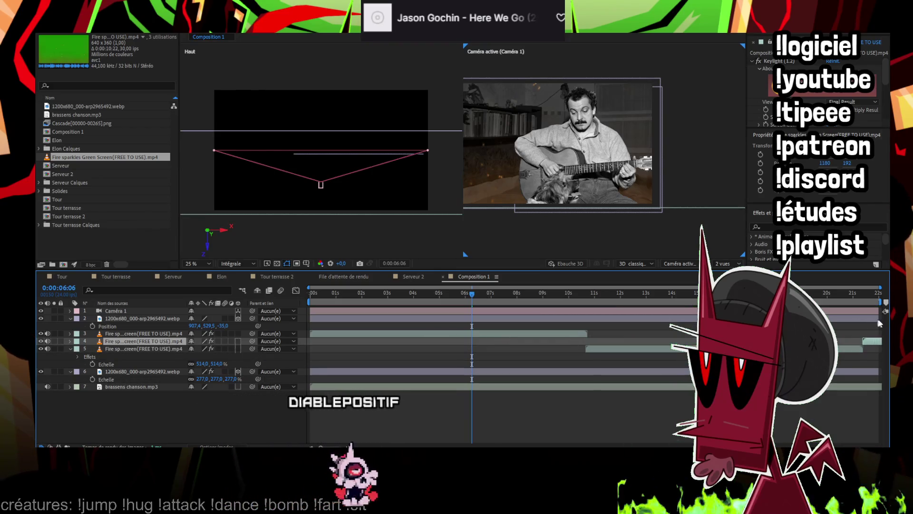
{"action": "left_click", "coordinate": [337, 293]}
{"action": "left_click_drag", "start_coordinate": [373, 291], "coordinate": [465, 292]}
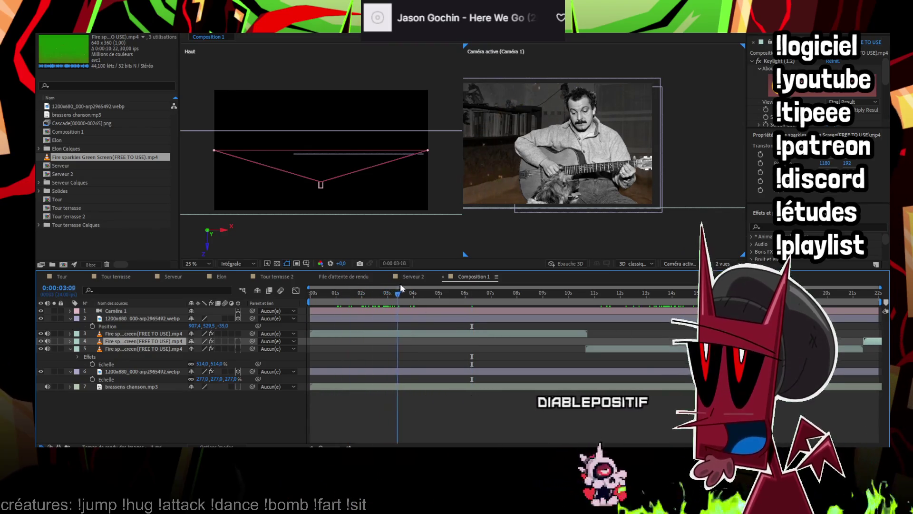
{"action": "left_click_drag", "start_coordinate": [511, 272], "coordinate": [610, 270]}
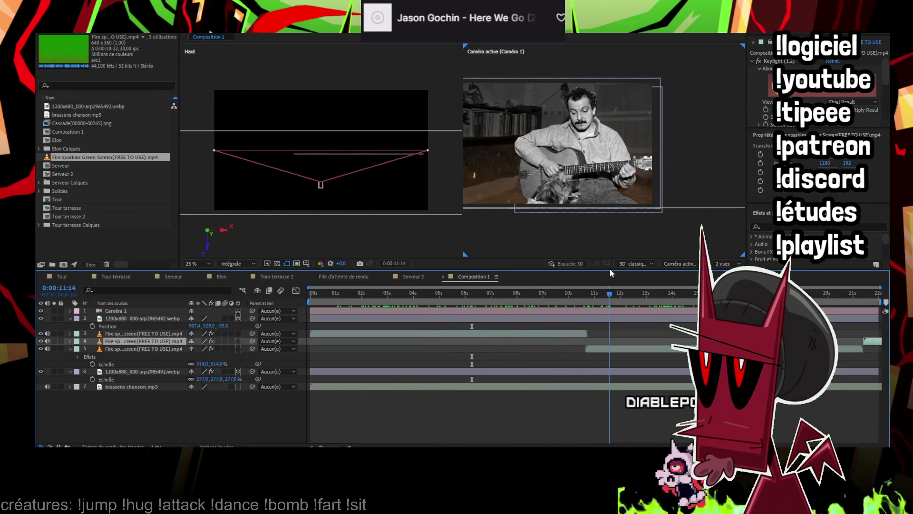
{"action": "left_click", "coordinate": [650, 247]}
{"action": "key", "text": "Home"}
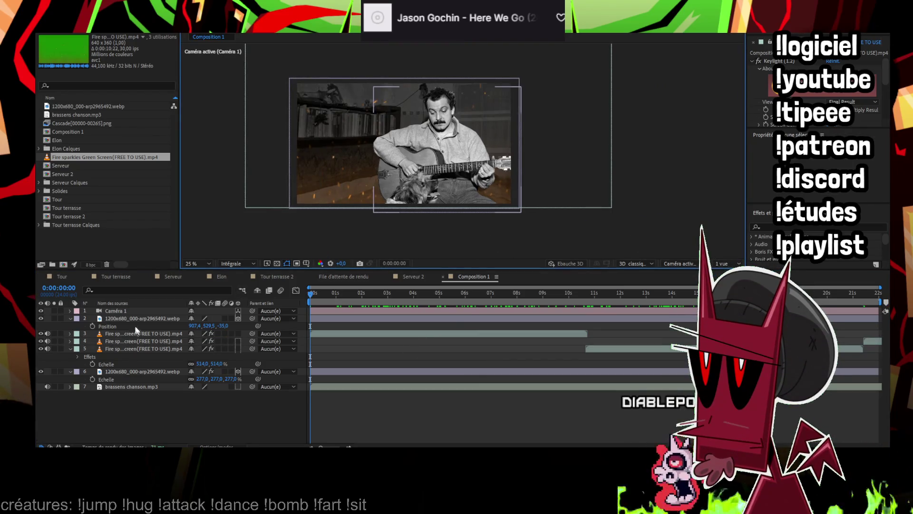
Expand Caméra 1's transform properties and set starting keyframes on all six at 0s
{"action": "left_click", "coordinate": [126, 312]}
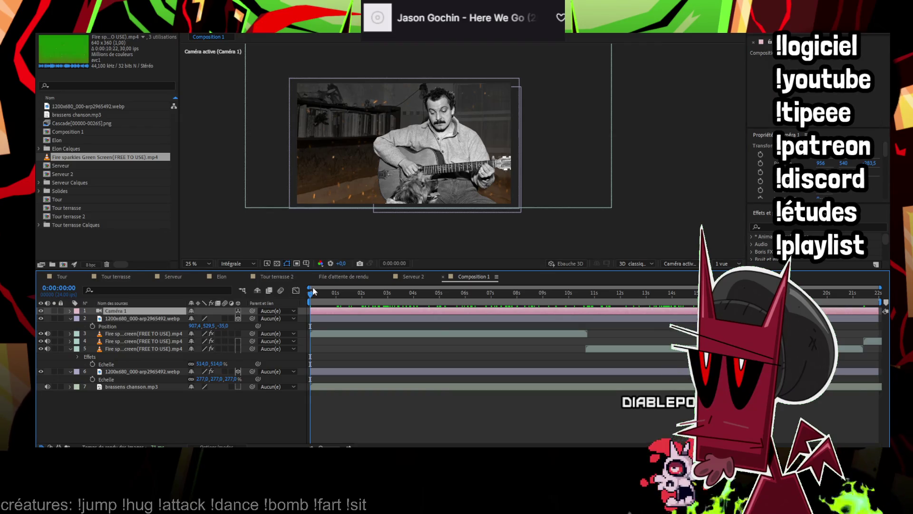
{"action": "key", "text": "p"}
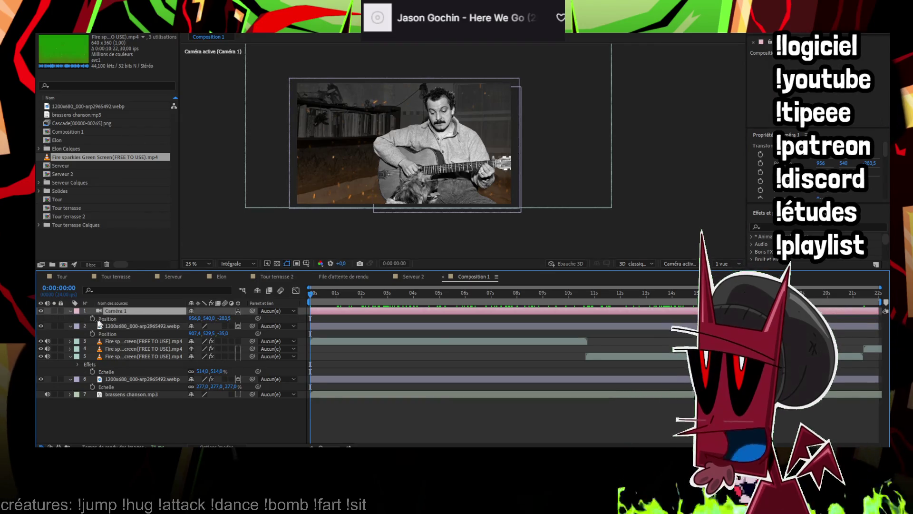
{"action": "left_click", "coordinate": [71, 311]}
{"action": "left_click", "coordinate": [71, 311]}
{"action": "left_click", "coordinate": [78, 318]}
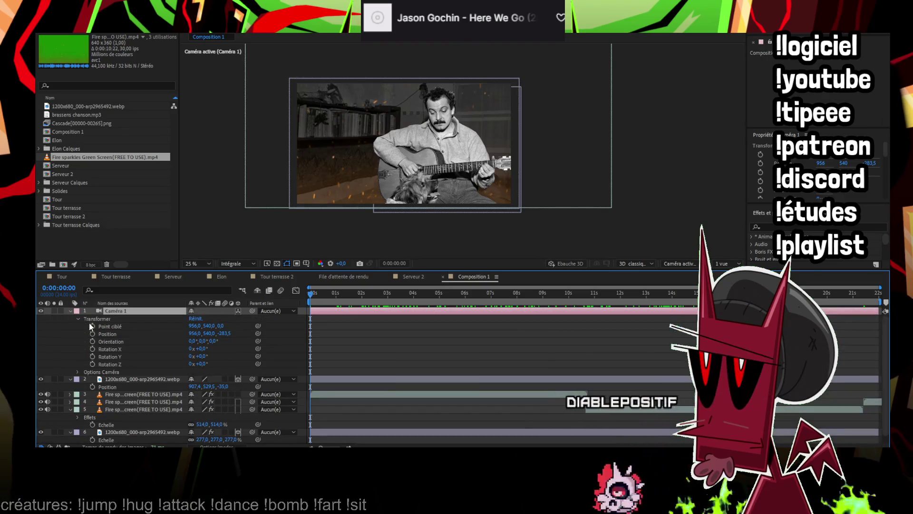
{"action": "left_click_drag", "start_coordinate": [89, 321], "coordinate": [114, 365]}
{"action": "left_click", "coordinate": [92, 364]}
{"action": "left_click", "coordinate": [316, 293]}
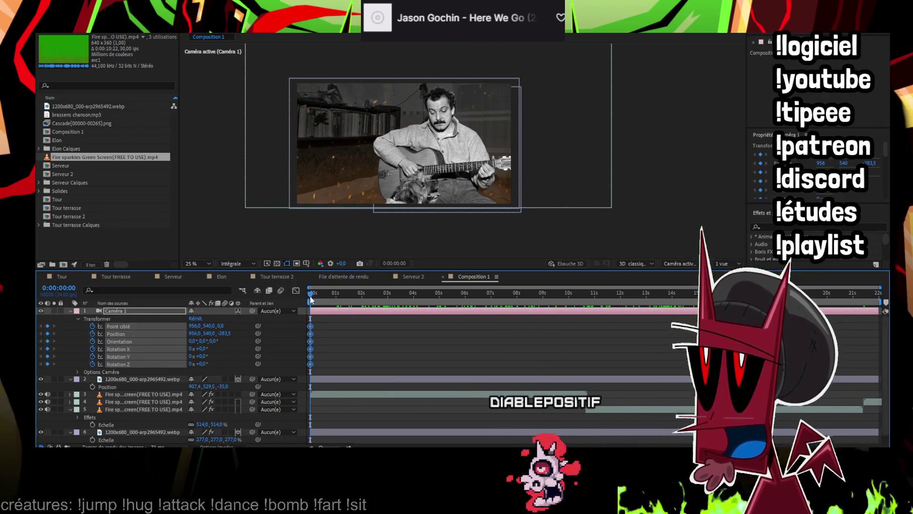
{"action": "scroll", "coordinate": [380, 390], "scroll_direction": "down", "scroll_amount": 1}
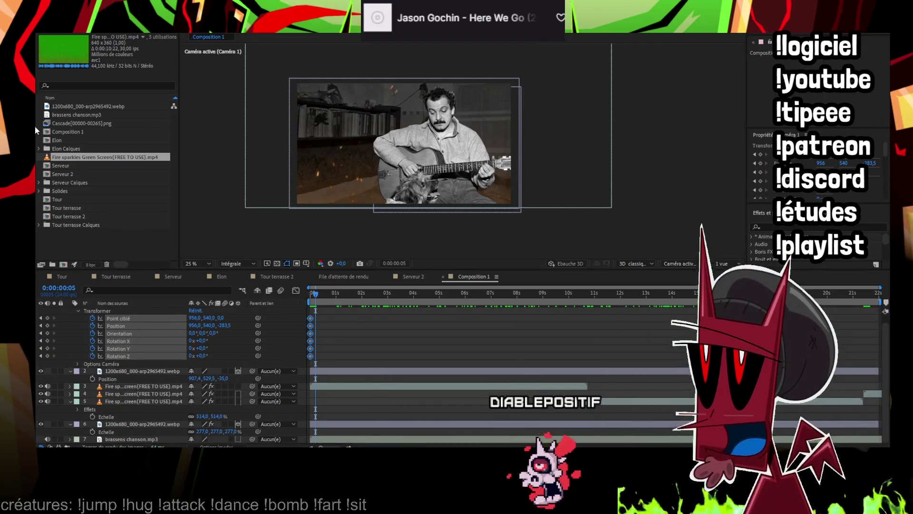
{"action": "left_click", "coordinate": [336, 311]}
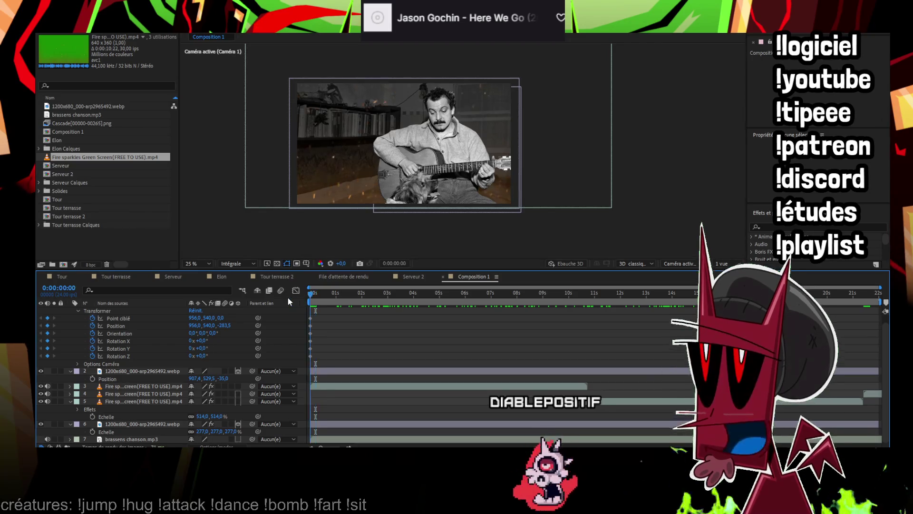
{"action": "left_click", "coordinate": [312, 300]}
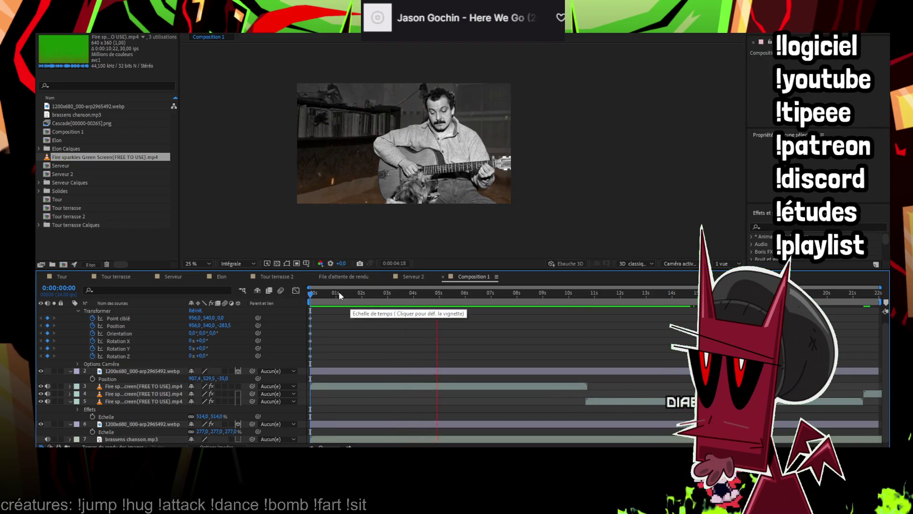
{"action": "left_click_drag", "start_coordinate": [318, 300], "coordinate": [317, 300]}
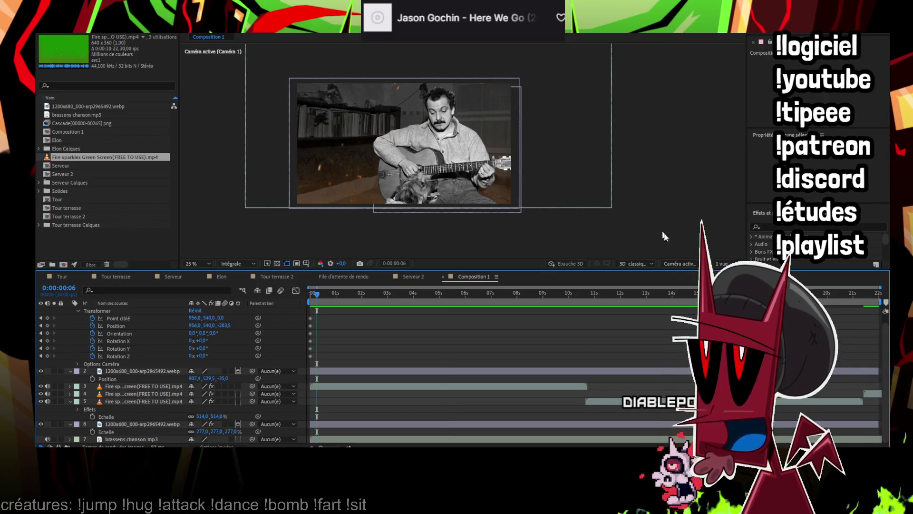
Show a Top view beside the camera view and dolly the camera to Position Z −303.5 at frame 9
{"action": "key", "text": "ctrl+alt+shift+n"}
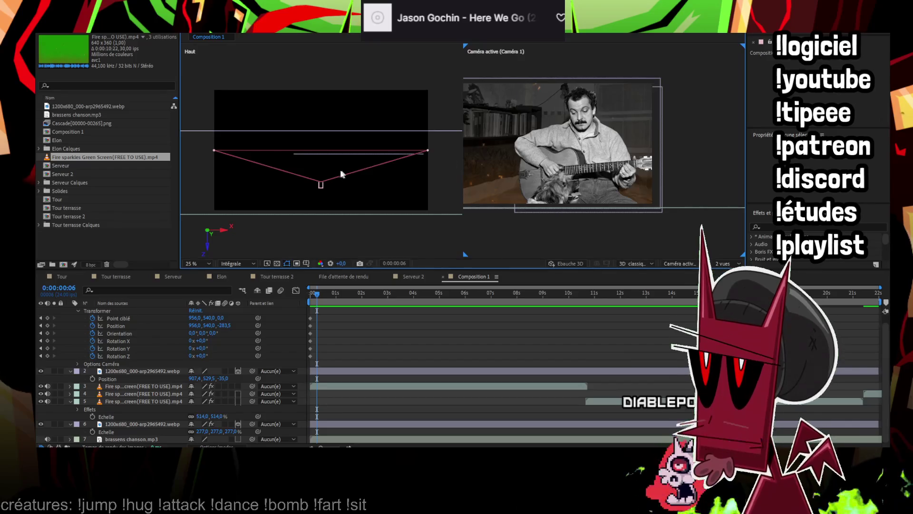
{"action": "left_click_drag", "start_coordinate": [321, 152], "coordinate": [322, 150]}
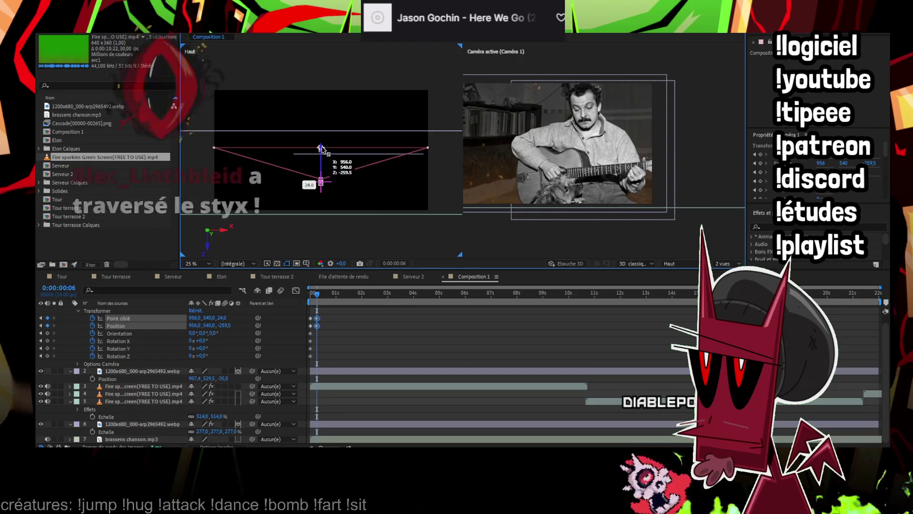
{"action": "key", "text": "Page_Down"}
{"action": "key", "text": "Page_Down"}
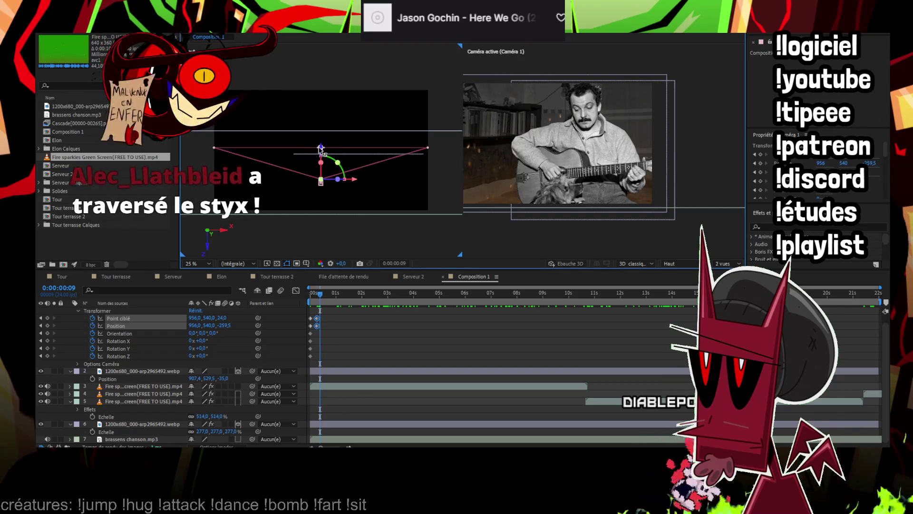
{"action": "left_click_drag", "start_coordinate": [321, 149], "coordinate": [321, 155]}
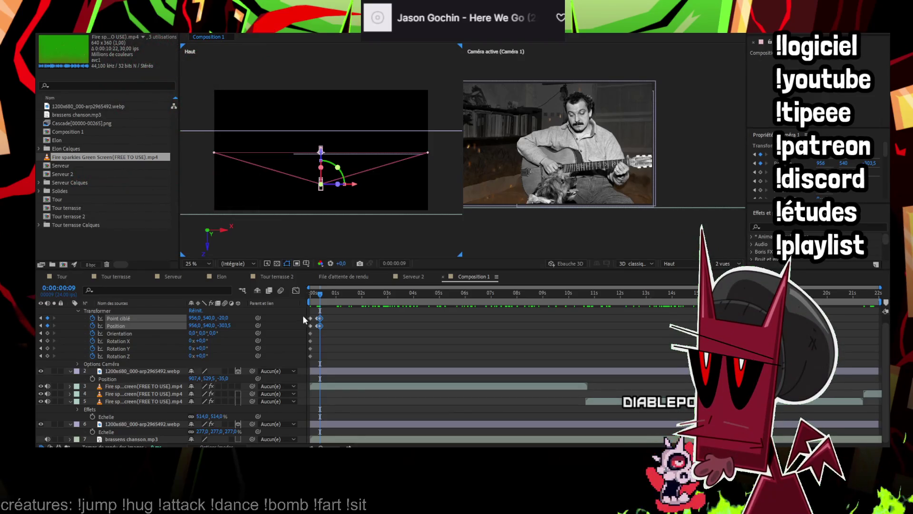
{"action": "left_click_drag", "start_coordinate": [328, 315], "coordinate": [313, 326]}
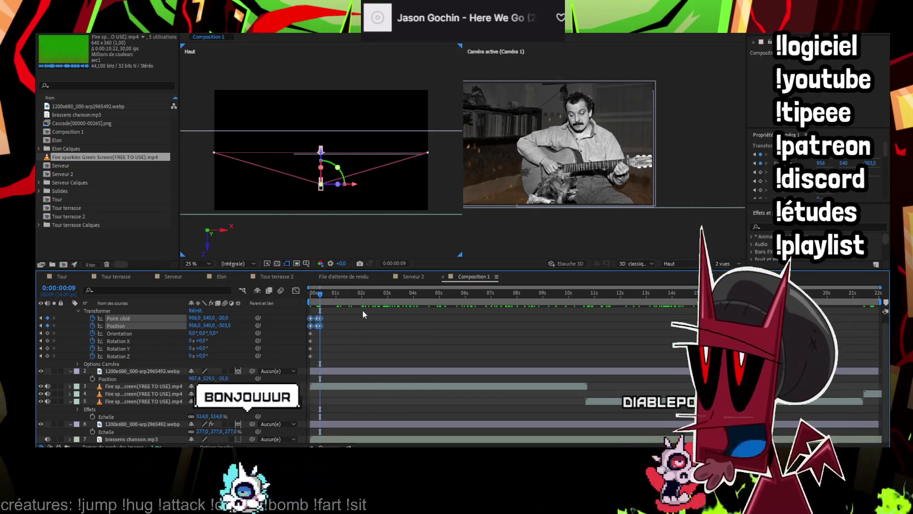
{"action": "left_click", "coordinate": [167, 27]}
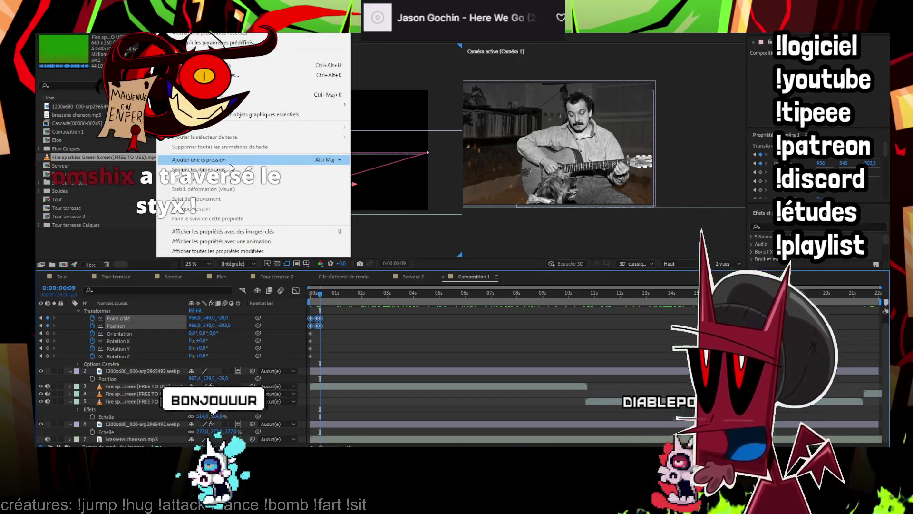
Add expressions to the camera's Position and Point ciblé from the Animation menu
{"action": "left_click", "coordinate": [230, 163]}
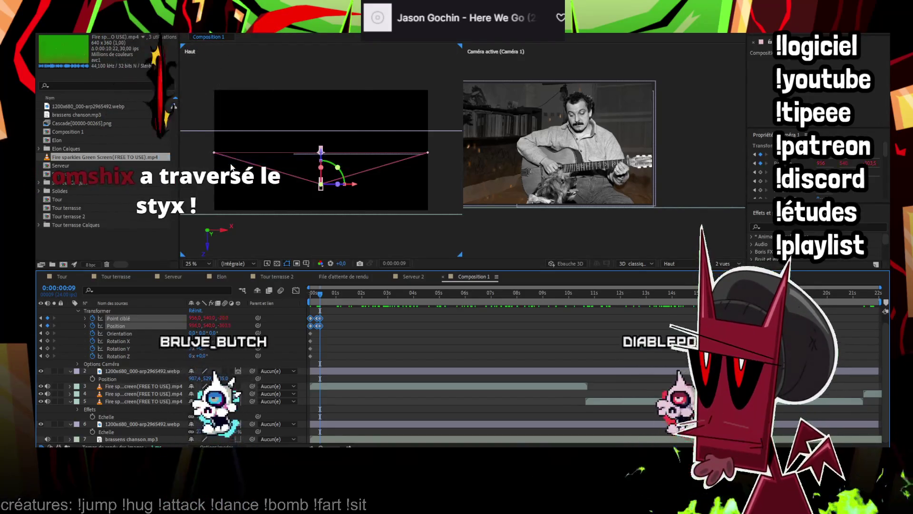
{"action": "left_click", "coordinate": [85, 318]}
{"action": "left_click", "coordinate": [85, 333]}
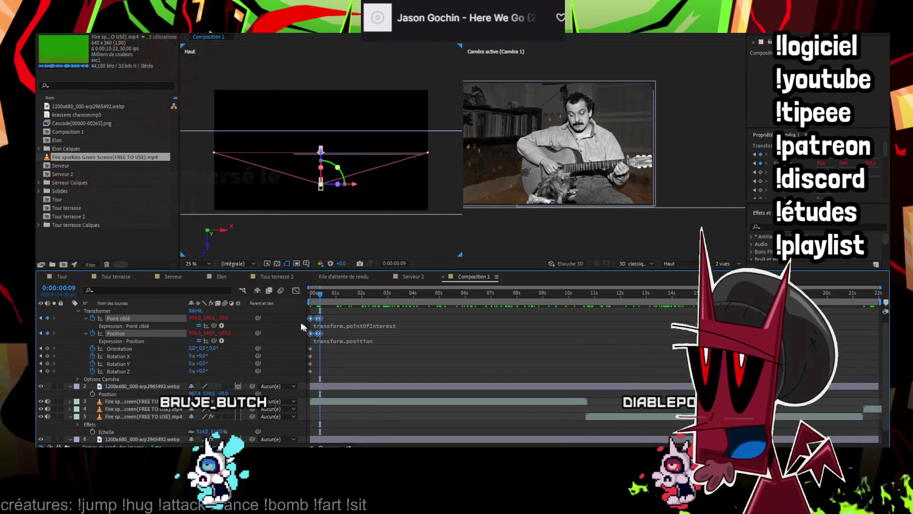
{"action": "key", "text": "alt+shift+equal"}
{"action": "left_click", "coordinate": [186, 32]}
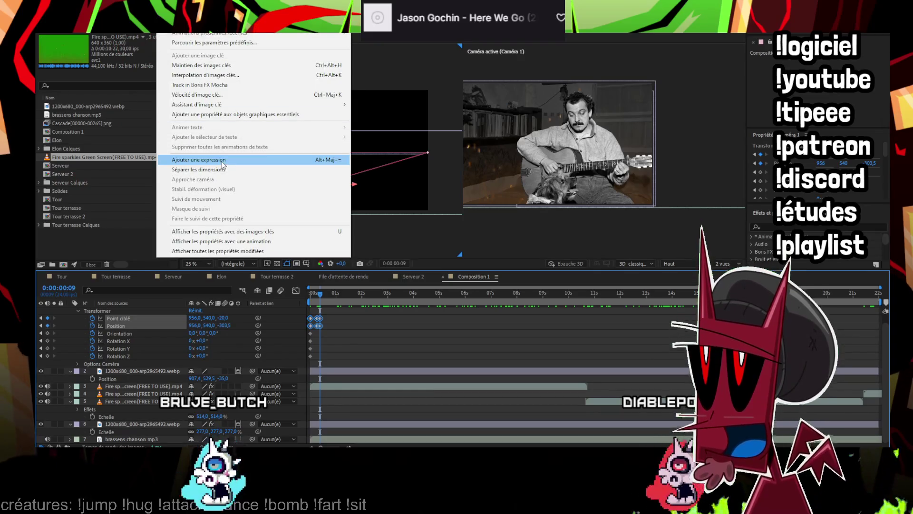
{"action": "left_click", "coordinate": [223, 164]}
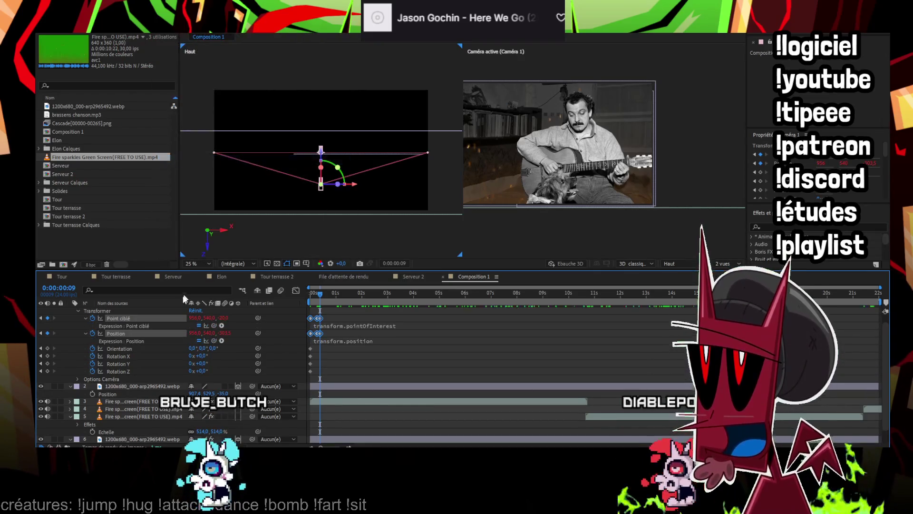
{"action": "left_click", "coordinate": [367, 329]}
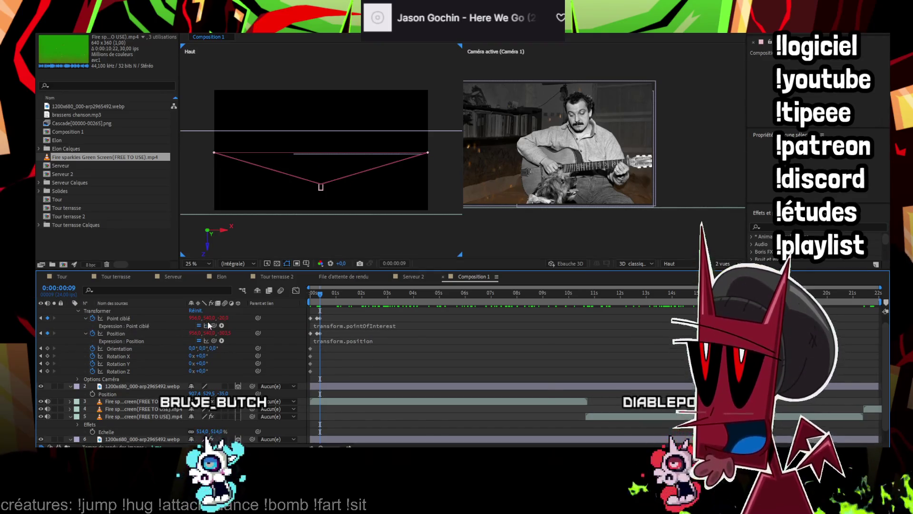
{"action": "left_click", "coordinate": [221, 326]}
{"action": "left_click", "coordinate": [381, 348]}
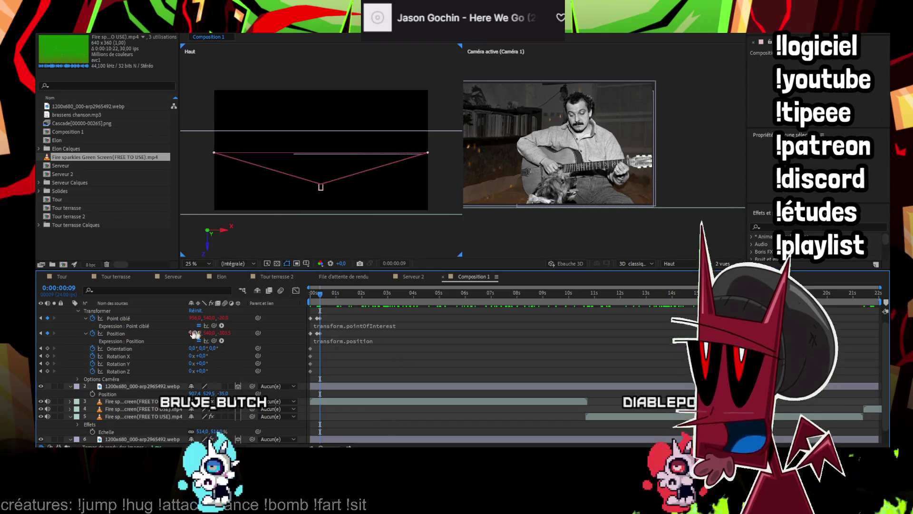
Delete the frame 9 camera keyframes, then undo to restore the move to Z −303.5
{"action": "left_click", "coordinate": [87, 332]}
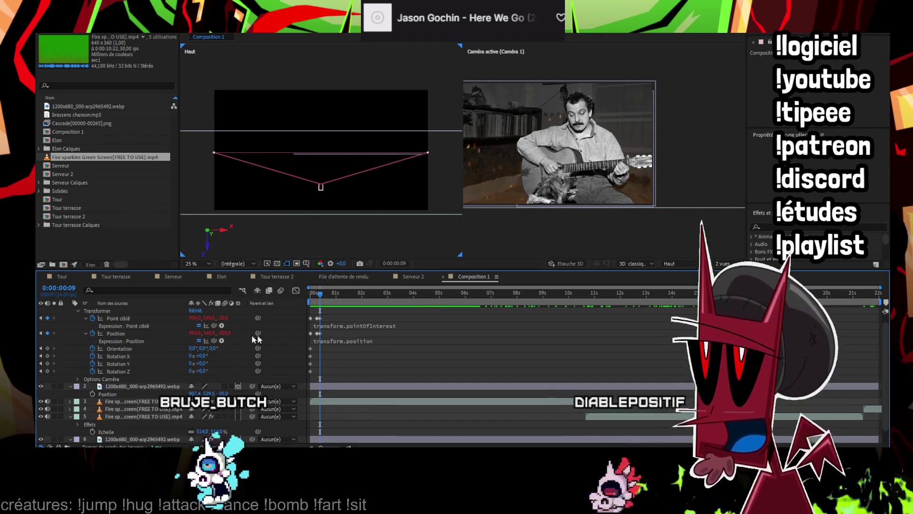
{"action": "left_click_drag", "start_coordinate": [328, 314], "coordinate": [313, 335]}
{"action": "key", "text": "Delete"}
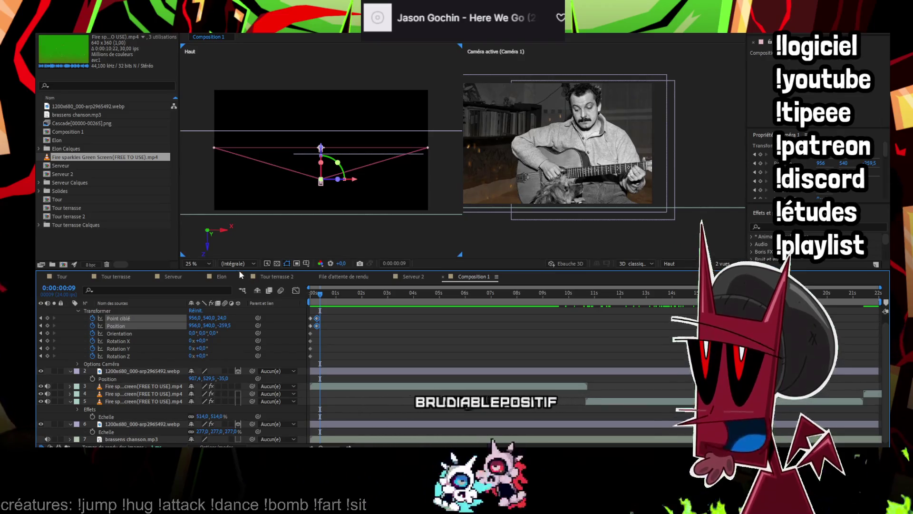
{"action": "key", "text": "ctrl+z"}
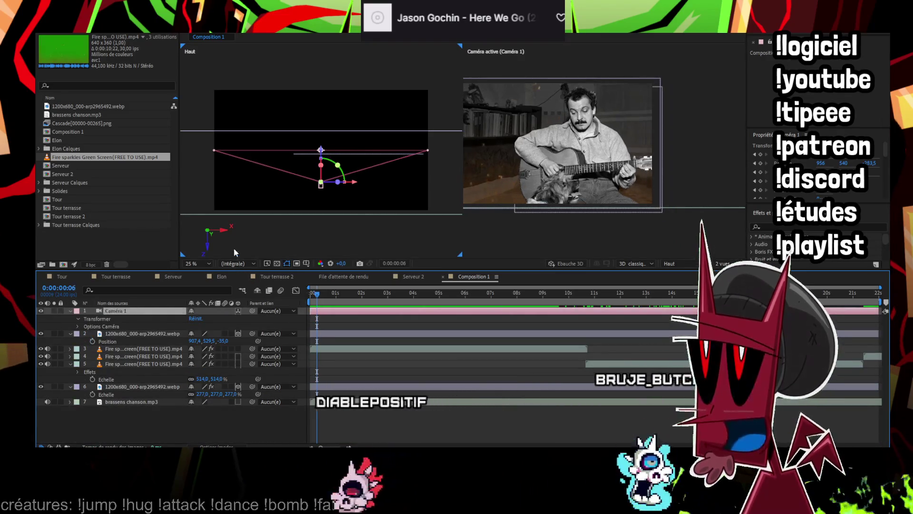
{"action": "key", "text": "alt+e"}
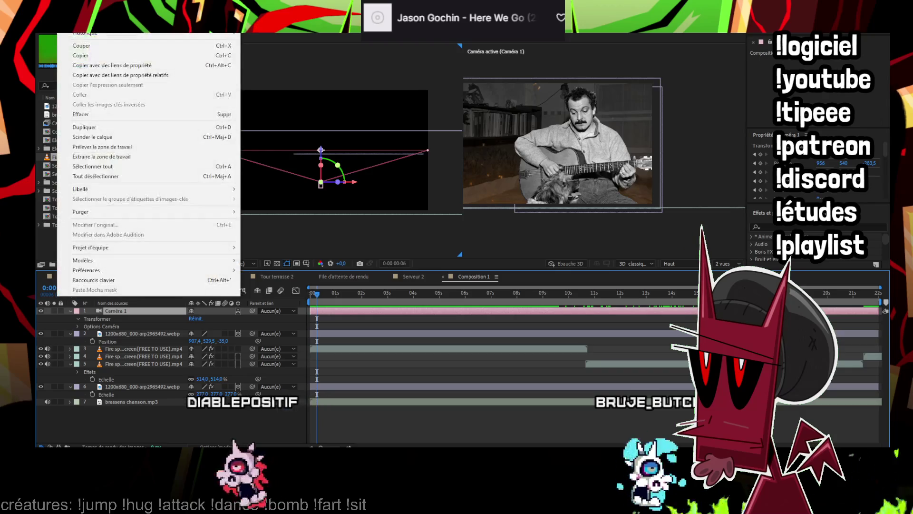
{"action": "key", "text": "ctrl+z"}
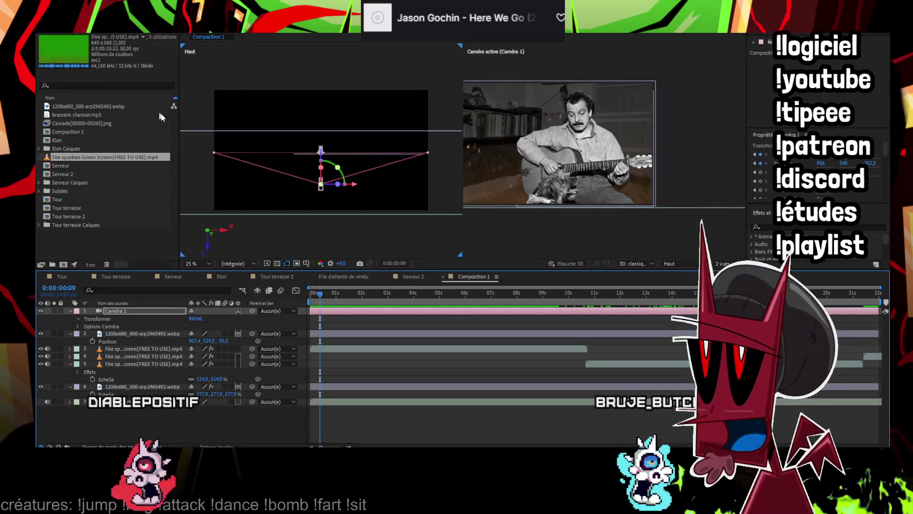
Give Caméra 1's Position a loopOut() expression
{"action": "left_click", "coordinate": [70, 311]}
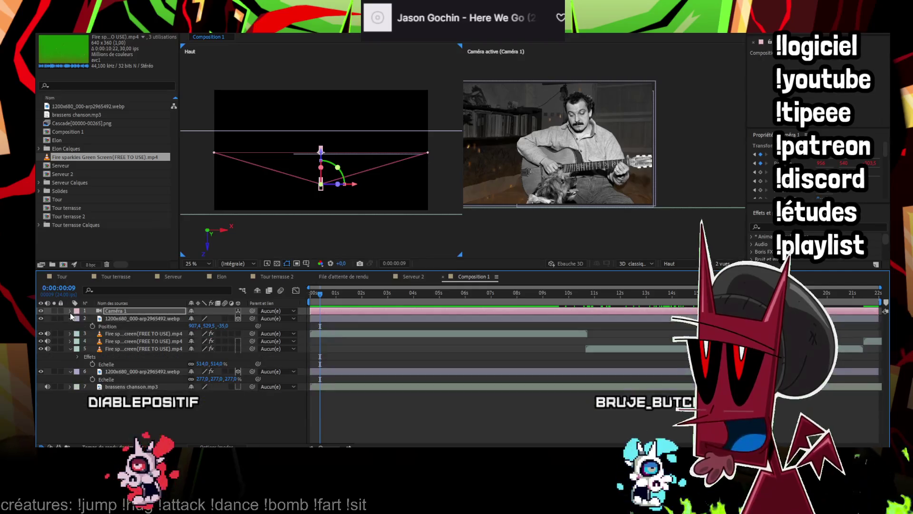
{"action": "left_click", "coordinate": [70, 311]}
{"action": "left_click", "coordinate": [394, 358]}
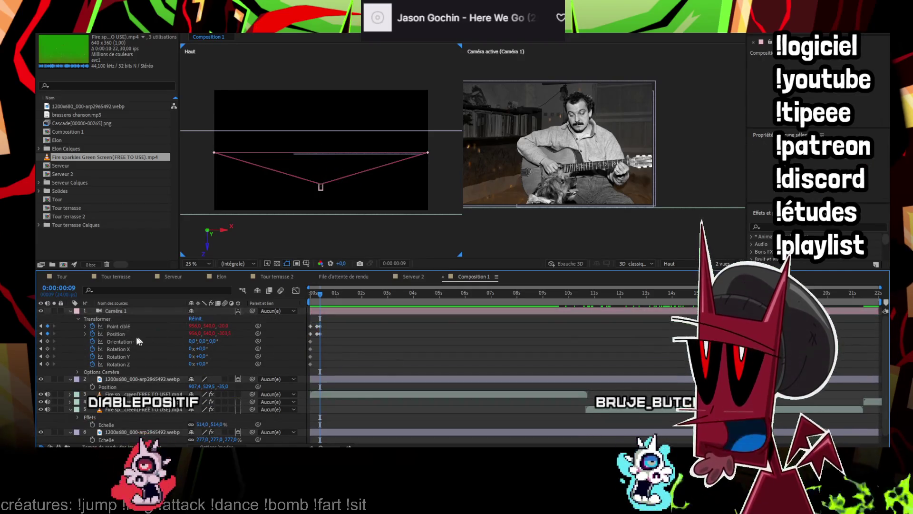
{"action": "left_click", "coordinate": [92, 333], "text": "alt"}
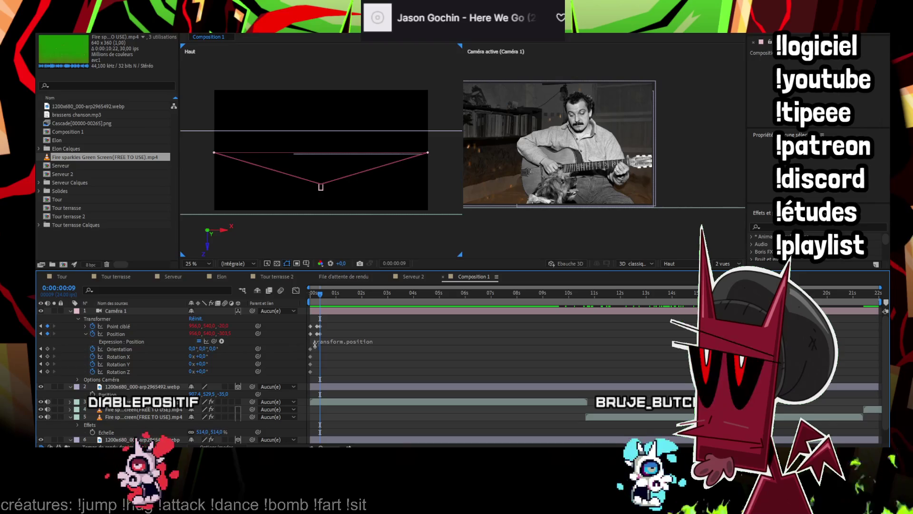
{"action": "left_click", "coordinate": [344, 340]}
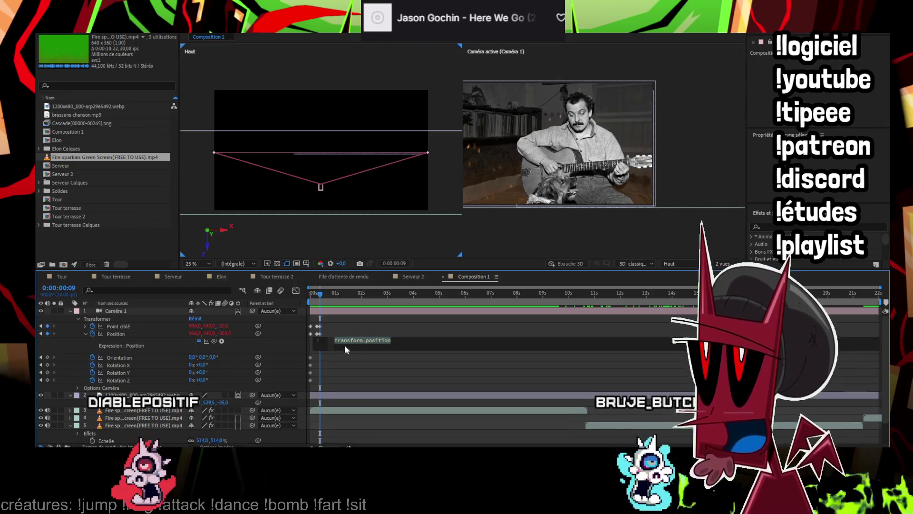
{"action": "type", "text": "loo"}
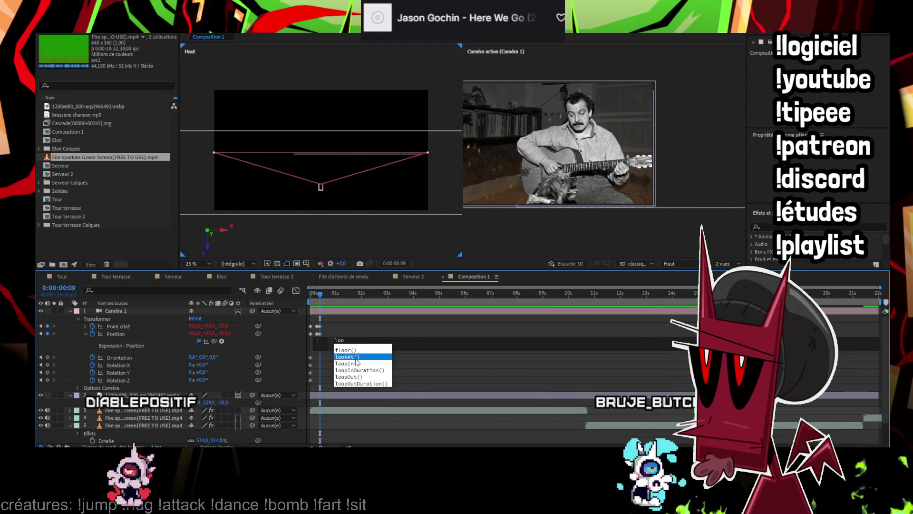
{"action": "left_click", "coordinate": [359, 376]}
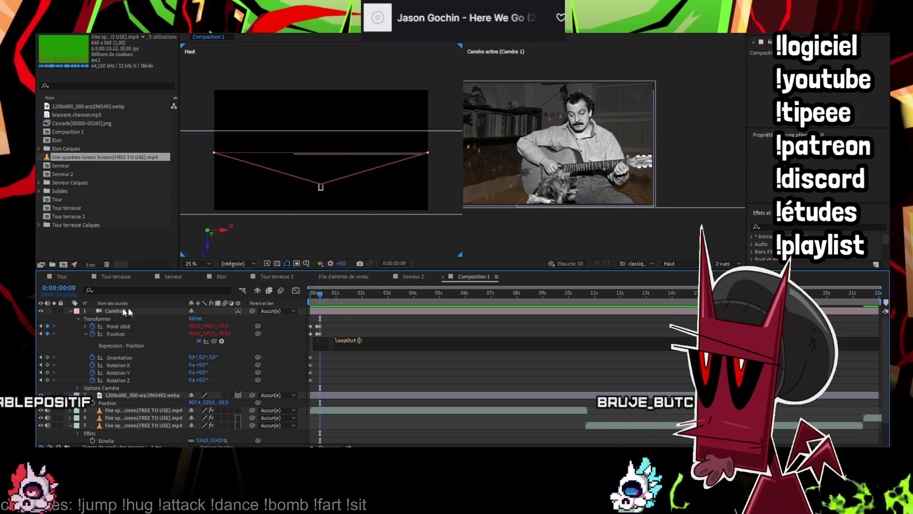
Give Point ciblé a loopOut() expression as well and preview the looping camera
{"action": "left_click", "coordinate": [91, 326], "text": "alt"}
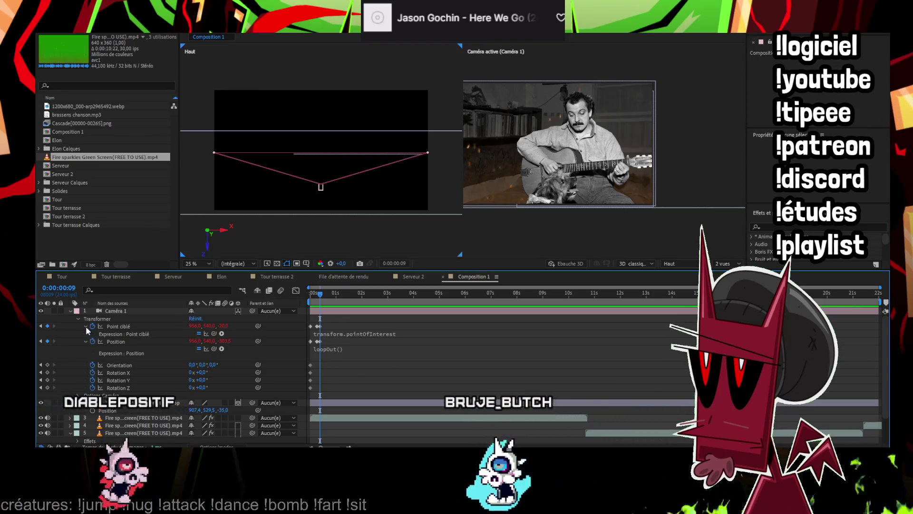
{"action": "left_click", "coordinate": [363, 333]}
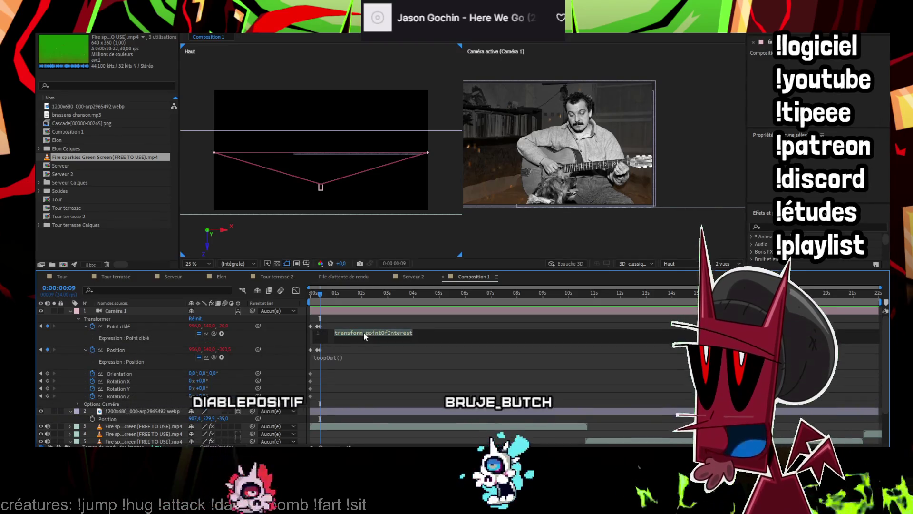
{"action": "type", "text": "loop"}
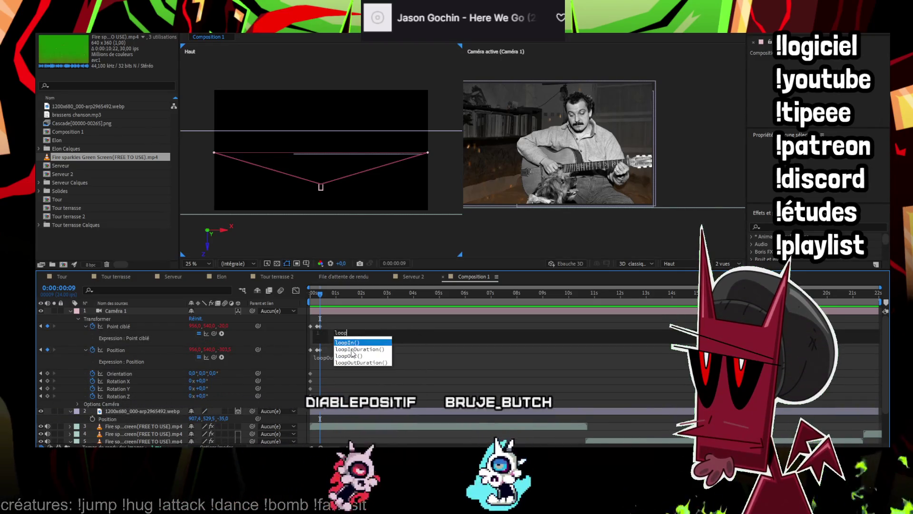
{"action": "left_click", "coordinate": [351, 355]}
{"action": "left_click", "coordinate": [372, 317]}
{"action": "key", "text": "space"}
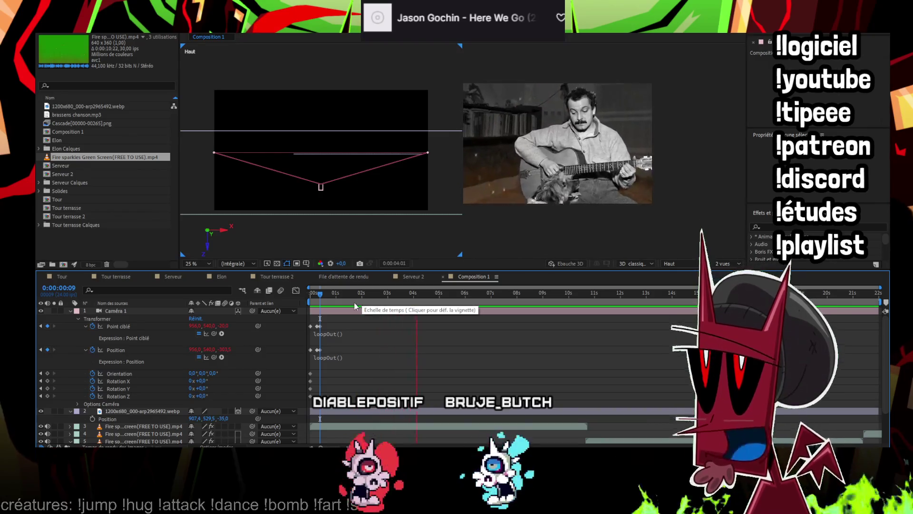
Preview the camera loop, then push the camera slightly further back in depth
{"action": "key", "text": "space"}
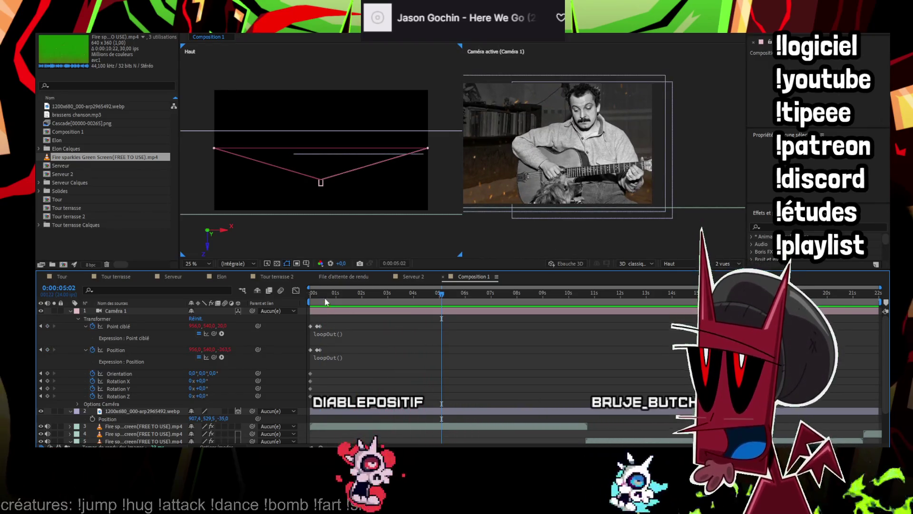
{"action": "key", "text": "Home"}
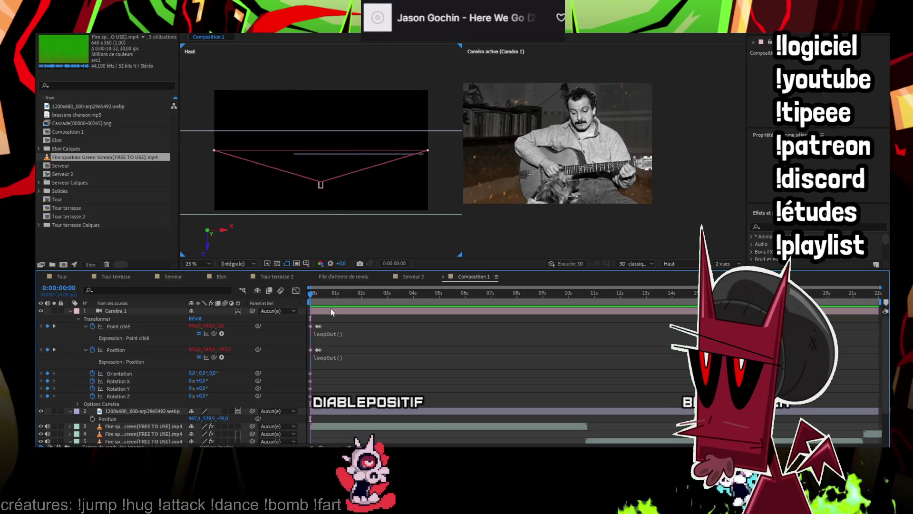
{"action": "key", "text": "space"}
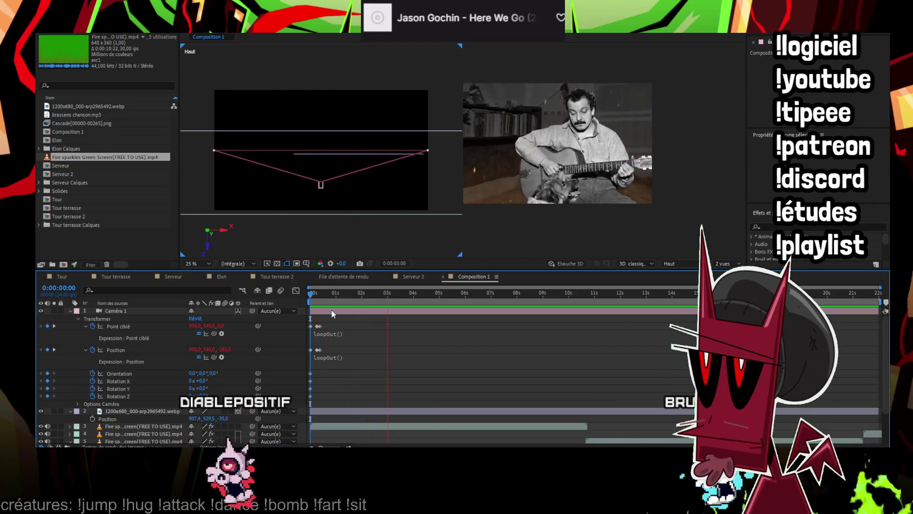
{"action": "key", "text": "space"}
{"action": "left_click", "coordinate": [318, 294]}
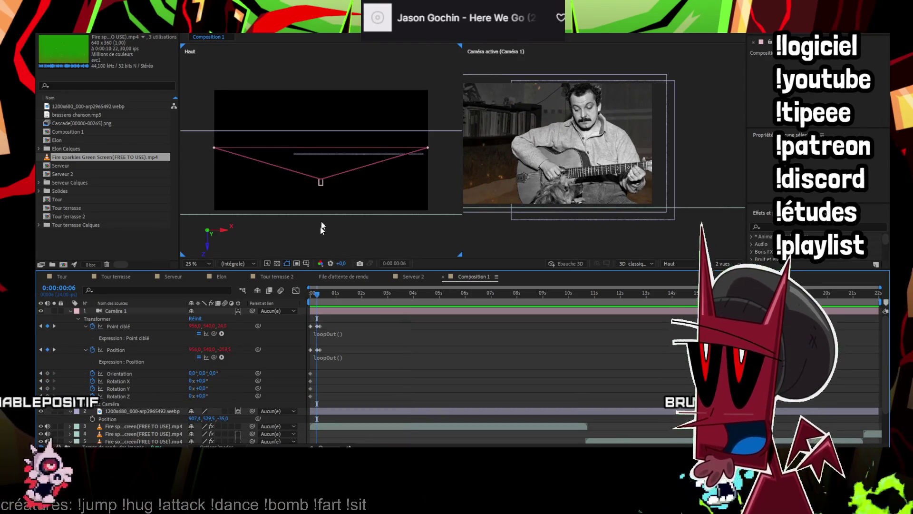
{"action": "left_click", "coordinate": [321, 149]}
{"action": "left_click_drag", "start_coordinate": [321, 149], "coordinate": [322, 152]}
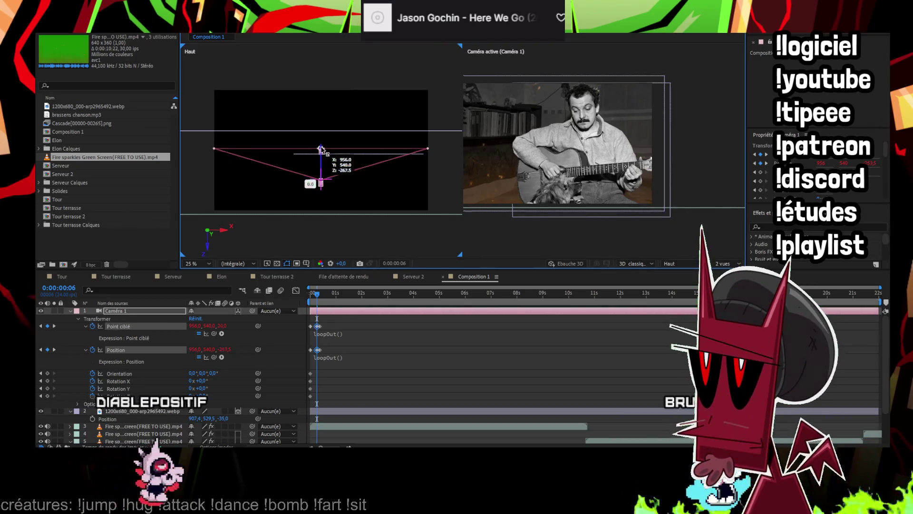
Readjust the camera's depth in the Top view at frames 9 and 6
{"action": "left_click", "coordinate": [311, 294]}
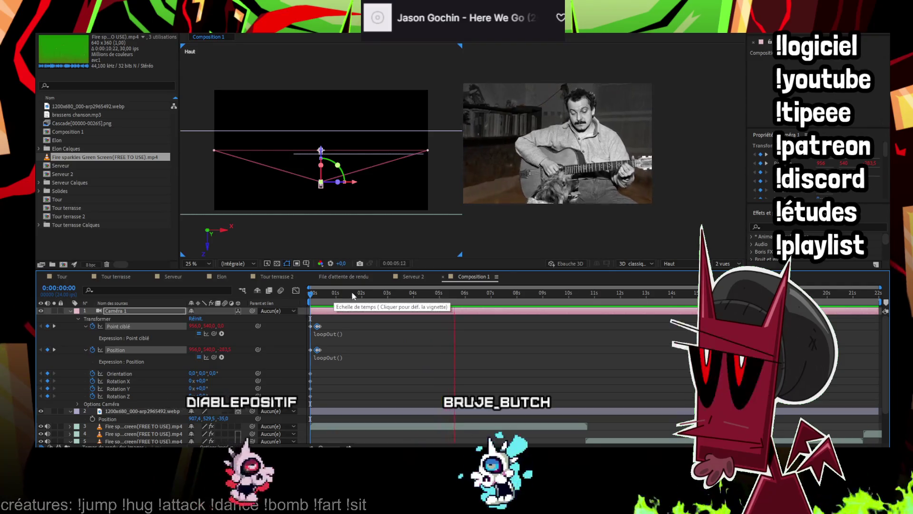
{"action": "key", "text": "space"}
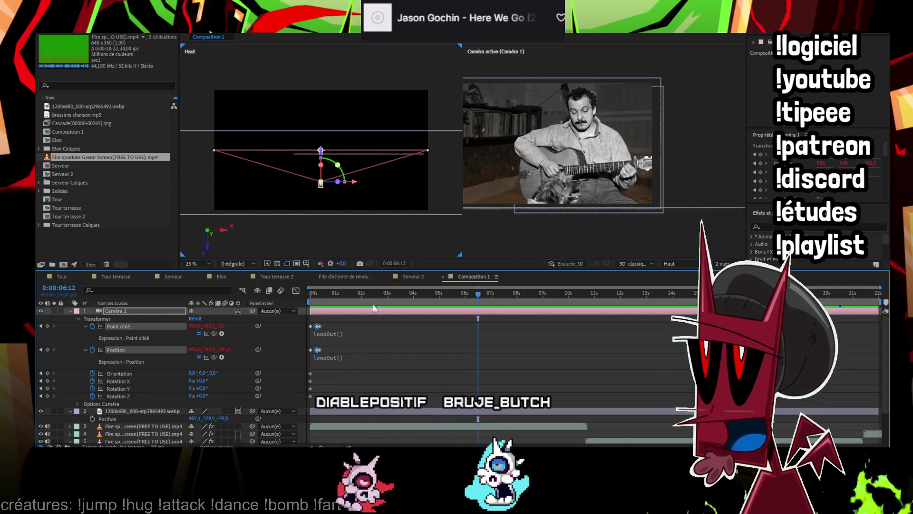
{"action": "left_click", "coordinate": [341, 294]}
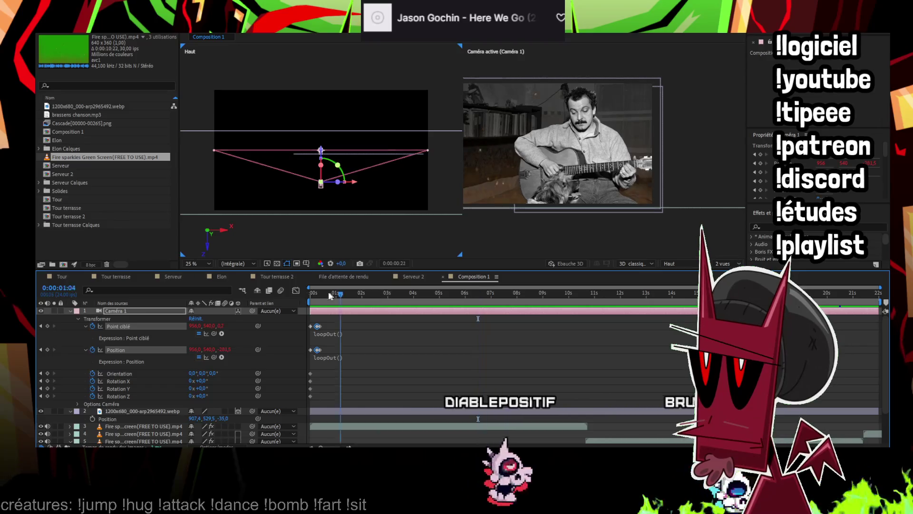
{"action": "left_click", "coordinate": [320, 294]}
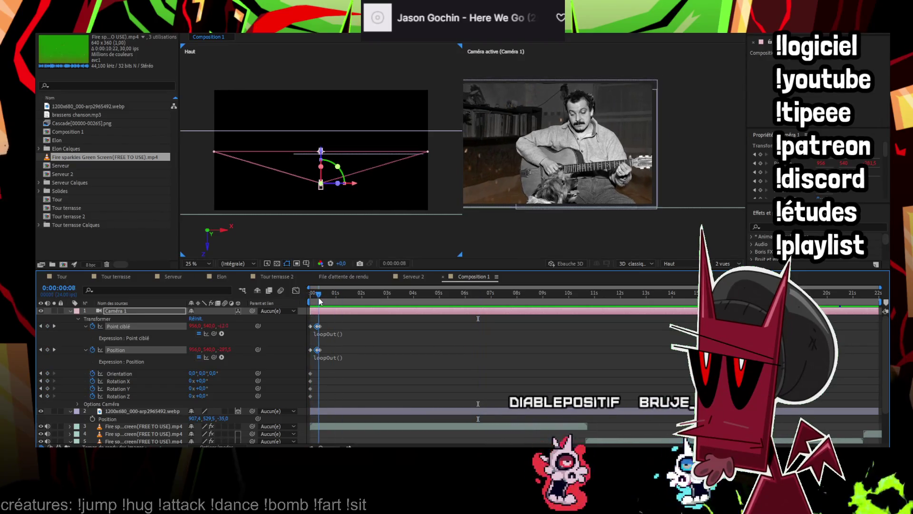
{"action": "key", "text": "Page_Up"}
{"action": "key", "text": "Page_Up"}
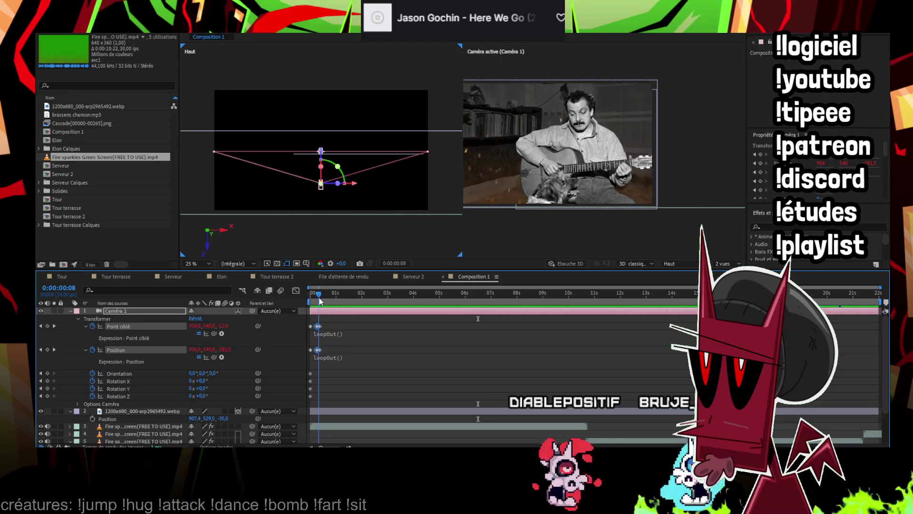
{"action": "key", "text": "Page_Up"}
{"action": "left_click", "coordinate": [319, 295]}
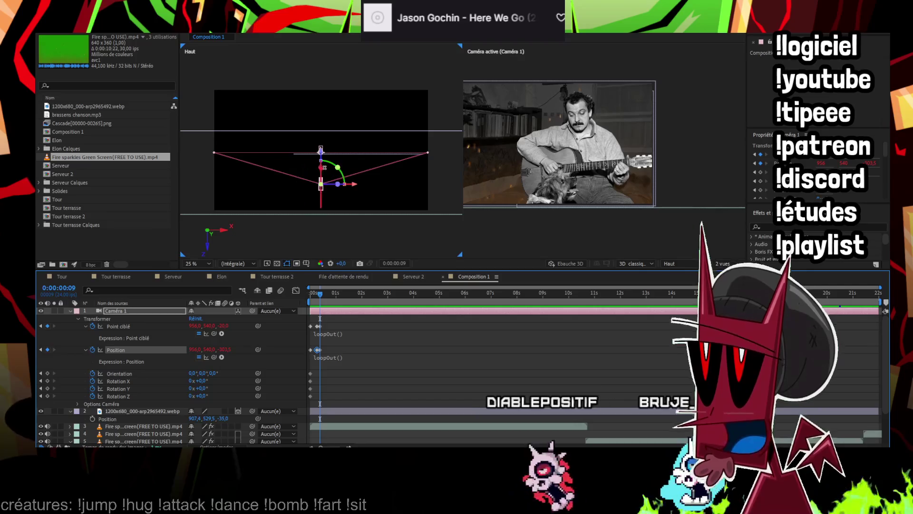
{"action": "left_click_drag", "start_coordinate": [341, 177], "coordinate": [317, 199]}
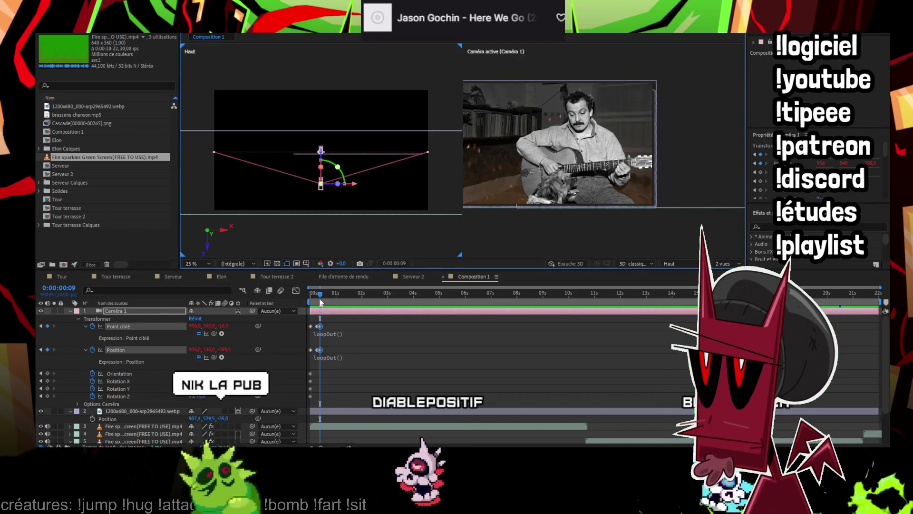
{"action": "left_click", "coordinate": [318, 295]}
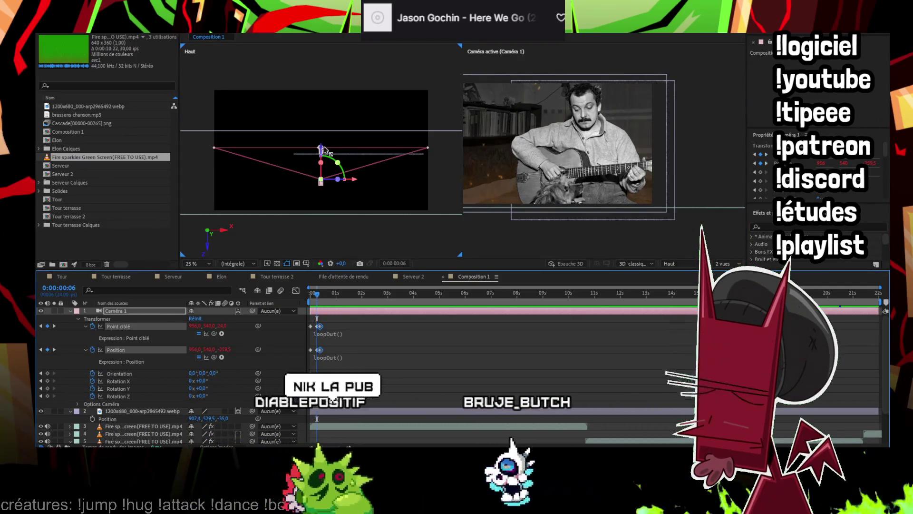
{"action": "left_click_drag", "start_coordinate": [321, 151], "coordinate": [322, 149]}
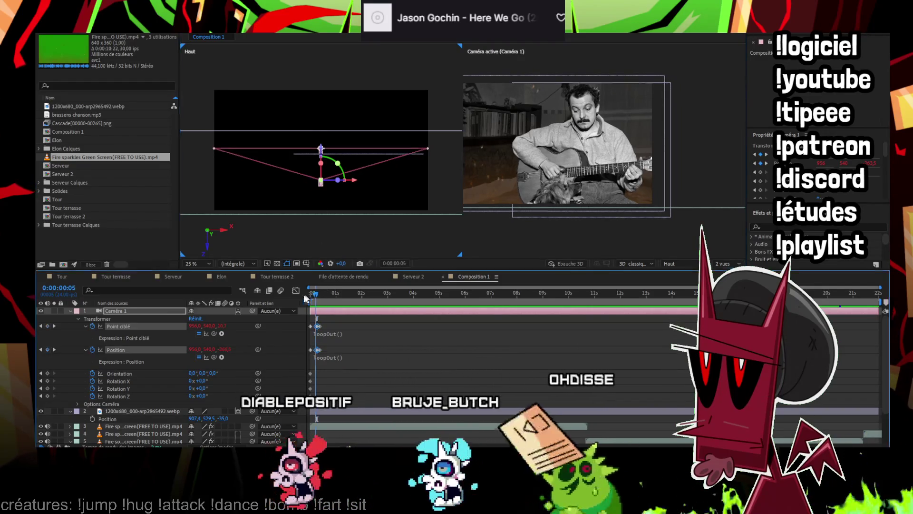
Preview the result, return to the start, and switch the viewer to 1 View
{"action": "key", "text": "space"}
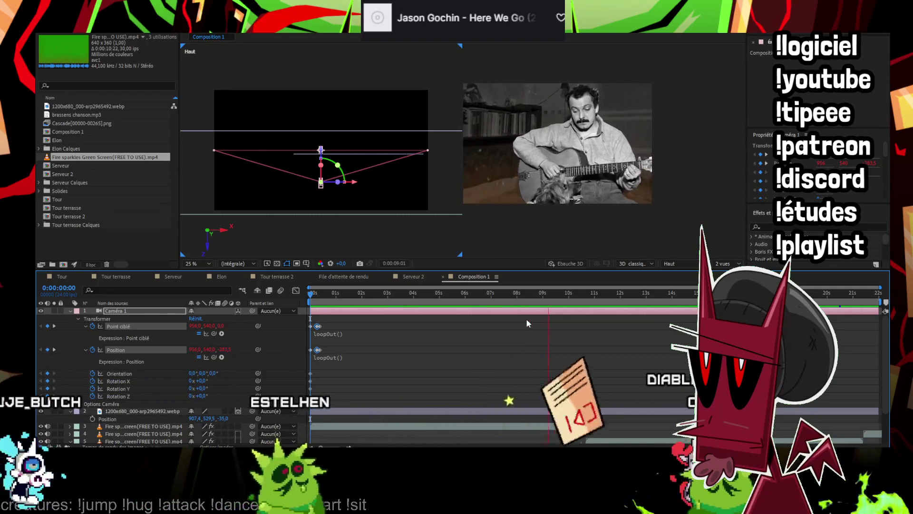
{"action": "key", "text": "space"}
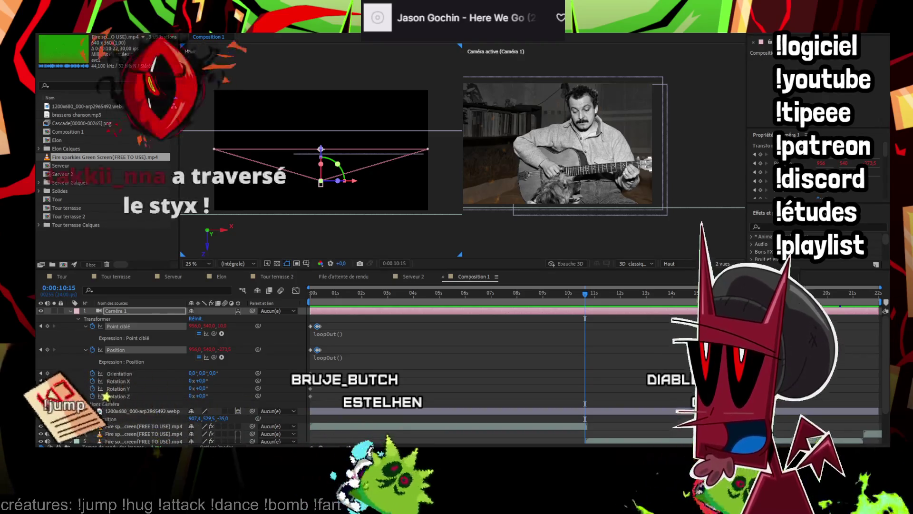
{"action": "key", "text": "Home"}
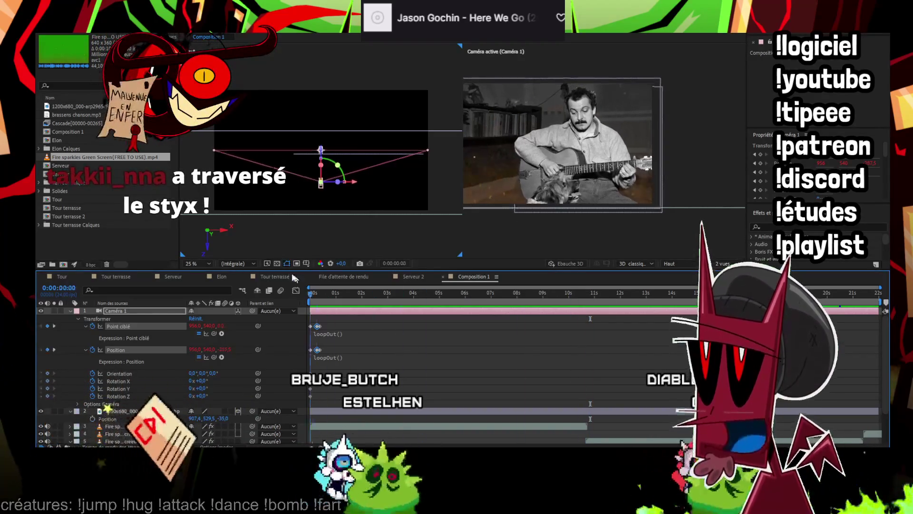
{"action": "left_click", "coordinate": [725, 264]}
{"action": "left_click", "coordinate": [687, 278]}
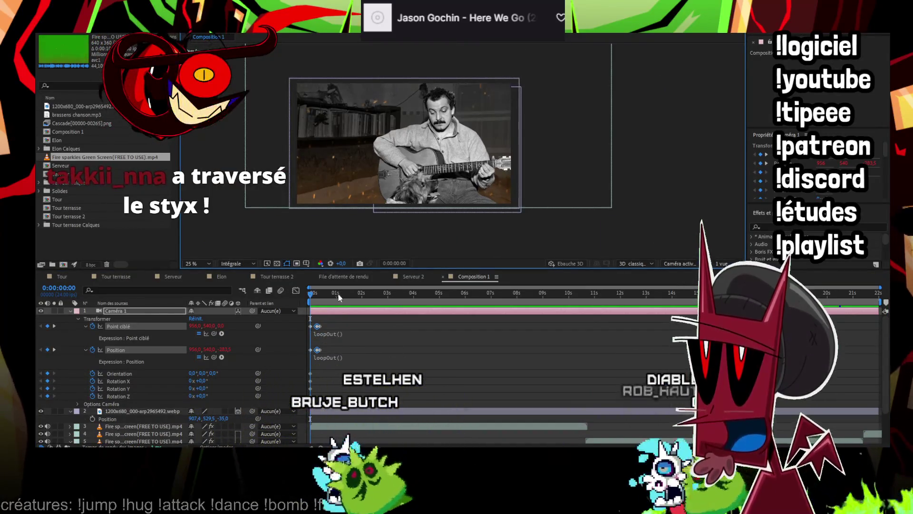
Select the Fire sparkles layer, pan the view slightly right, and preview the composition
{"action": "left_click", "coordinate": [294, 298]}
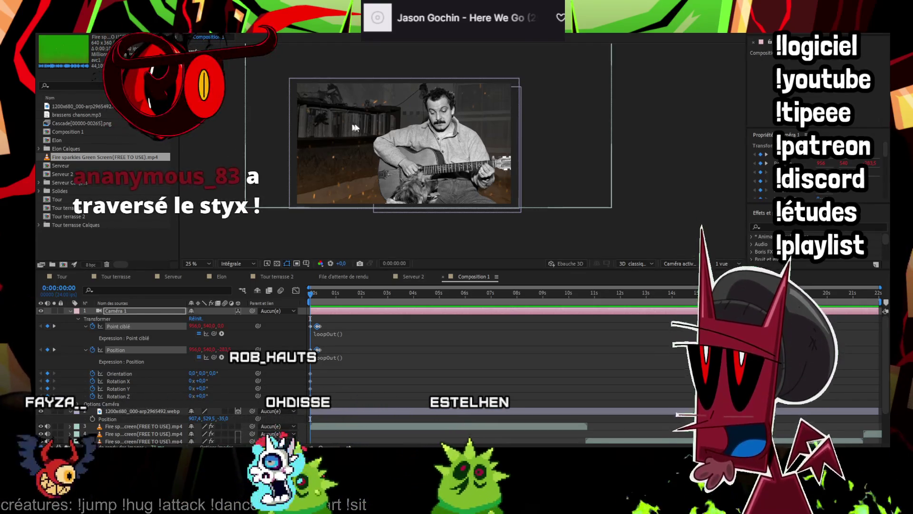
{"action": "left_click", "coordinate": [495, 129]}
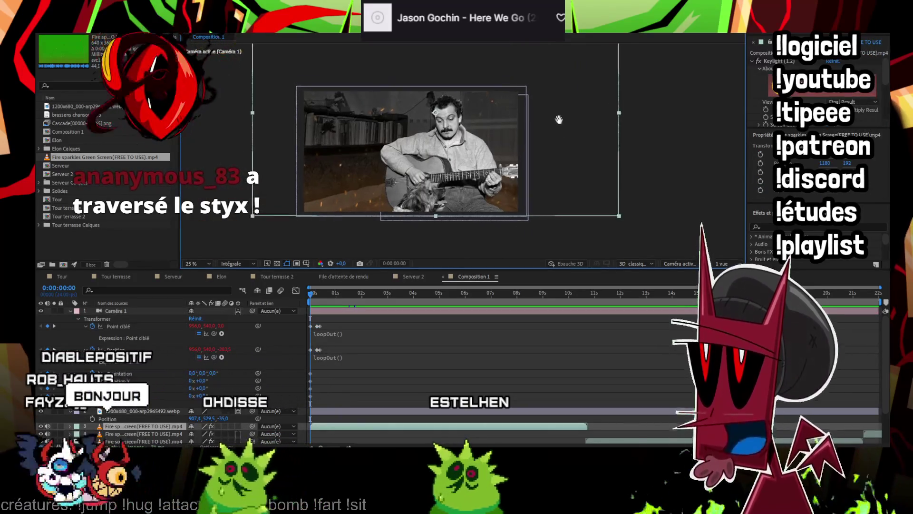
{"action": "left_click_drag", "start_coordinate": [559, 120], "coordinate": [595, 128]}
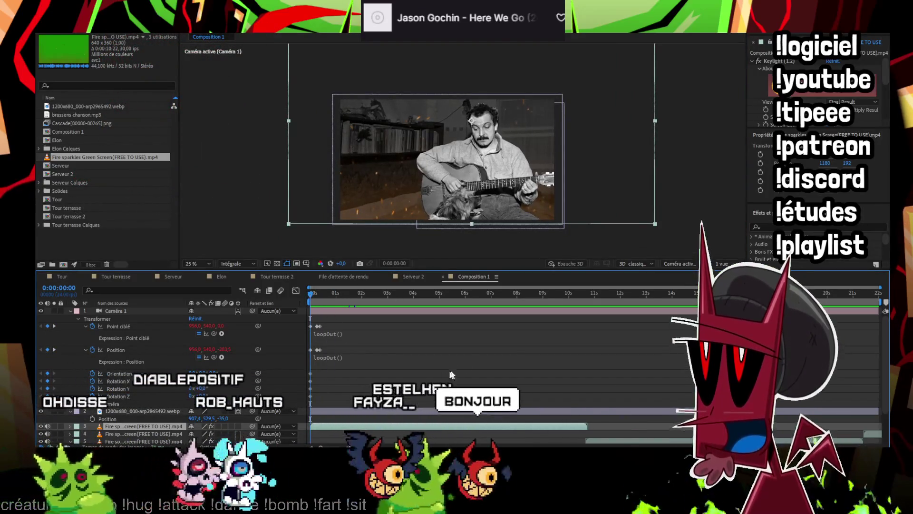
{"action": "key", "text": "space"}
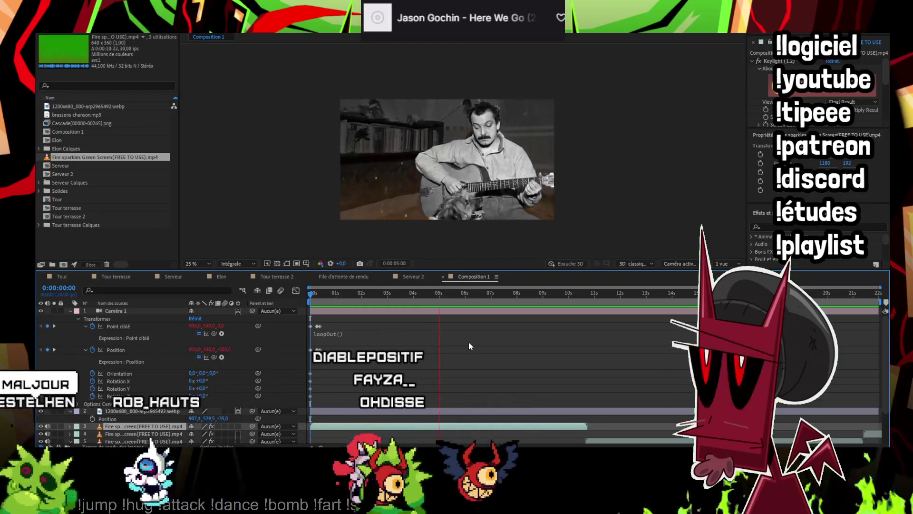
{"action": "key", "text": "space"}
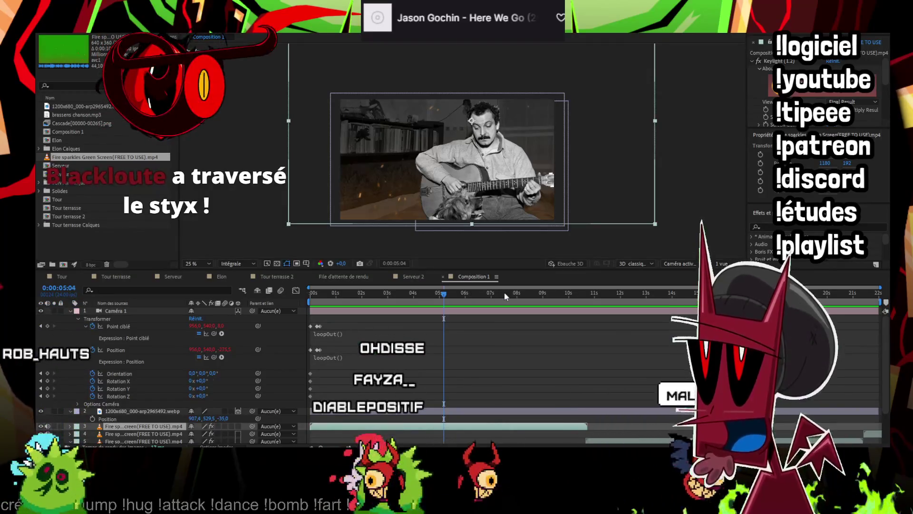
Preview from about 8 seconds, return to the start, and draw a text box across the photo's top
{"action": "left_click", "coordinate": [526, 296]}
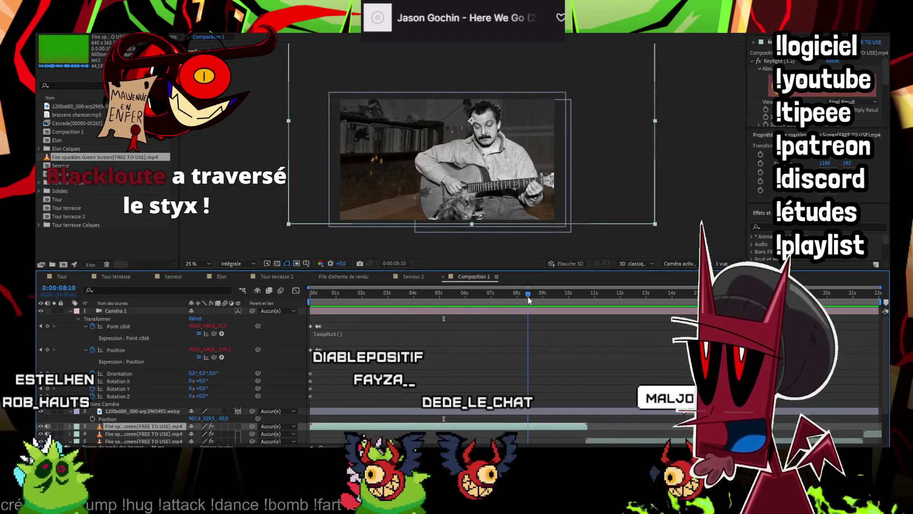
{"action": "left_click", "coordinate": [527, 328]}
{"action": "key", "text": "space"}
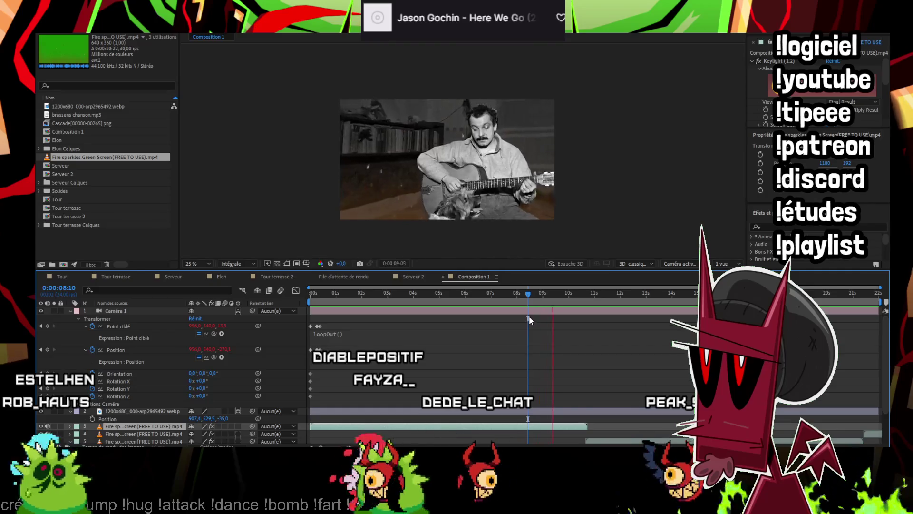
{"action": "key", "text": "space"}
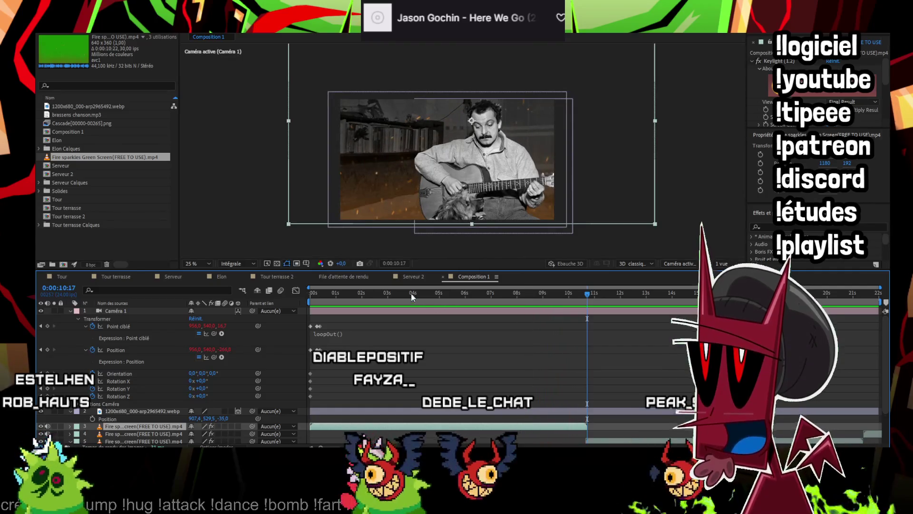
{"action": "key", "text": "Home"}
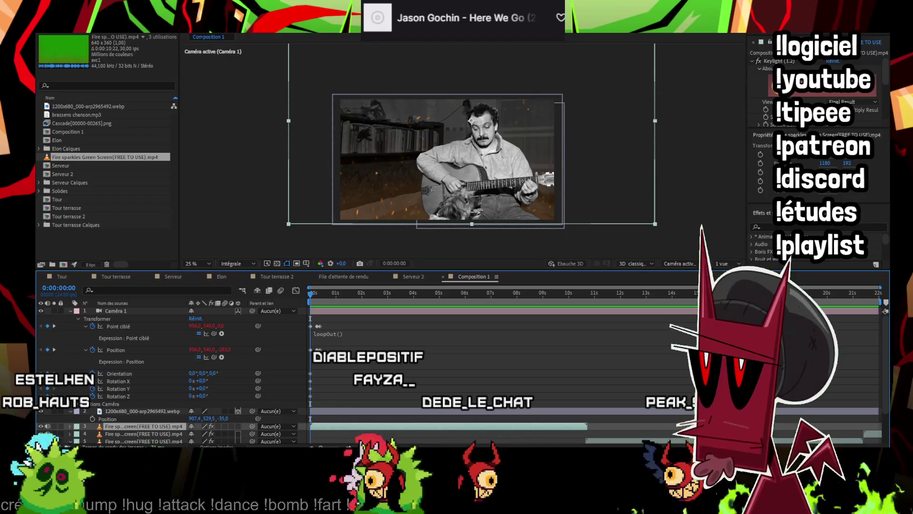
{"action": "key", "text": "ctrl+shift+a"}
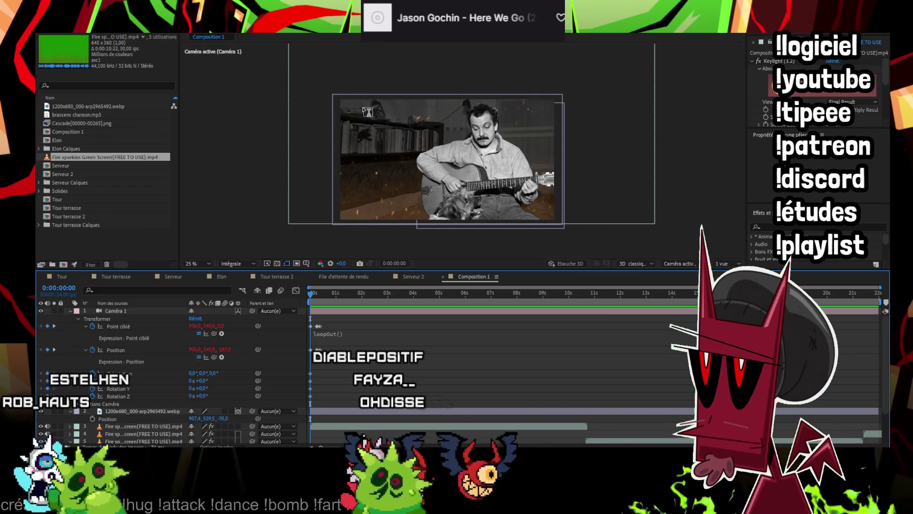
{"action": "mouse_move", "coordinate": [345, 103]}
{"action": "left_mouse_down"}
{"action": "mouse_move", "coordinate": [557, 163]}
{"action": "mouse_move", "coordinate": [548, 163]}
{"action": "left_mouse_up"}
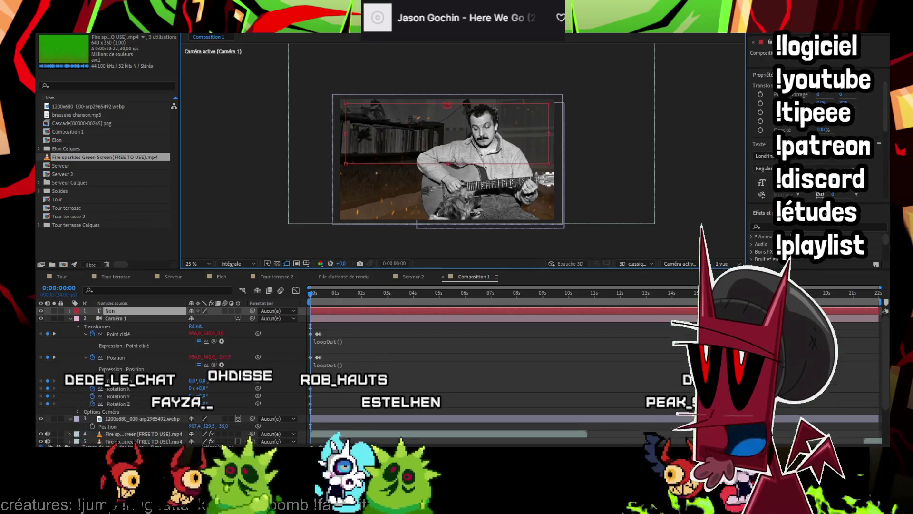
Set the caption's fill colour, enlarge its font size, and narrow its text box
{"action": "left_click", "coordinate": [770, 205]}
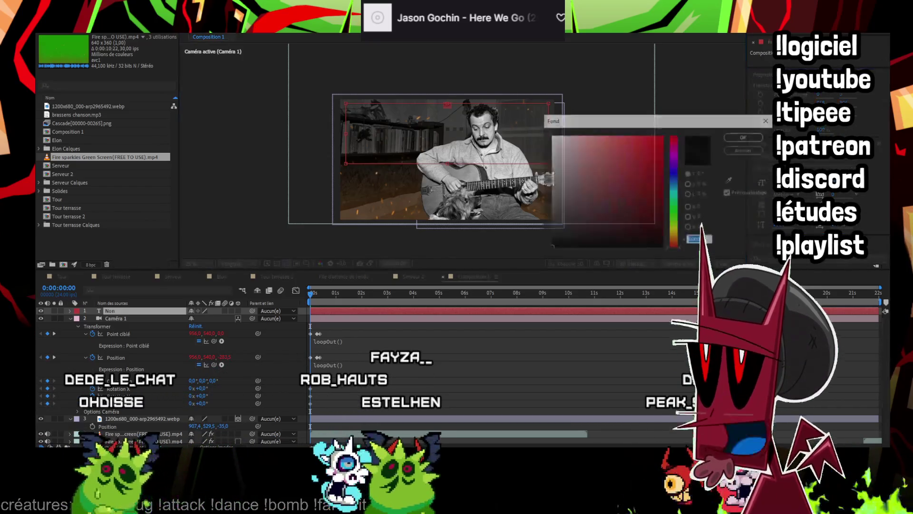
{"action": "key", "text": "Return"}
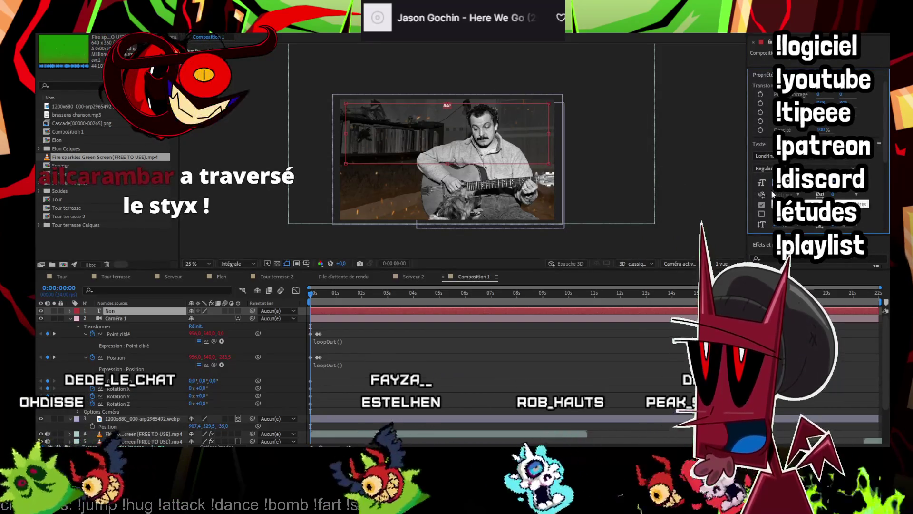
{"action": "left_click", "coordinate": [465, 122]}
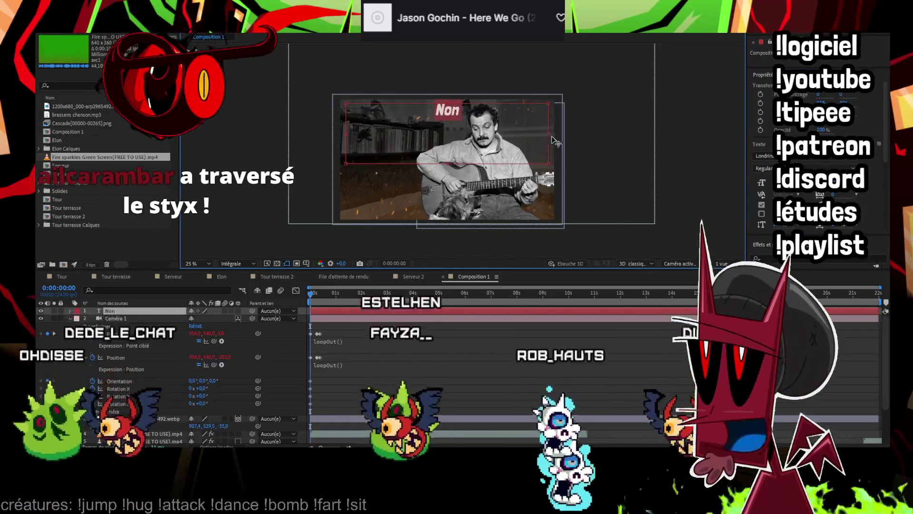
{"action": "left_click_drag", "start_coordinate": [555, 141], "coordinate": [500, 134]}
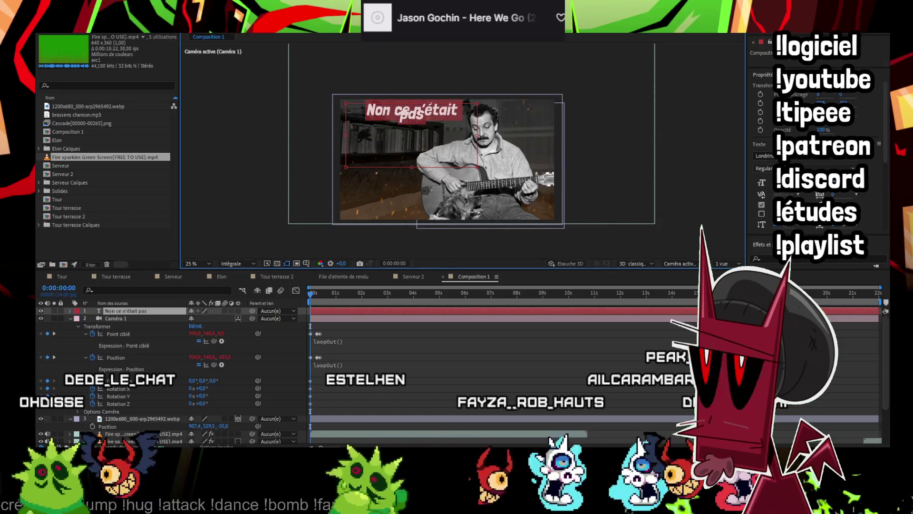
Complete the caption to read 'Non ce n'était pas le radeau de la méduse ce bateau'
{"action": "left_click_drag", "start_coordinate": [780, 225], "coordinate": [790, 224]}
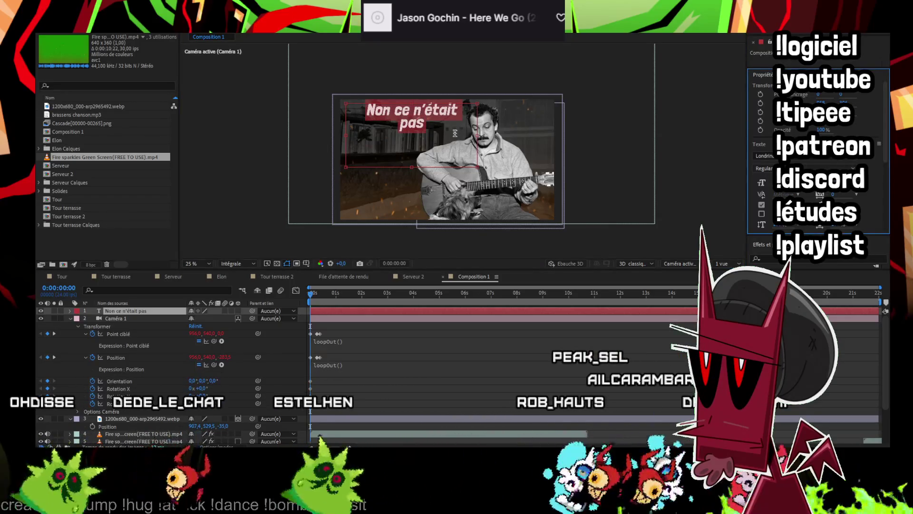
{"action": "left_click", "coordinate": [452, 124]}
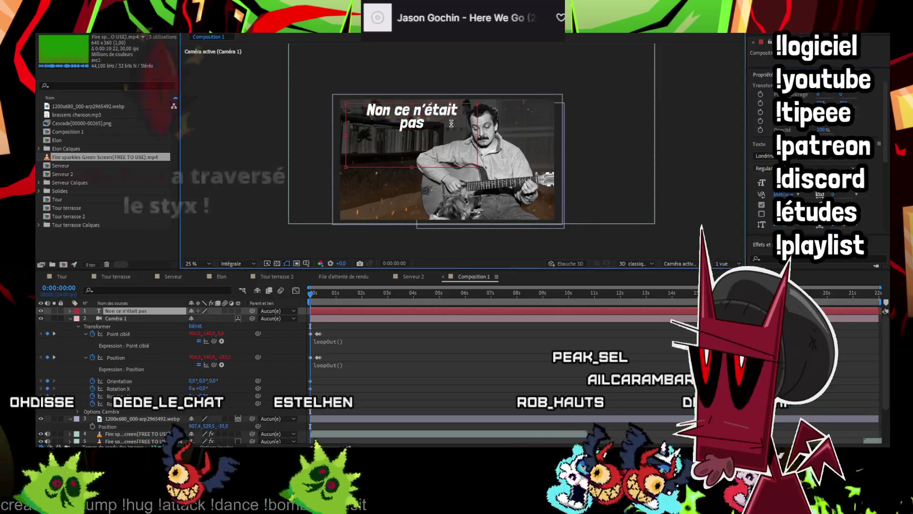
{"action": "type", "text": " le r"}
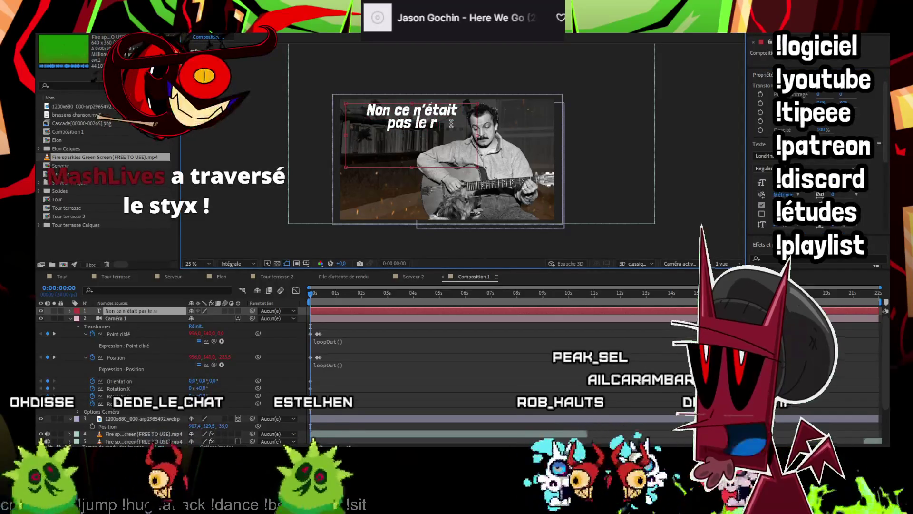
{"action": "type", "text": "adeau"}
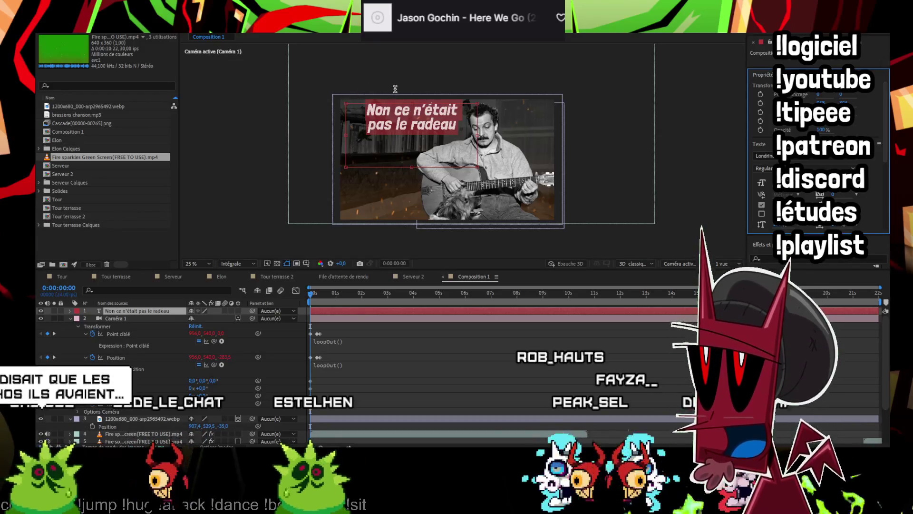
{"action": "left_click", "coordinate": [461, 134]}
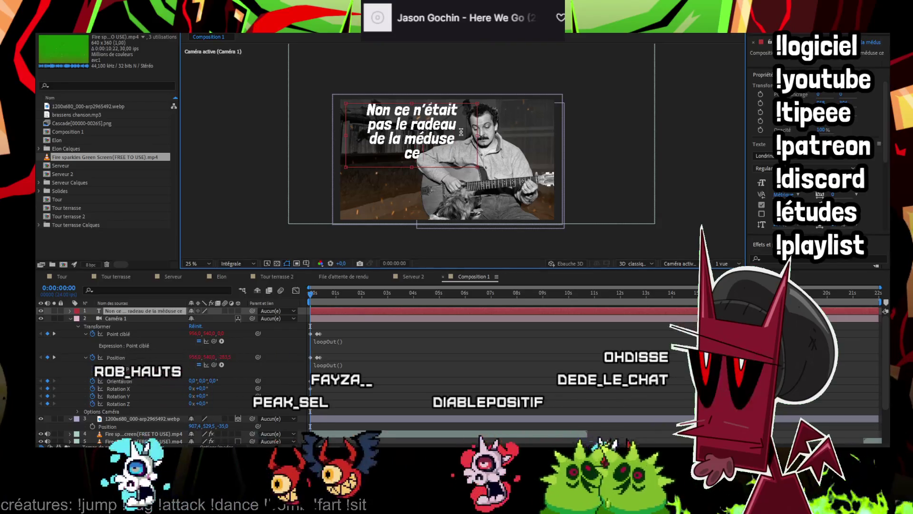
{"action": "type", "text": " bâte"}
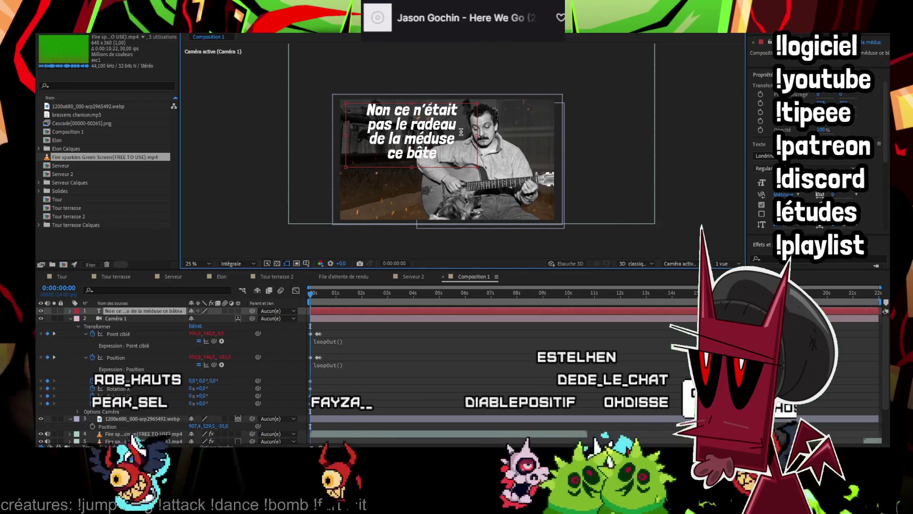
{"action": "type", "text": "au."}
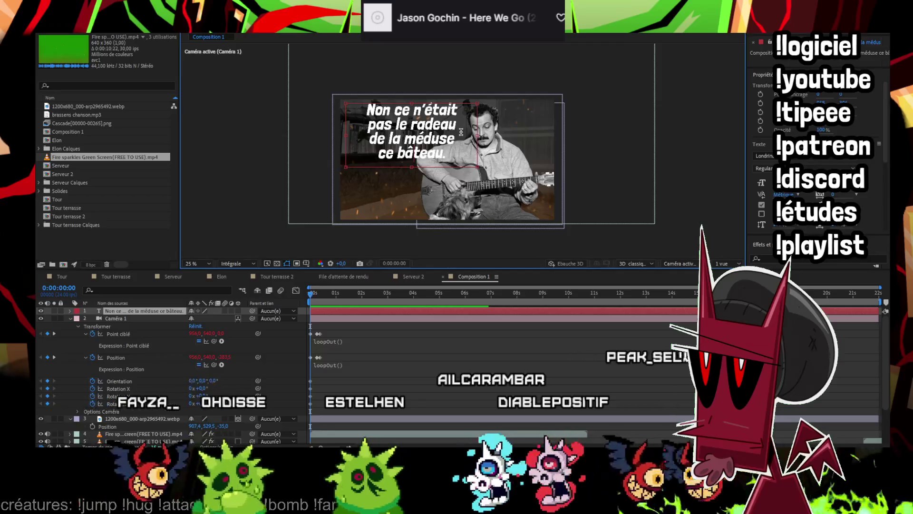
Move the caption layer below the photo layer and shift the text slightly left
{"action": "left_click", "coordinate": [70, 311]}
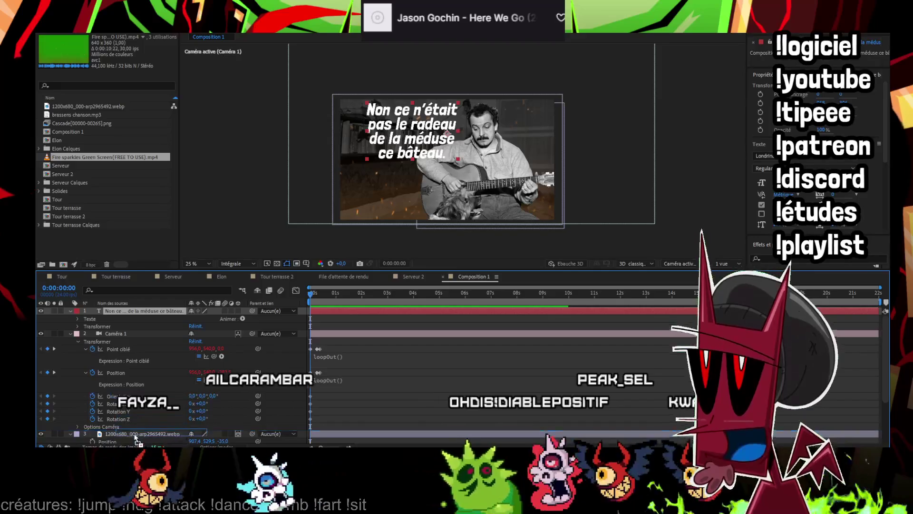
{"action": "scroll", "coordinate": [135, 442], "scroll_direction": "down", "scroll_amount": 1}
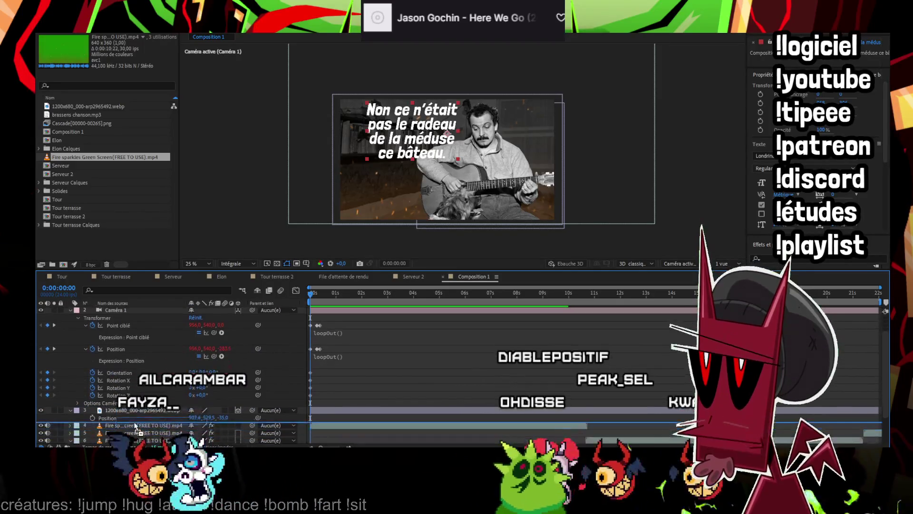
{"action": "key", "text": "ctrl+bracketright"}
{"action": "key", "text": "ctrl+bracketright"}
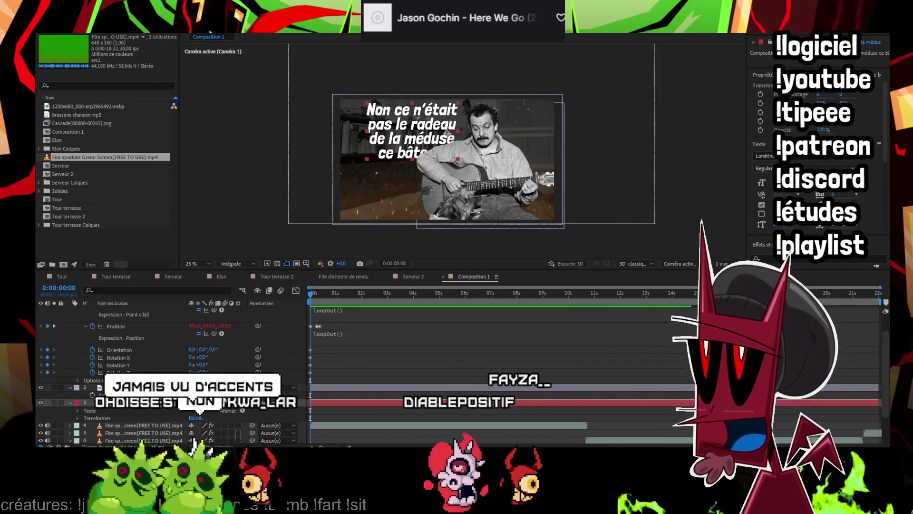
{"action": "left_click", "coordinate": [447, 135]}
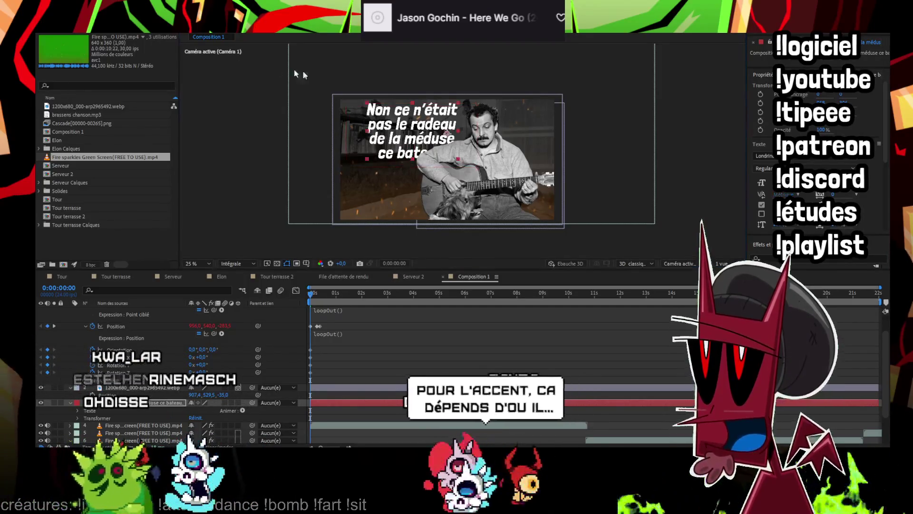
{"action": "left_click_drag", "start_coordinate": [393, 124], "coordinate": [382, 124]}
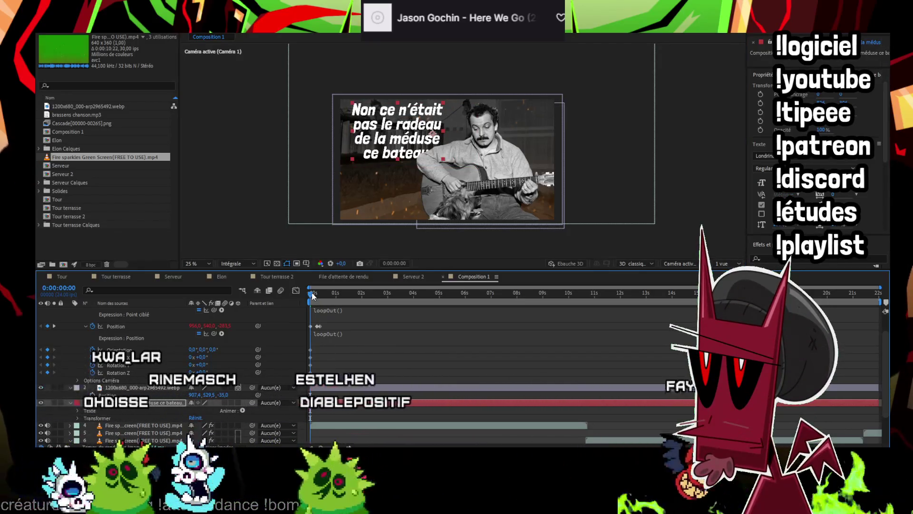
Preview, step back to 0:00:02:12, split the caption layer there, and select the new layer's text
{"action": "left_click", "coordinate": [354, 301]}
{"action": "key", "text": "space"}
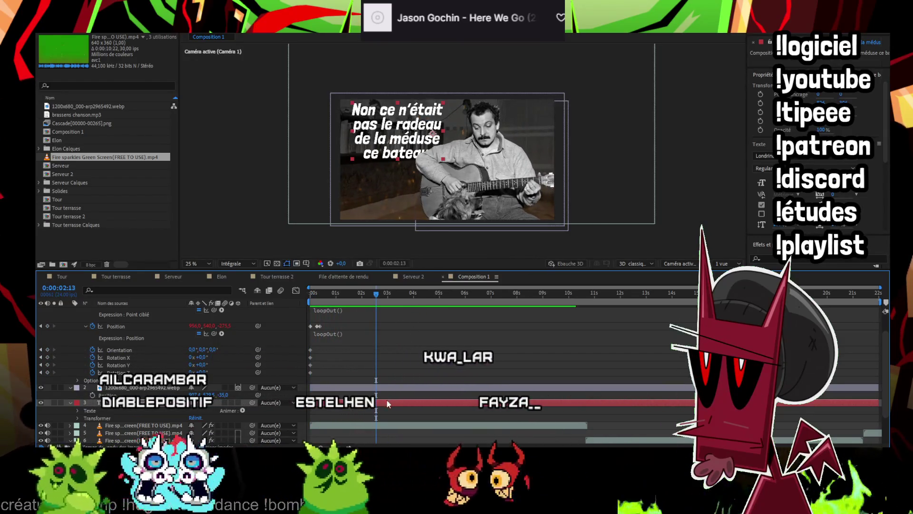
{"action": "key", "text": "Page_Up"}
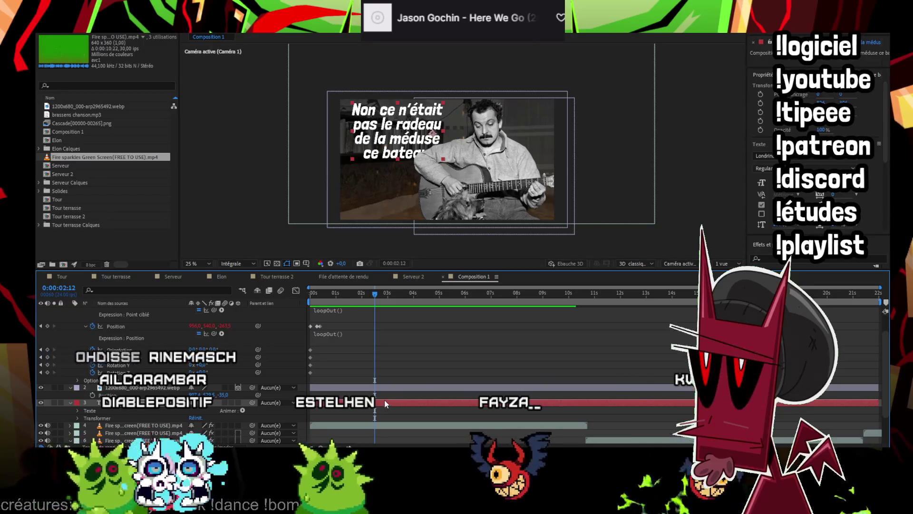
{"action": "key", "text": "ctrl+shift+d"}
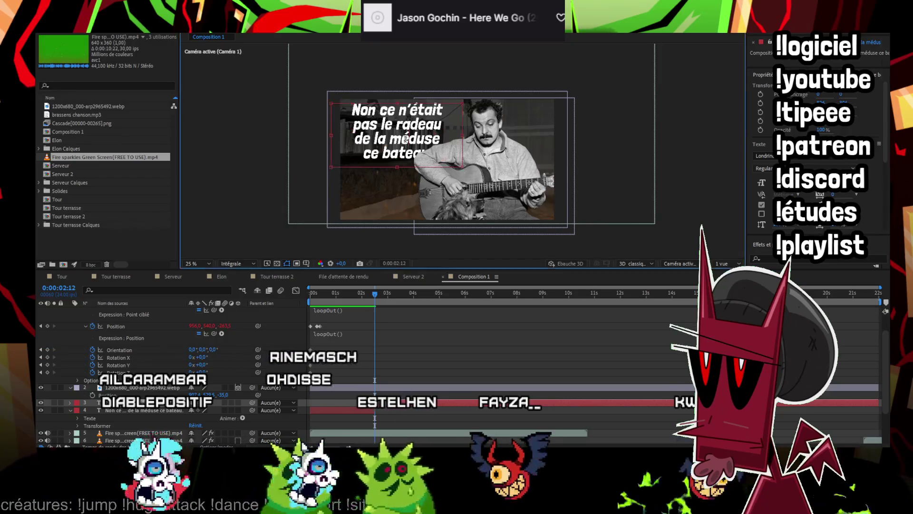
{"action": "left_click", "coordinate": [406, 138]}
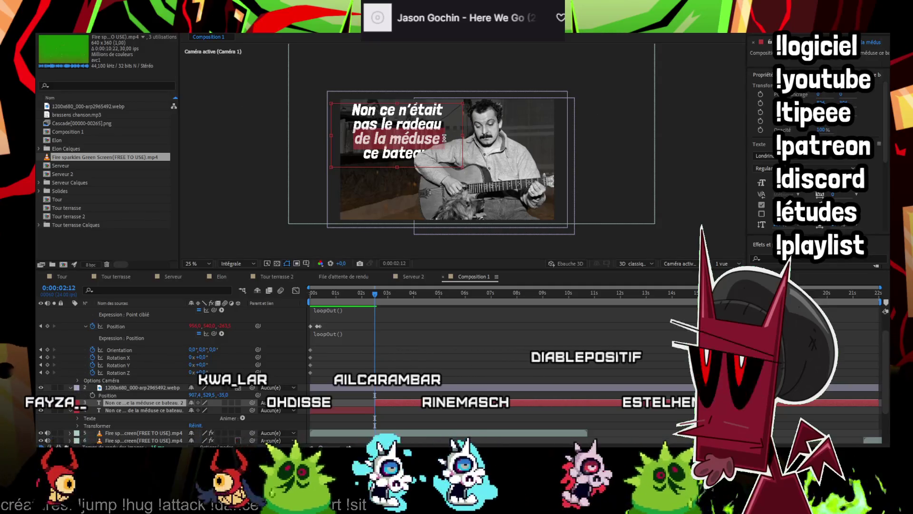
Replace the caption with 'Qu'on se le dise au font des ports Dise au fond des ports.' over two lines
{"action": "left_click", "coordinate": [430, 141]}
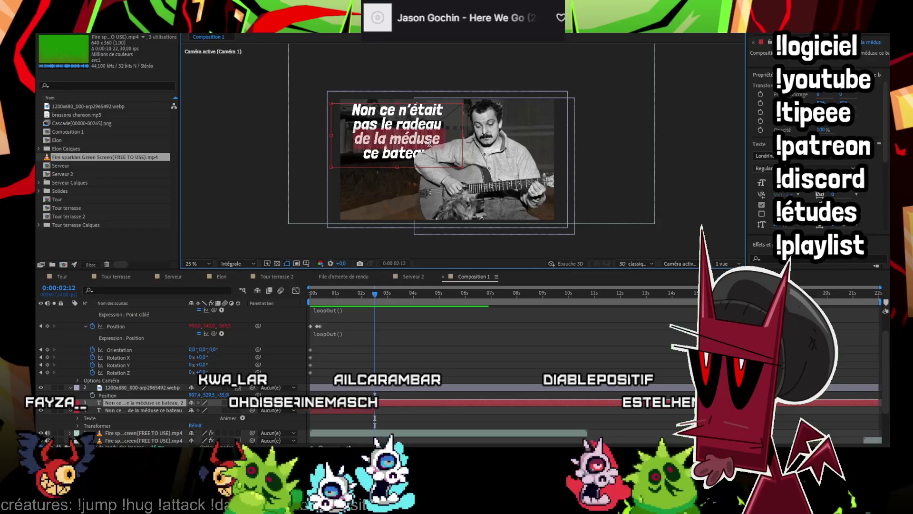
{"action": "key", "text": "ctrl+a"}
{"action": "type", "text": "Qu'on se"}
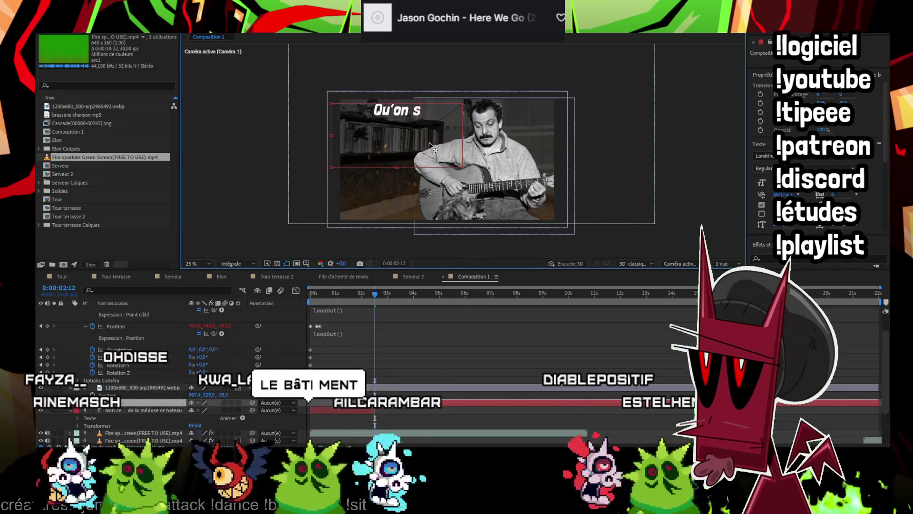
{"action": "type", "text": " le dise"}
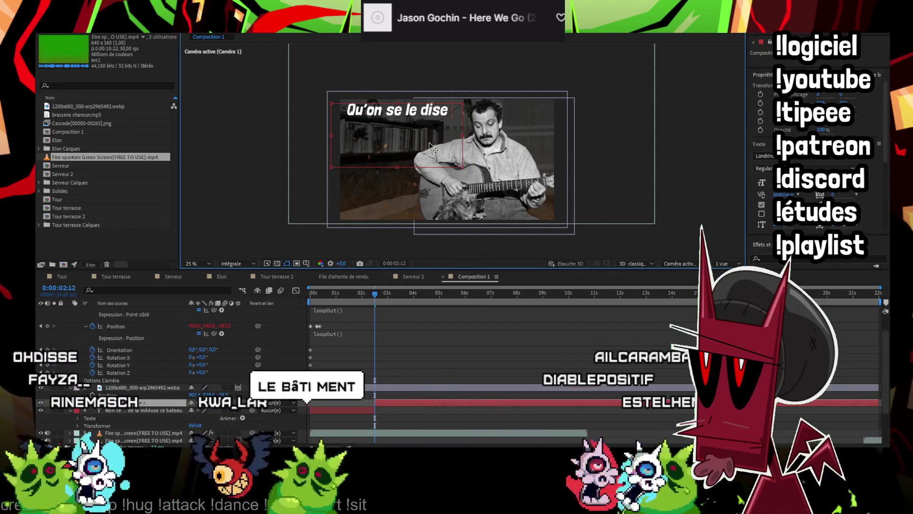
{"action": "type", "text": " au font des ports Dise au fon"}
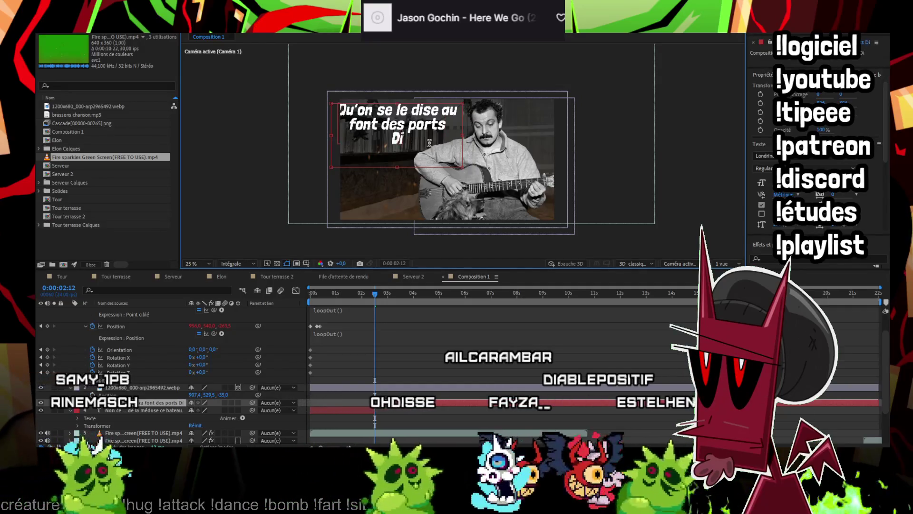
{"action": "type", "text": "d des p"}
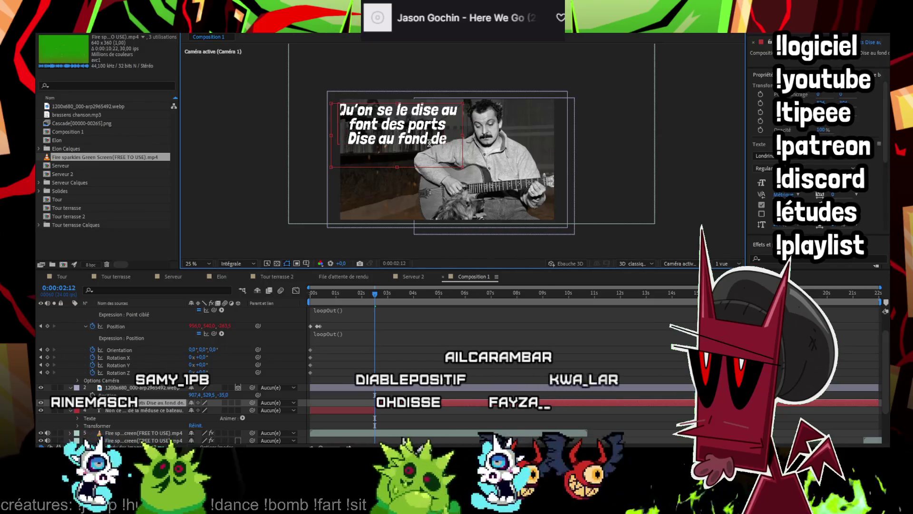
{"action": "key", "text": "Return"}
{"action": "type", "text": "port"}
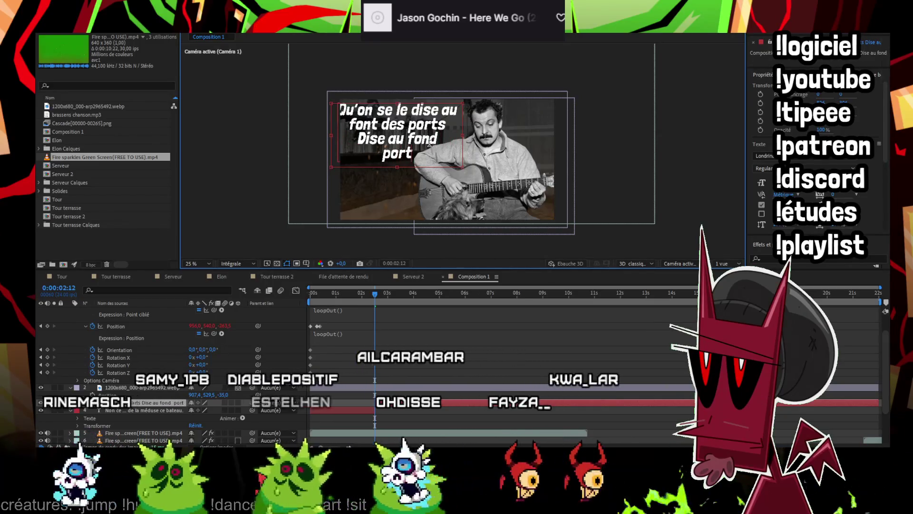
{"action": "type", "text": "s."}
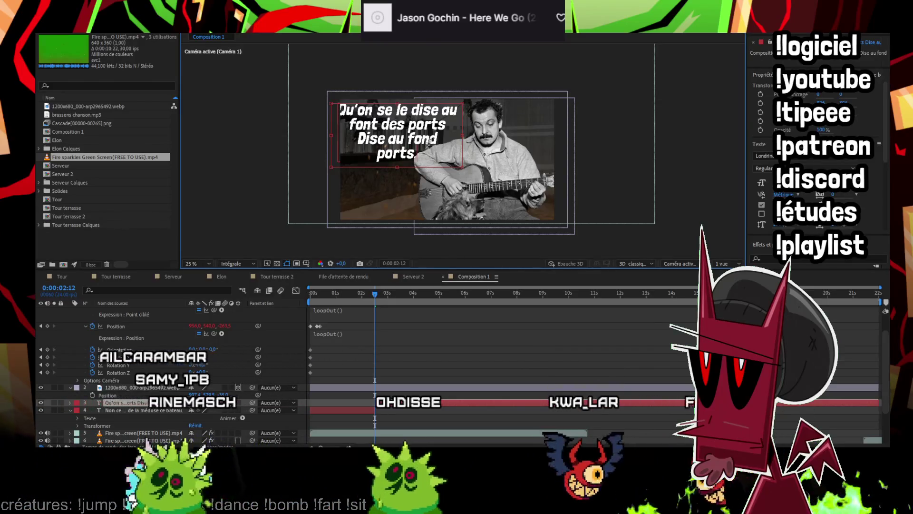
Nudge the caption slightly right and down, preview, and split its layer at 0:00:05:07
{"action": "left_click", "coordinate": [346, 243]}
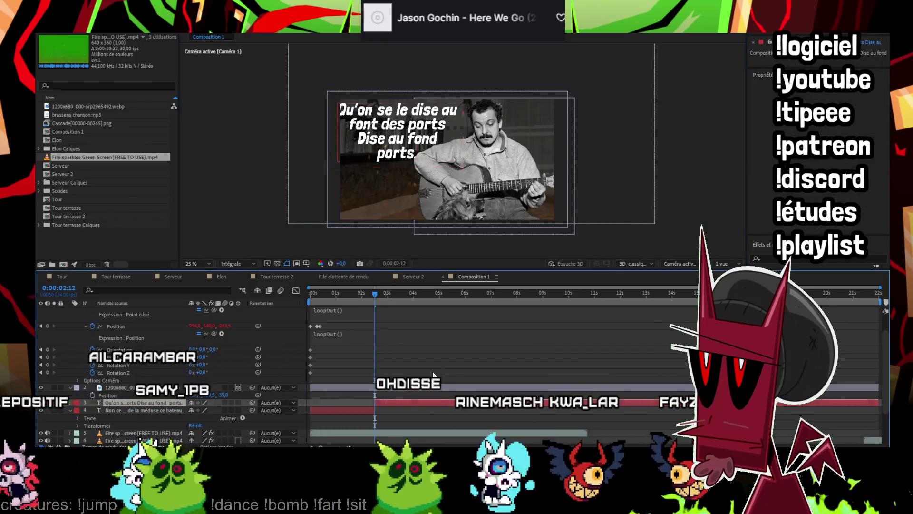
{"action": "left_click", "coordinate": [392, 403]}
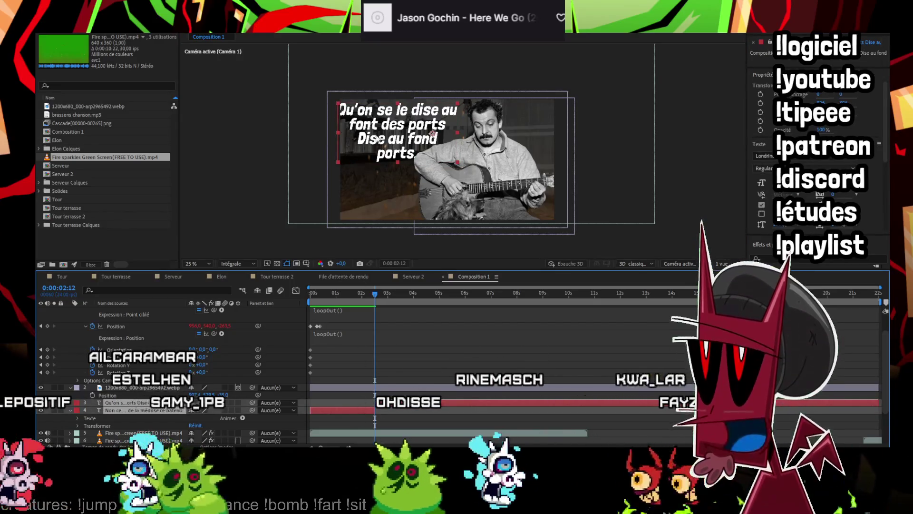
{"action": "left_click_drag", "start_coordinate": [390, 125], "coordinate": [400, 127]}
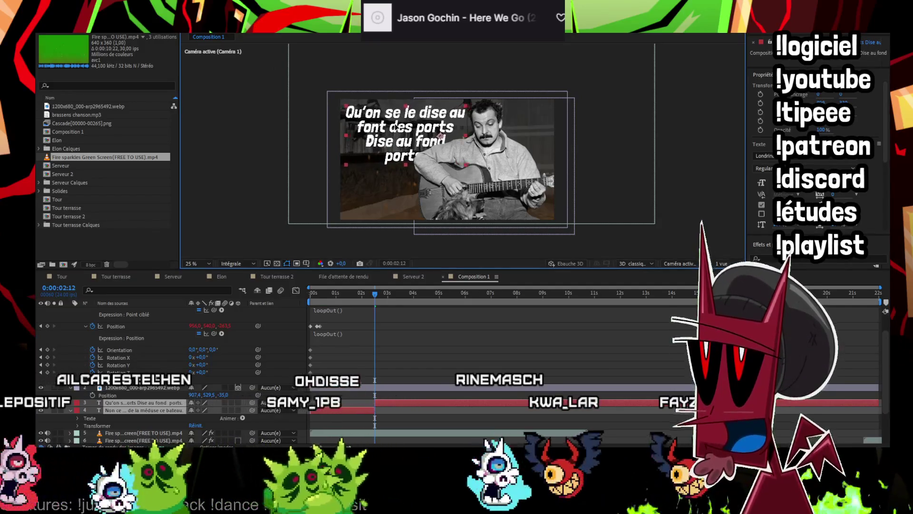
{"action": "left_click", "coordinate": [312, 294]}
{"action": "key", "text": "space"}
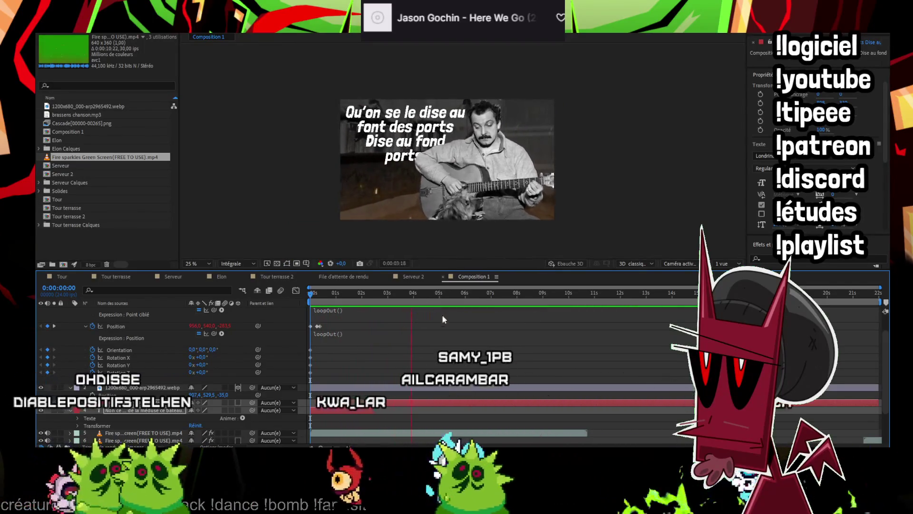
{"action": "key", "text": "space"}
{"action": "key", "text": "ctrl+shift+d"}
{"action": "key", "text": "Return"}
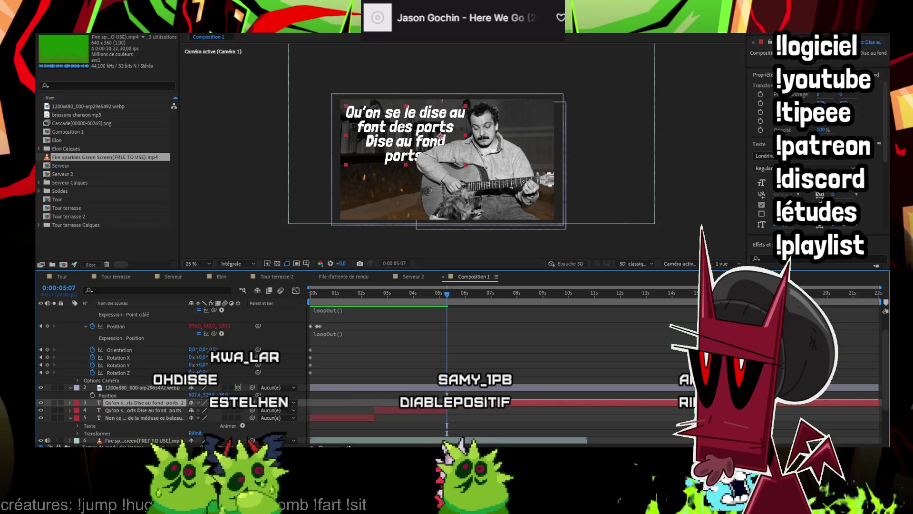
Replace the caption text with the 'Il naviguait en père peinard…' lyric and widen its text box
{"action": "left_click", "coordinate": [411, 141]}
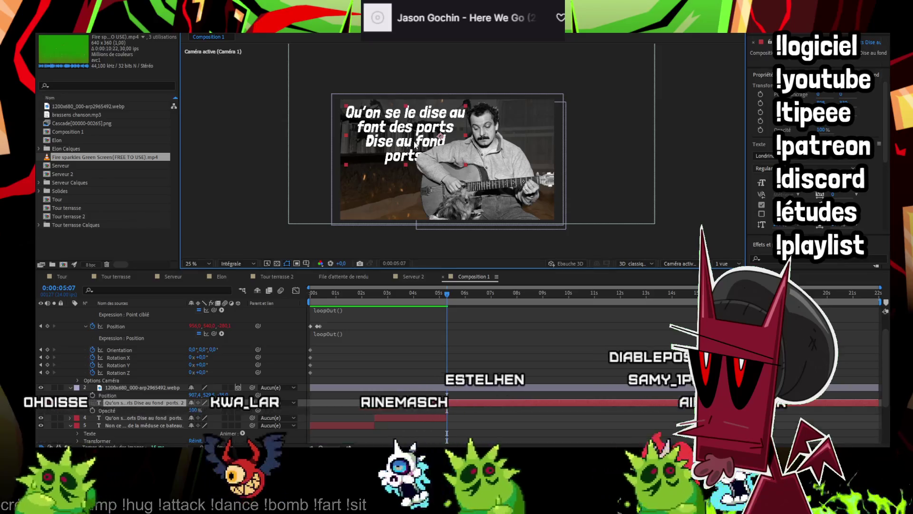
{"action": "left_click", "coordinate": [426, 131]}
{"action": "double_click", "coordinate": [427, 131]}
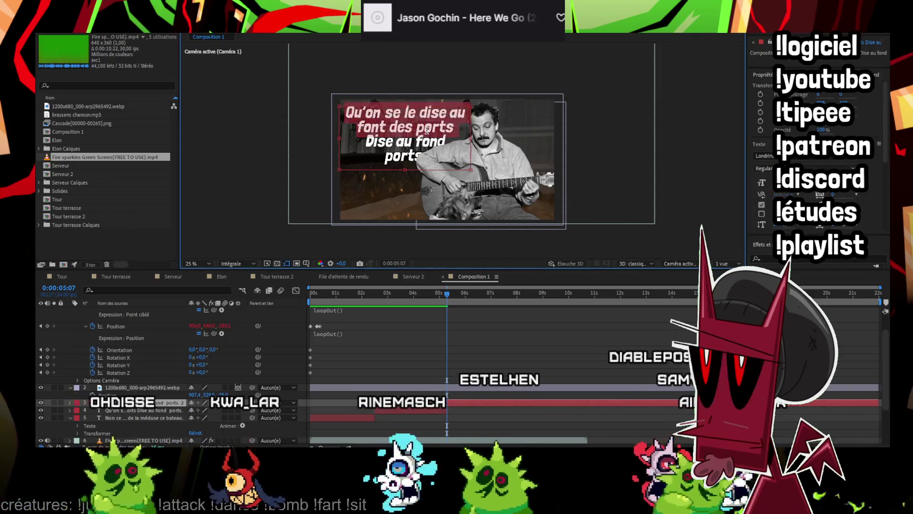
{"action": "type", "text": "Il naviguait en père peinard Sur la grand-mare des canards"}
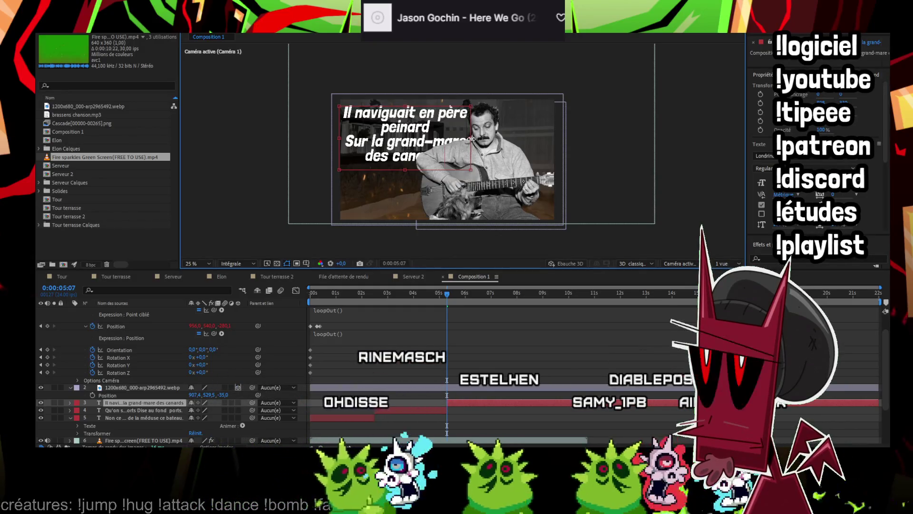
{"action": "mouse_move", "coordinate": [481, 137]}
{"action": "left_mouse_down"}
{"action": "mouse_move", "coordinate": [489, 134]}
{"action": "mouse_move", "coordinate": [464, 129]}
{"action": "left_mouse_up"}
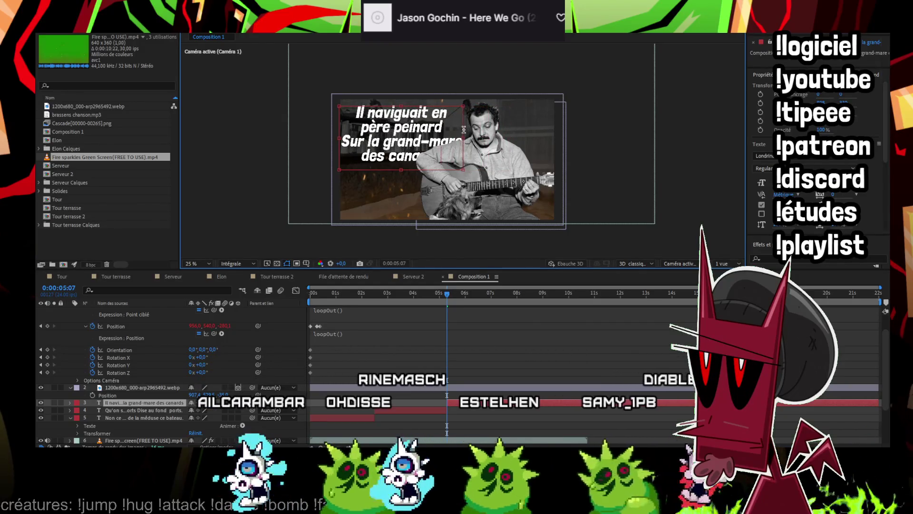
Split the caption at 0:00:07:18 and paste the 'Et s'appelait "les copains d'abord"' lyric into the new layer
{"action": "left_click", "coordinate": [510, 353]}
{"action": "key", "text": "space"}
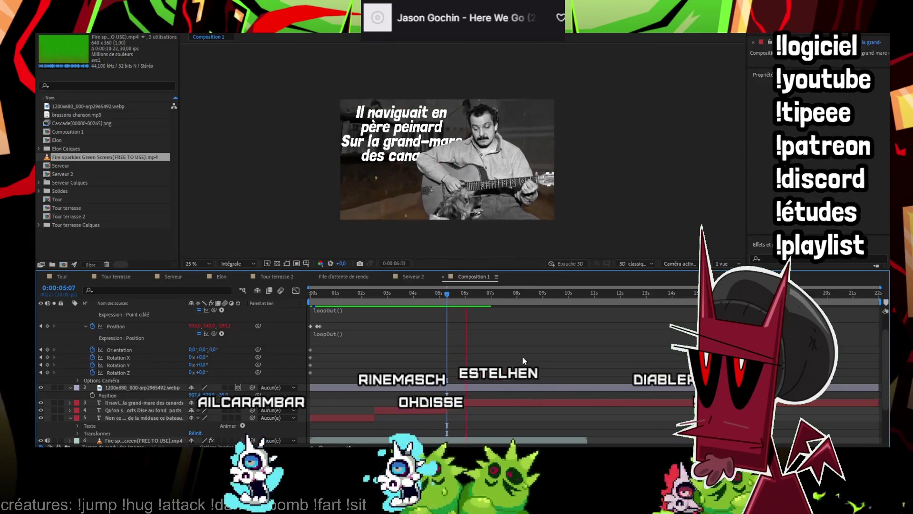
{"action": "left_click", "coordinate": [516, 401]}
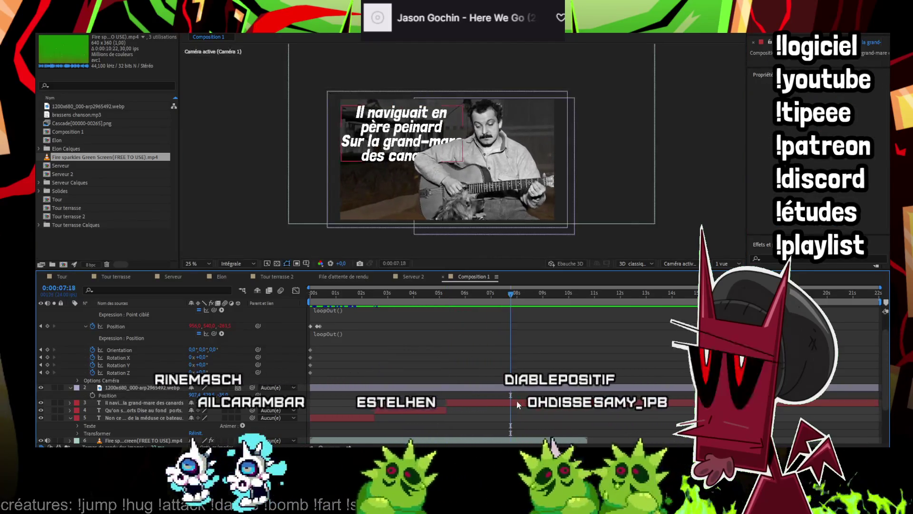
{"action": "key", "text": "ctrl+shift+d"}
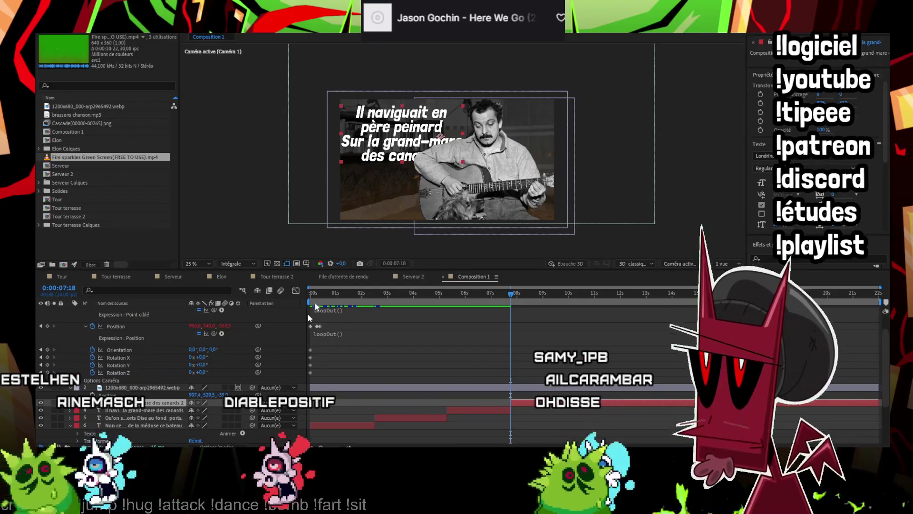
{"action": "left_click", "coordinate": [396, 127]}
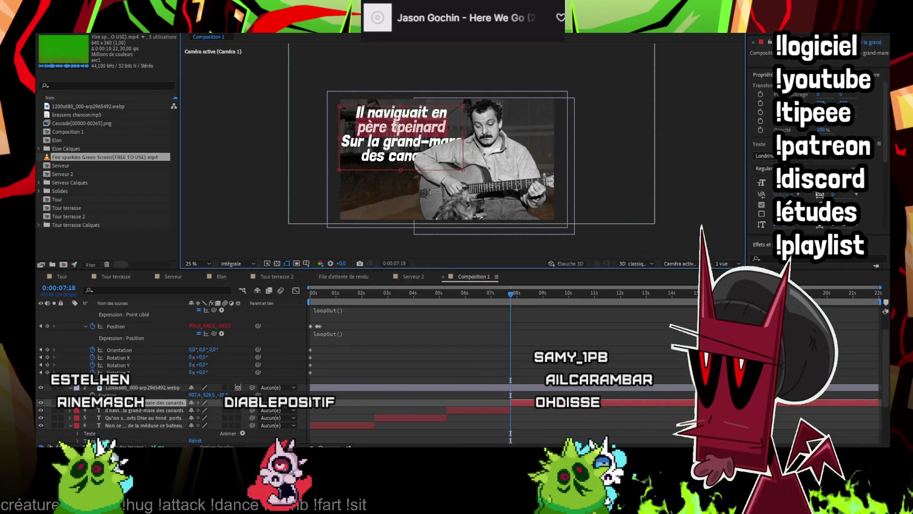
{"action": "key", "text": "ctrl+v"}
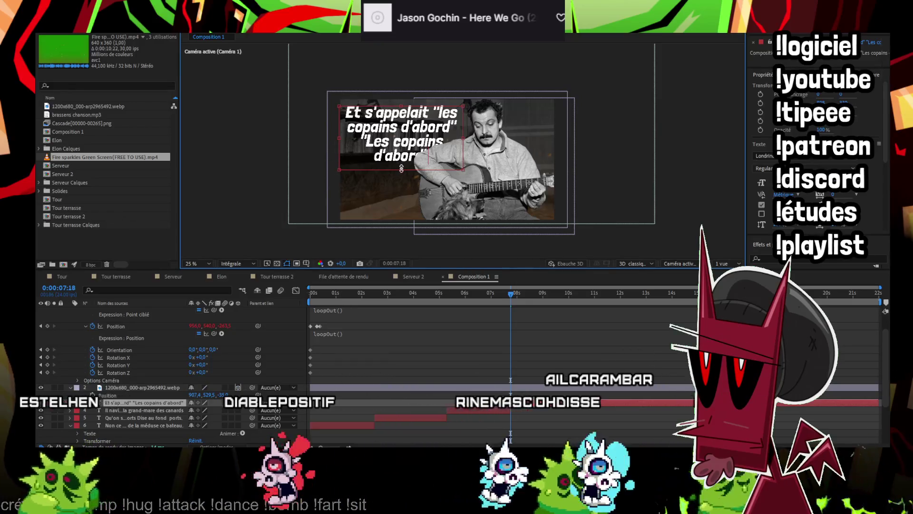
Delete the repeated third caption line and preview to find frame 0:00:09:07
{"action": "key", "text": "BackSpace"}
{"action": "key", "text": "BackSpace"}
{"action": "key", "text": "BackSpace"}
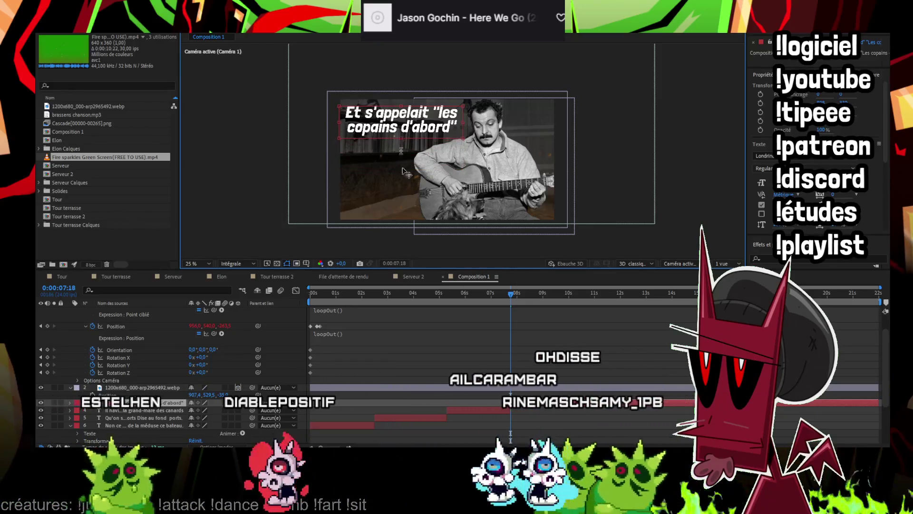
{"action": "key", "text": "space"}
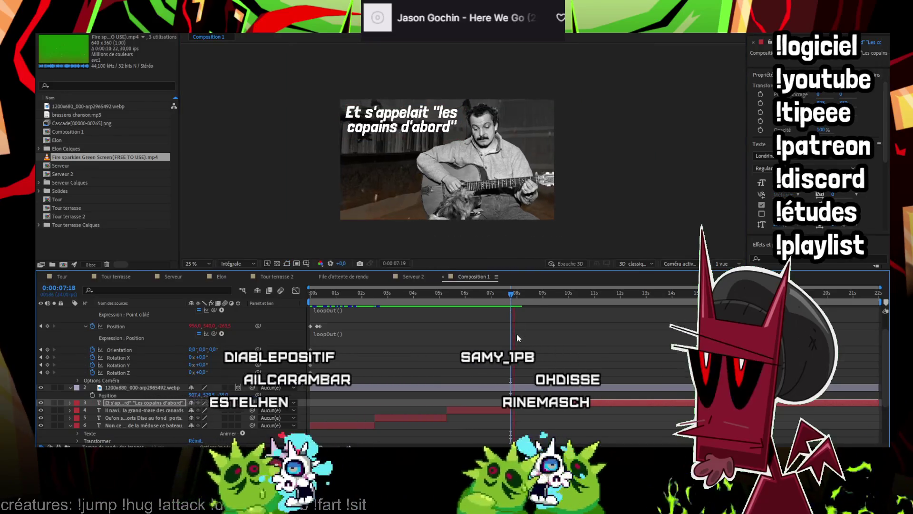
{"action": "key", "text": "space"}
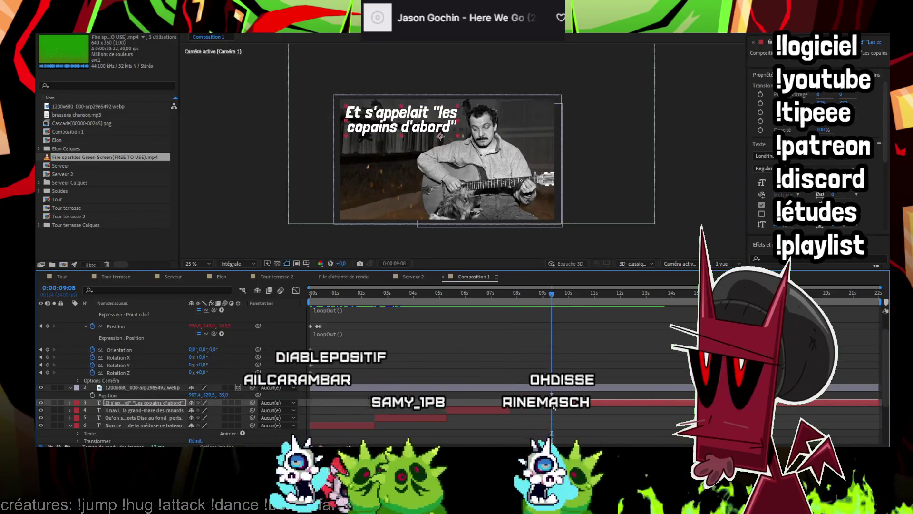
{"action": "key", "text": "Page_Up"}
Split the caption at 0:00:09:07 and type 'LES' at the start of the new caption
{"action": "key", "text": "ctrl+d"}
{"action": "double_click", "coordinate": [455, 131]}
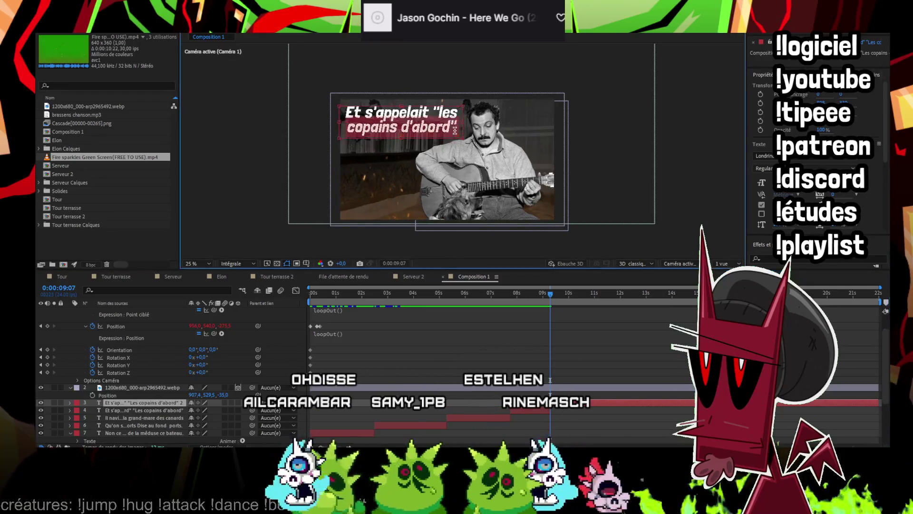
{"action": "type", "text": "LES"}
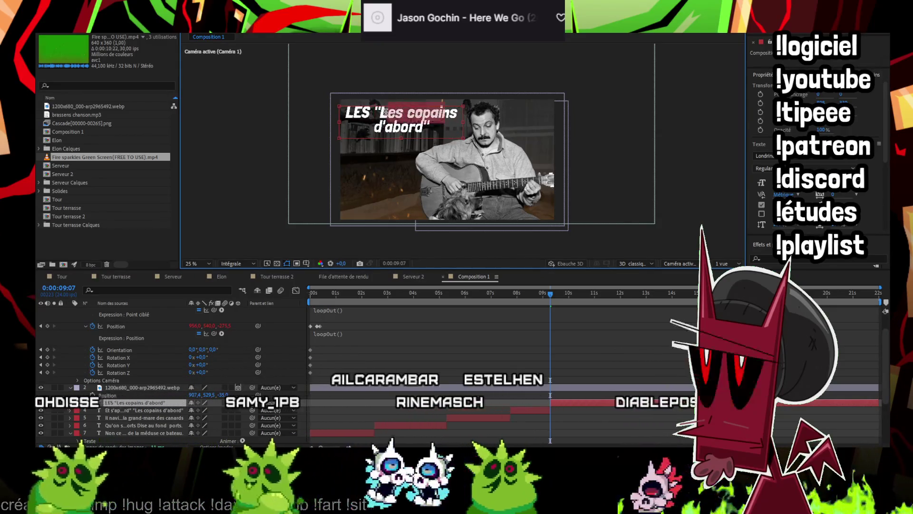
Replace the lowercase 'Les copains d'abord' with 'COPAINS D'ABORD !' and preview the composition
{"action": "left_click_drag", "start_coordinate": [384, 113], "coordinate": [434, 139]}
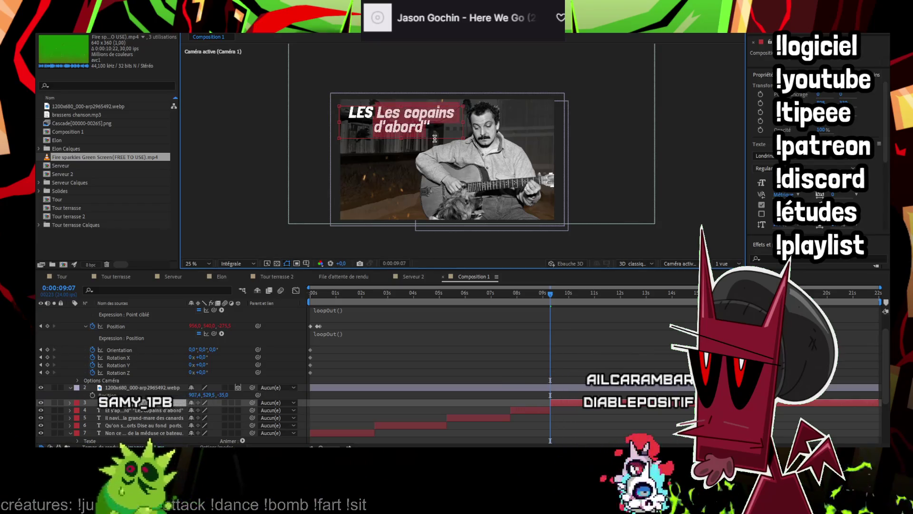
{"action": "key", "text": "BackSpace"}
{"action": "key", "text": "BackSpace"}
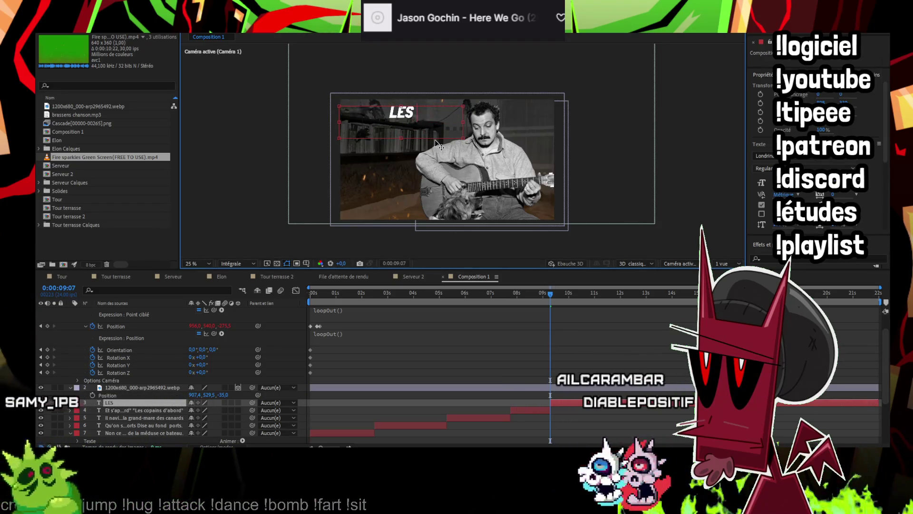
{"action": "type", "text": " COPAINS D'"}
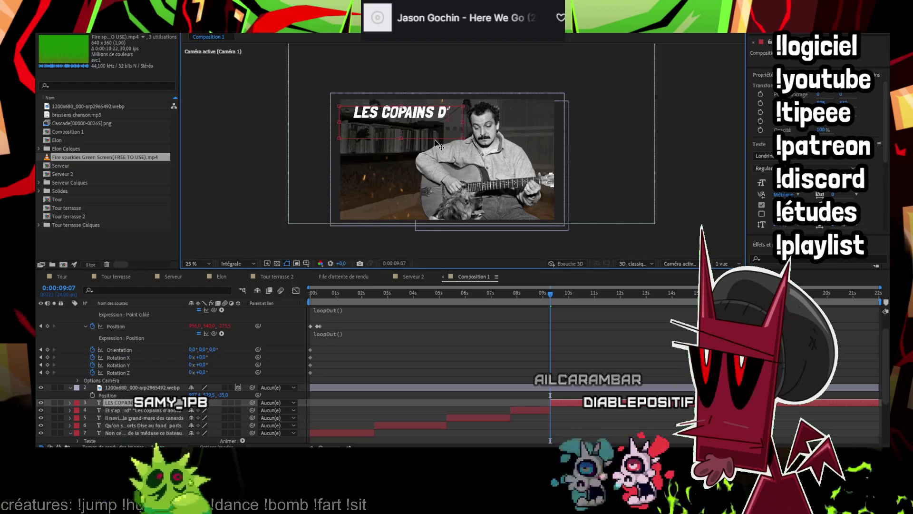
{"action": "type", "text": "ABORD"}
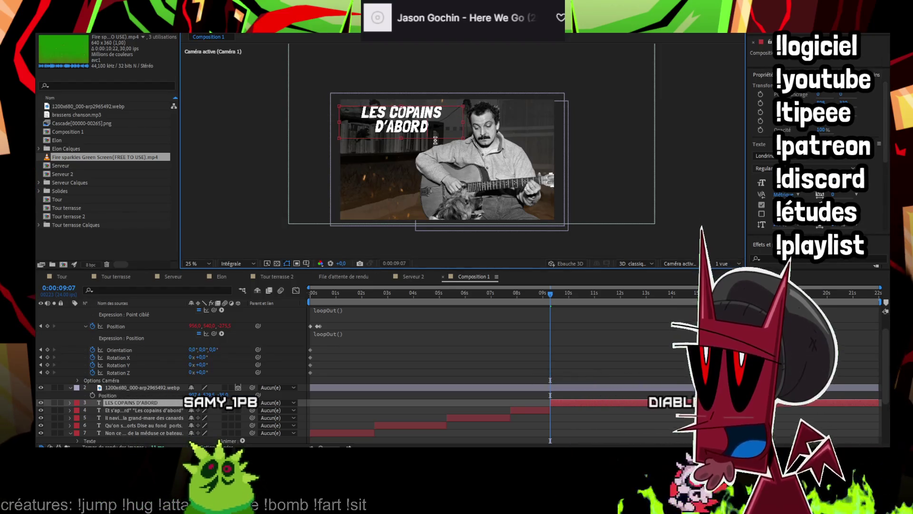
{"action": "type", "text": " !"}
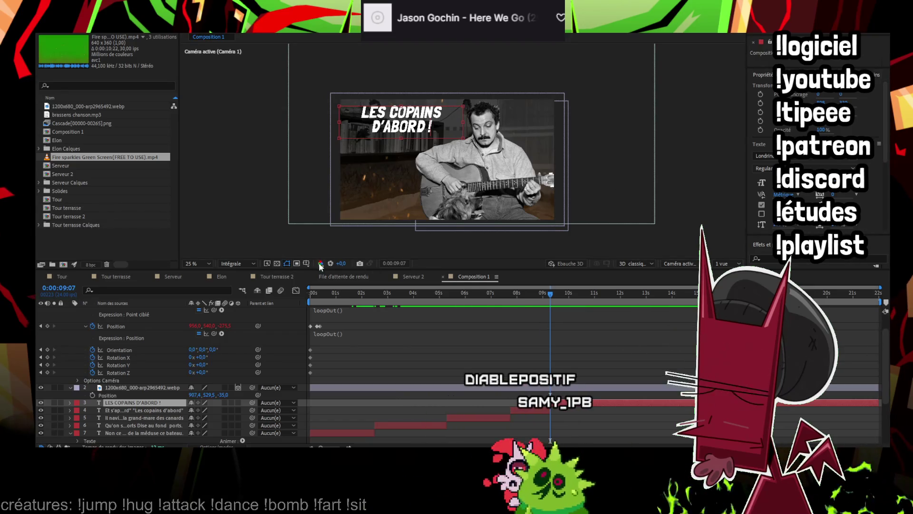
{"action": "key", "text": "space"}
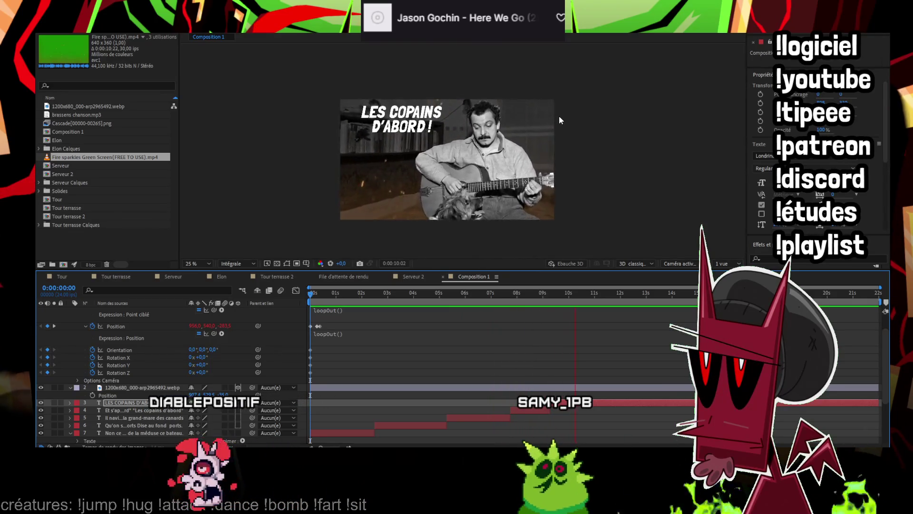
Split the 'LES COPAINS D'ABORD !' caption at 0:00:10:14 to start a new caption layer
{"action": "key", "text": "space"}
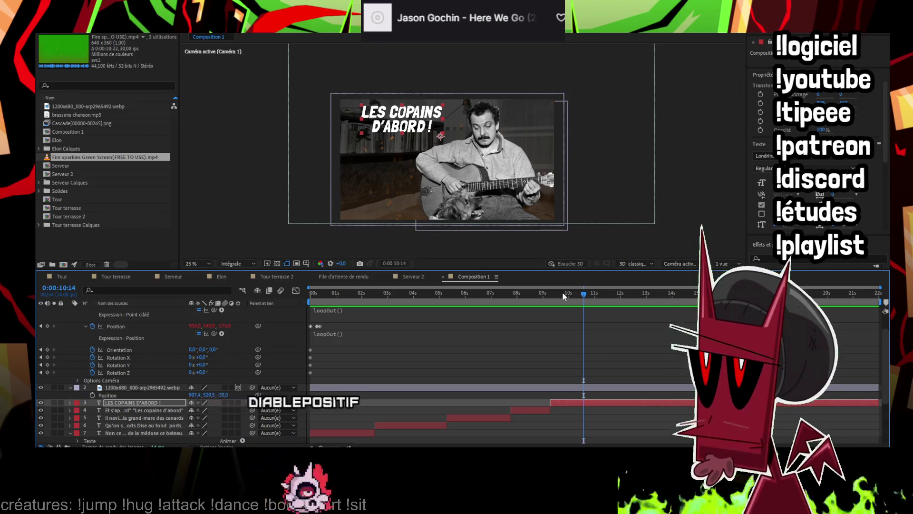
{"action": "left_click", "coordinate": [598, 371]}
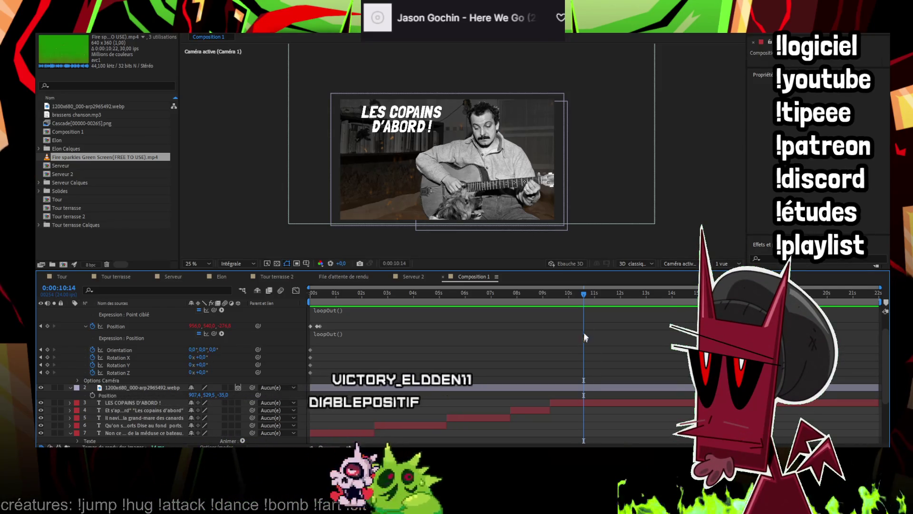
{"action": "left_click_drag", "start_coordinate": [583, 294], "coordinate": [583, 295]}
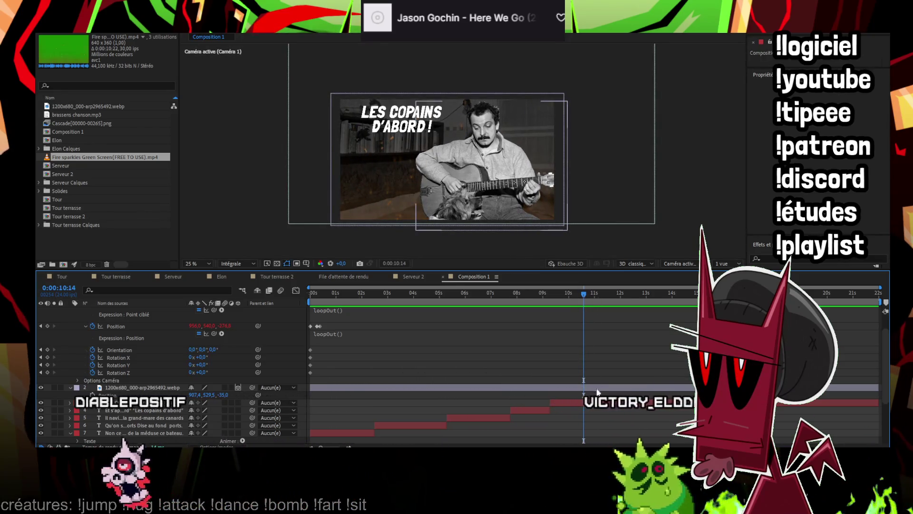
{"action": "left_click", "coordinate": [597, 403]}
{"action": "key", "text": "ctrl+shift+d"}
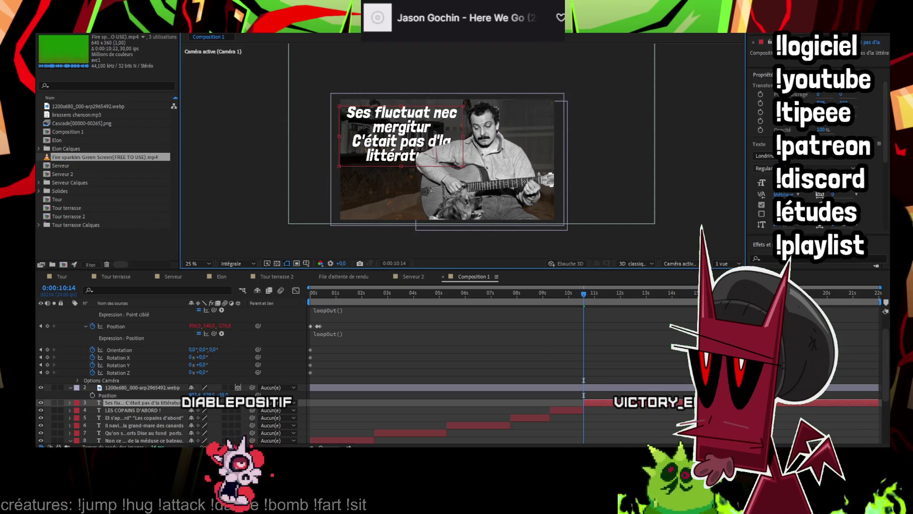
Split the 'Ses fluctuat nec mergitur' caption at 0:00:13:02
{"action": "left_click", "coordinate": [669, 415]}
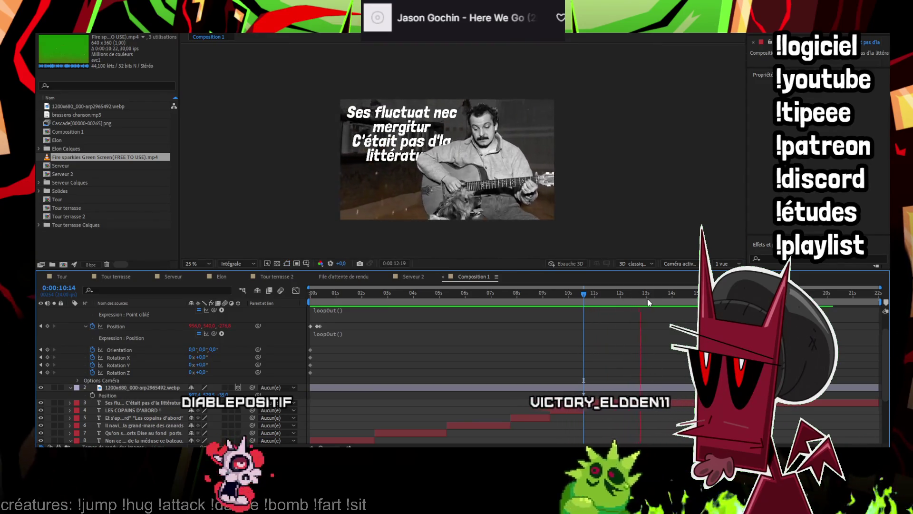
{"action": "left_click", "coordinate": [646, 296]}
{"action": "left_click", "coordinate": [648, 402]}
{"action": "key", "text": "ctrl+shift+d"}
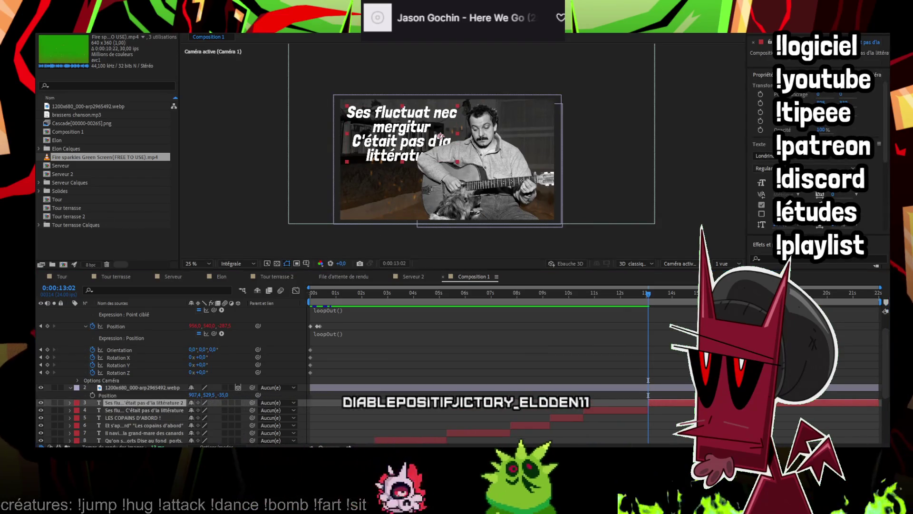
Edit the new caption's text, then duplicate the 'N'en déplaise aux jeteurs de sort' caption layer
{"action": "double_click", "coordinate": [409, 129]}
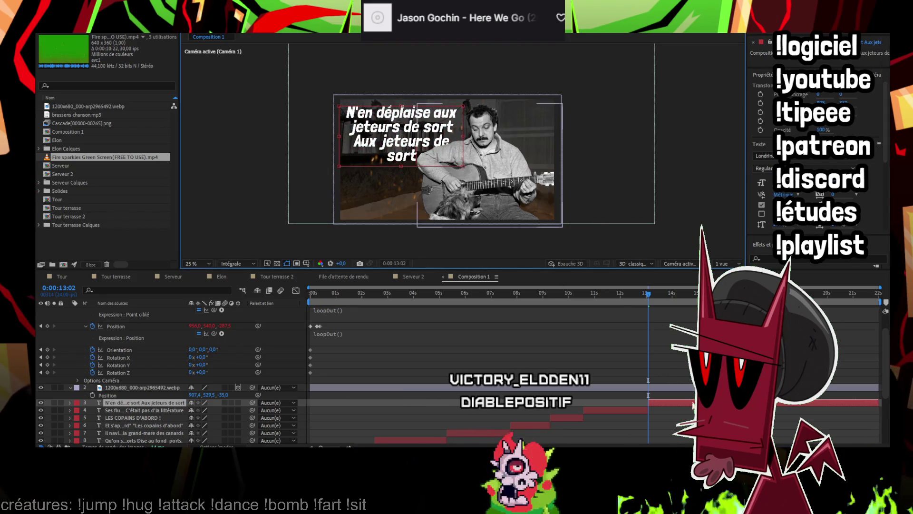
{"action": "key", "text": "F2"}
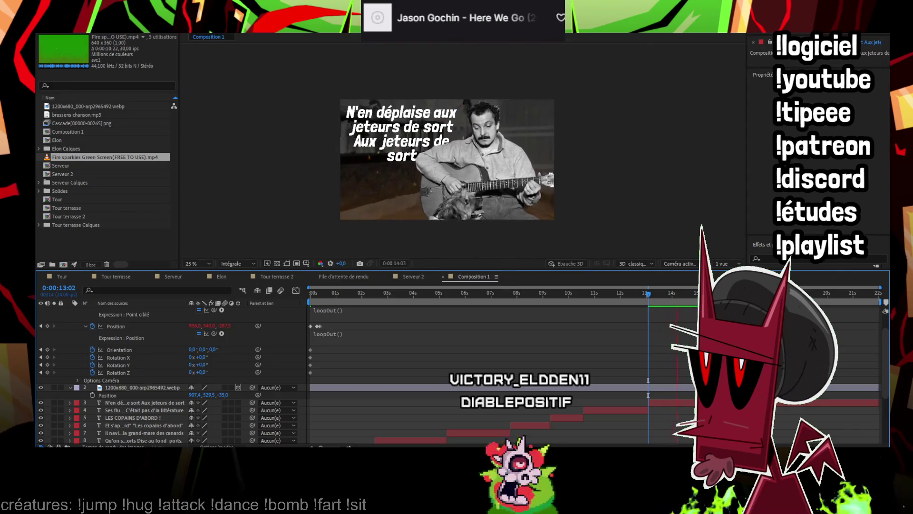
{"action": "key", "text": "space"}
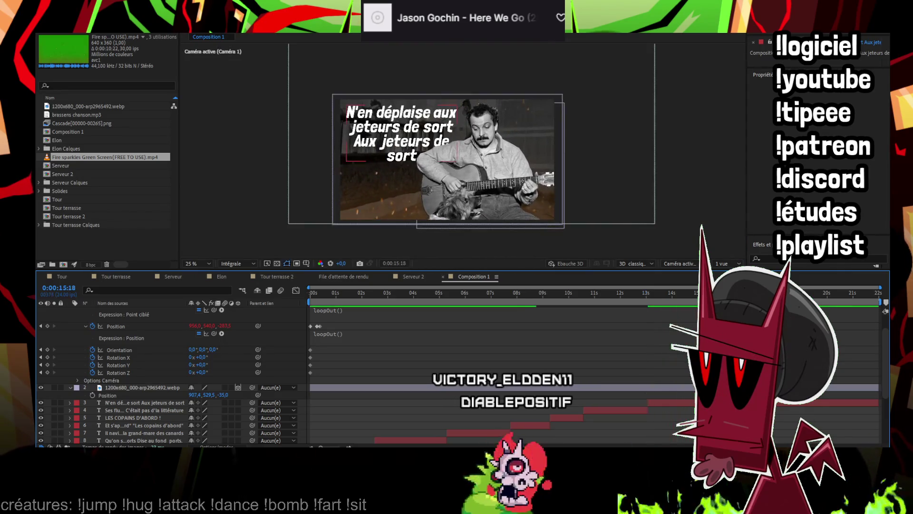
{"action": "key", "text": "ctrl+d"}
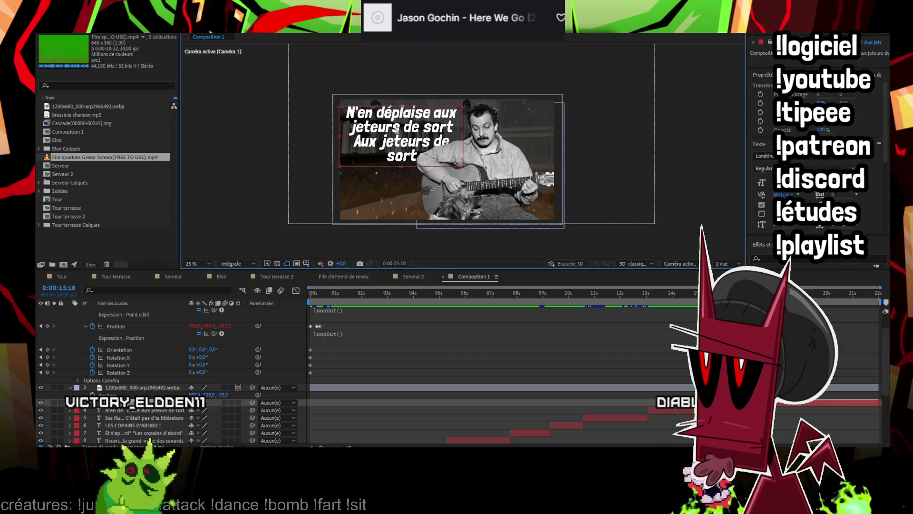
Paste the 'Son capitaine et ses matelots…' lyric into the duplicated caption
{"action": "double_click", "coordinate": [441, 136]}
{"action": "key", "text": "ctrl+v"}
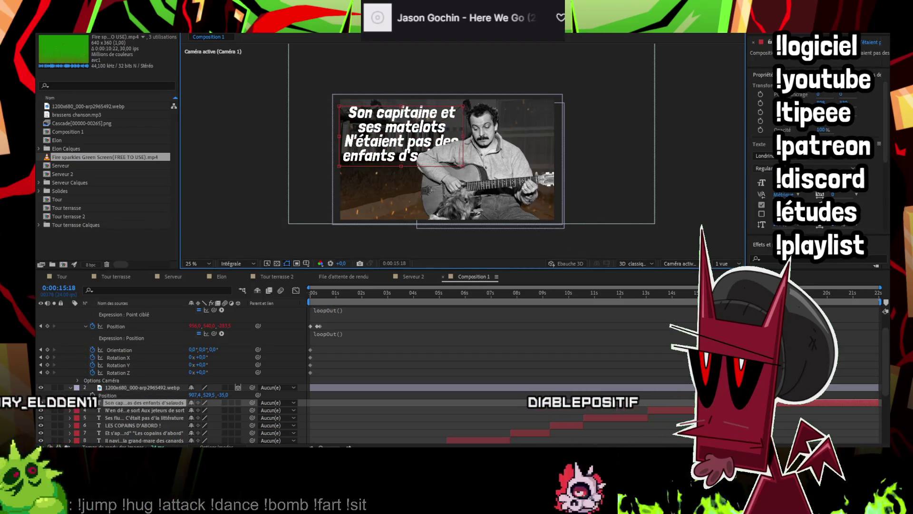
{"action": "key", "text": "ctrl+shift+a"}
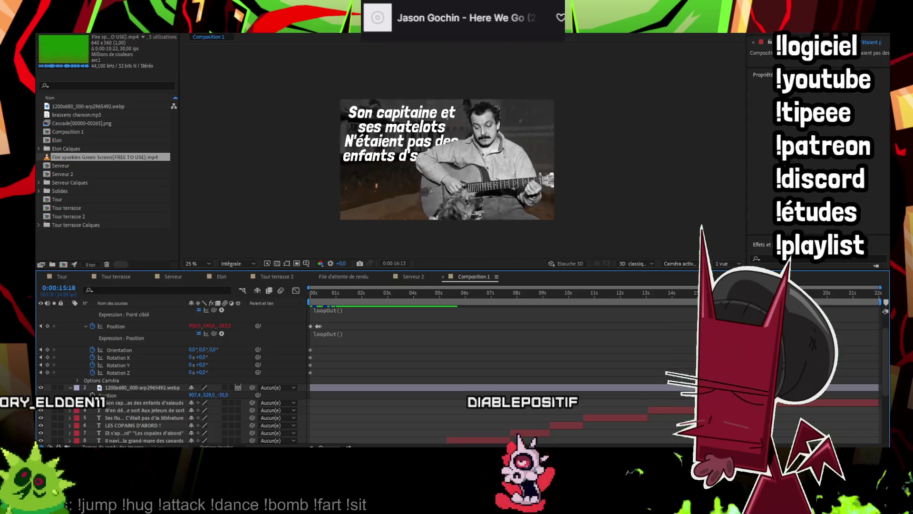
{"action": "key", "text": "space"}
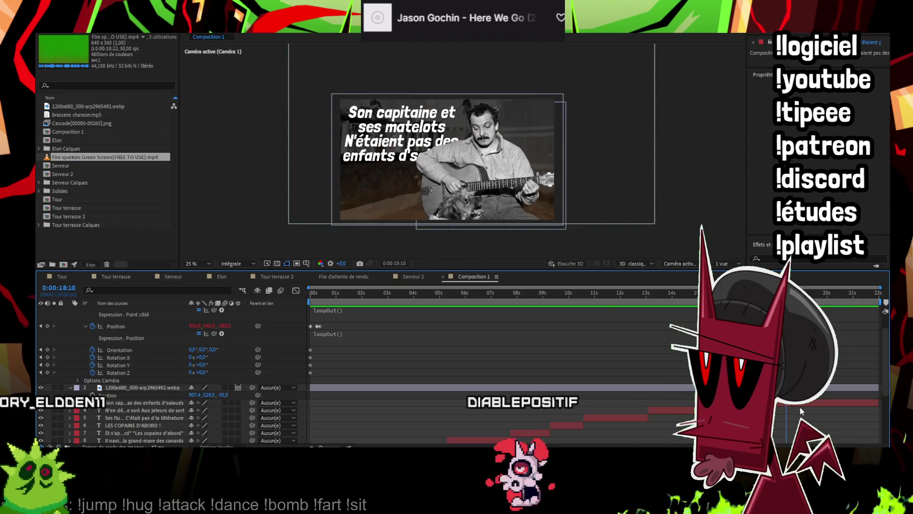
Paste 'Mais des amis franco de port Des copains d'abord' into the next caption copy and preview
{"action": "left_click", "coordinate": [790, 403]}
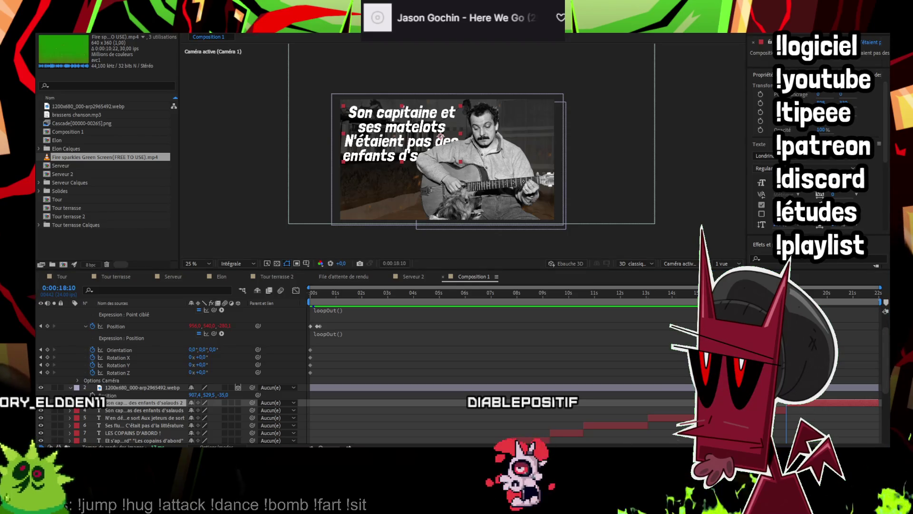
{"action": "double_click", "coordinate": [384, 127]}
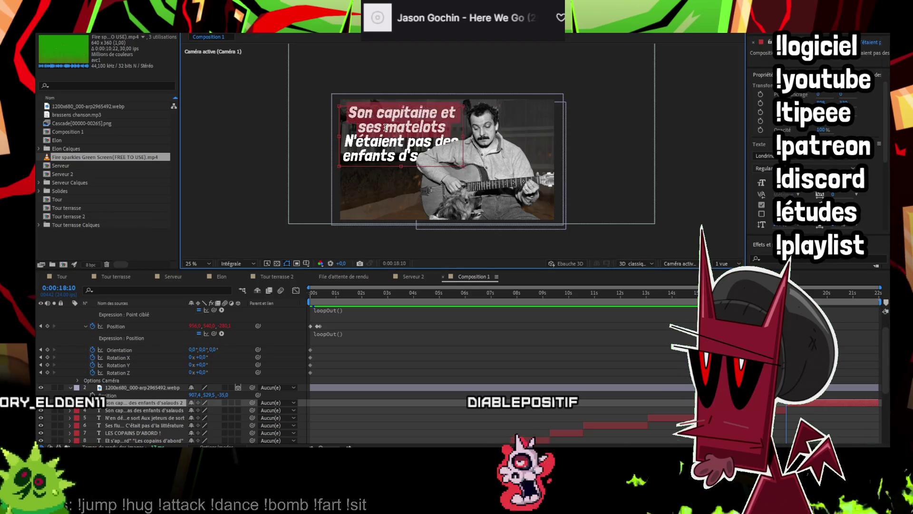
{"action": "key", "text": "ctrl+v"}
{"action": "left_click", "coordinate": [815, 418]}
{"action": "key", "text": "space"}
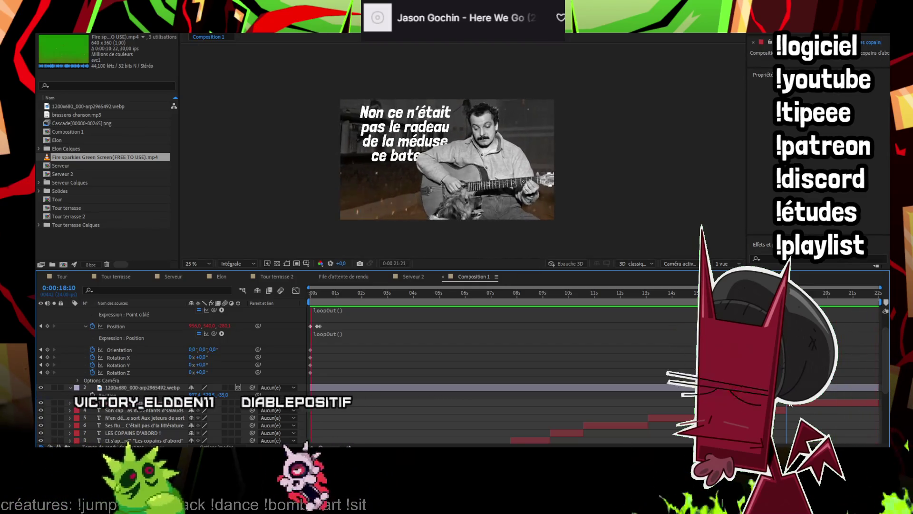
{"action": "key", "text": "space"}
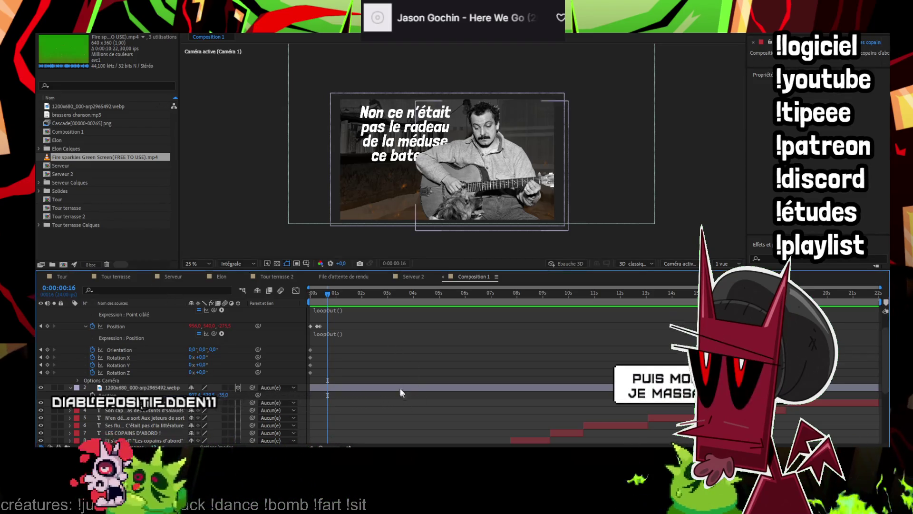
{"action": "scroll", "coordinate": [376, 349], "scroll_direction": "down", "scroll_amount": 5}
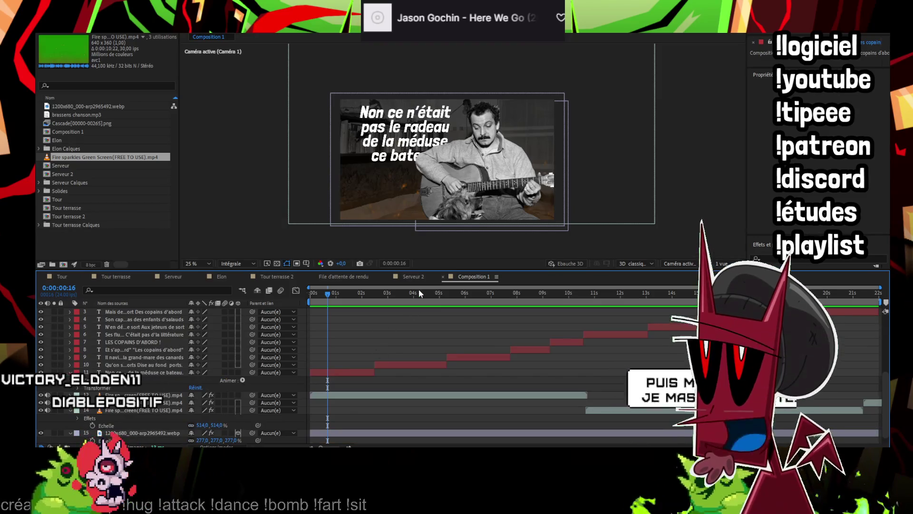
{"action": "mouse_move", "coordinate": [327, 293]}
{"action": "left_mouse_down"}
{"action": "mouse_move", "coordinate": [790, 292]}
{"action": "mouse_move", "coordinate": [343, 292]}
{"action": "mouse_move", "coordinate": [697, 292]}
{"action": "left_mouse_up"}
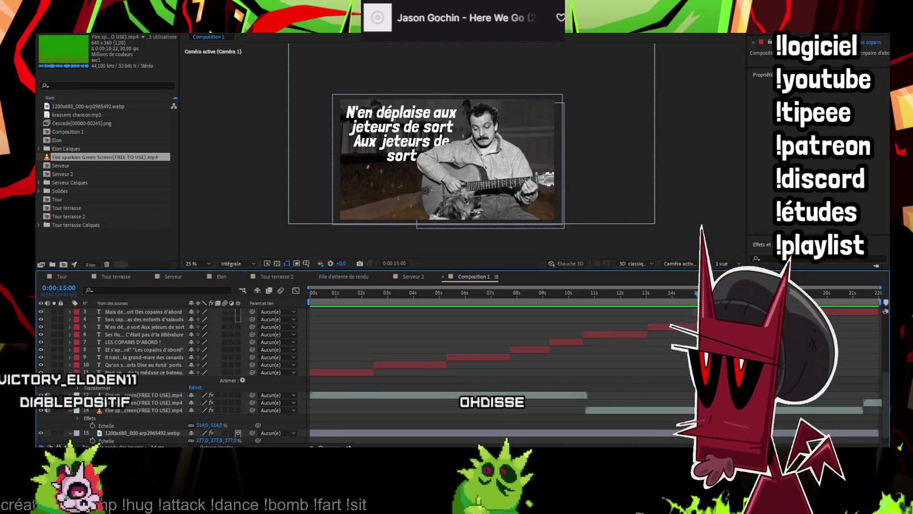
Scale all the lyric caption layers down to 83% and preview the composition from the start
{"action": "scroll", "coordinate": [645, 375], "scroll_direction": "up", "scroll_amount": 1}
{"action": "left_click", "coordinate": [203, 395], "text": "shift"}
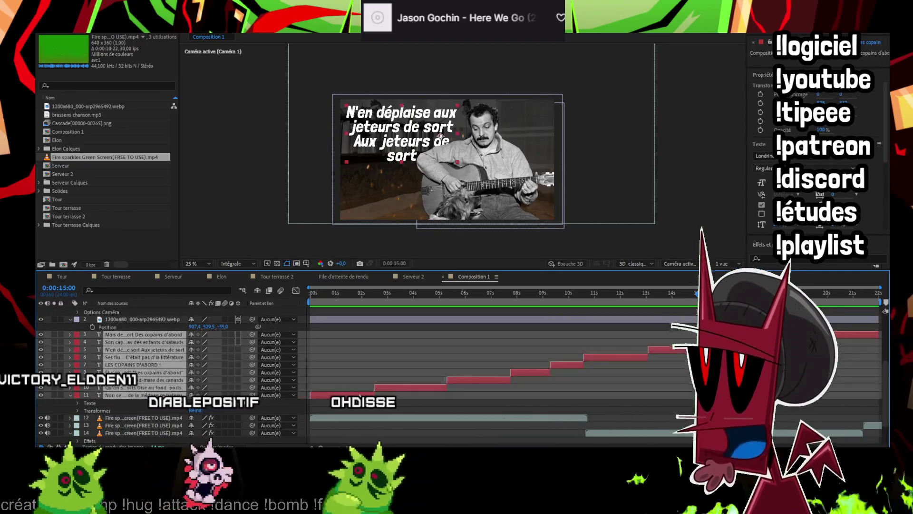
{"action": "key", "text": "s"}
{"action": "left_click_drag", "start_coordinate": [201, 403], "coordinate": [207, 384]}
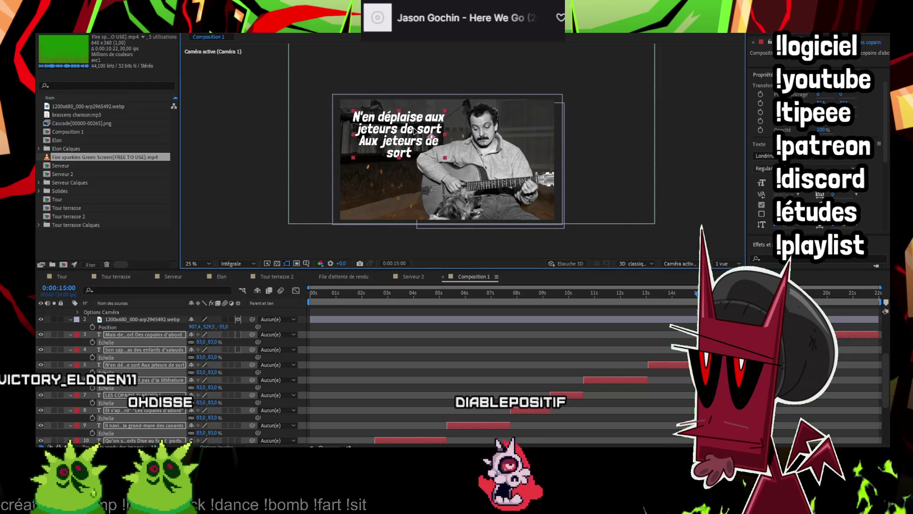
{"action": "left_click_drag", "start_coordinate": [353, 295], "coordinate": [247, 295]}
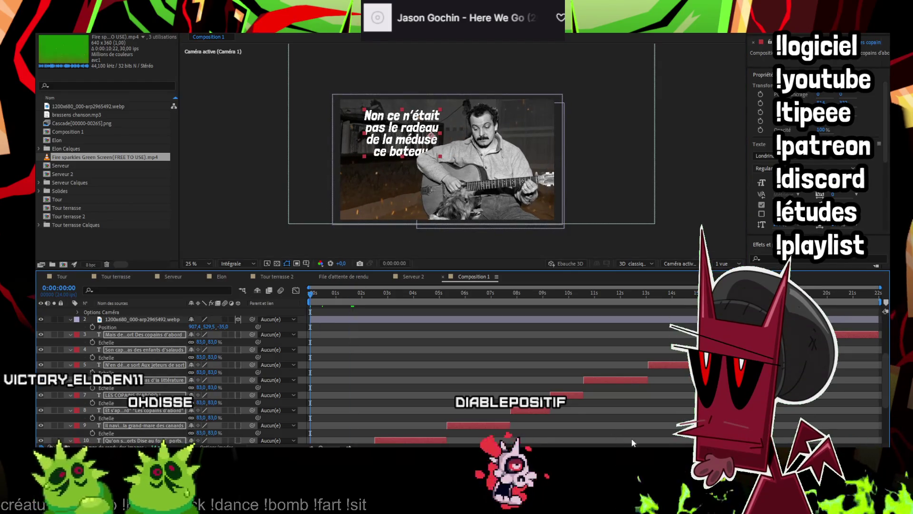
{"action": "left_click", "coordinate": [636, 439]}
{"action": "key", "text": "space"}
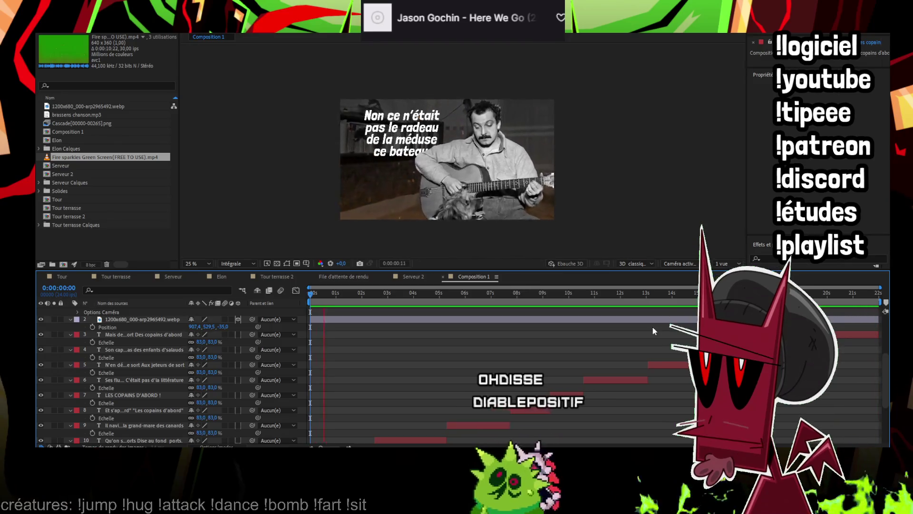
{"action": "key", "text": "space"}
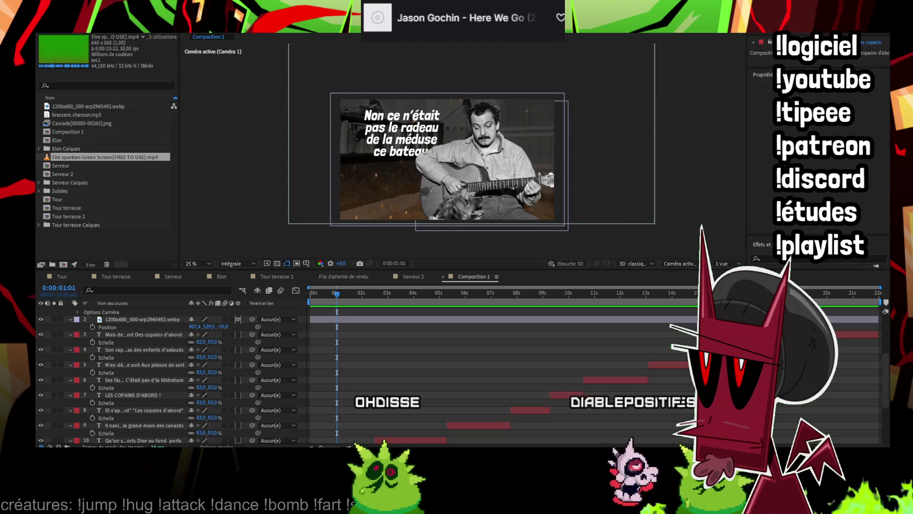
Drag the playhead back to the start of the lyric composition
{"action": "left_click_drag", "start_coordinate": [350, 295], "coordinate": [295, 290]}
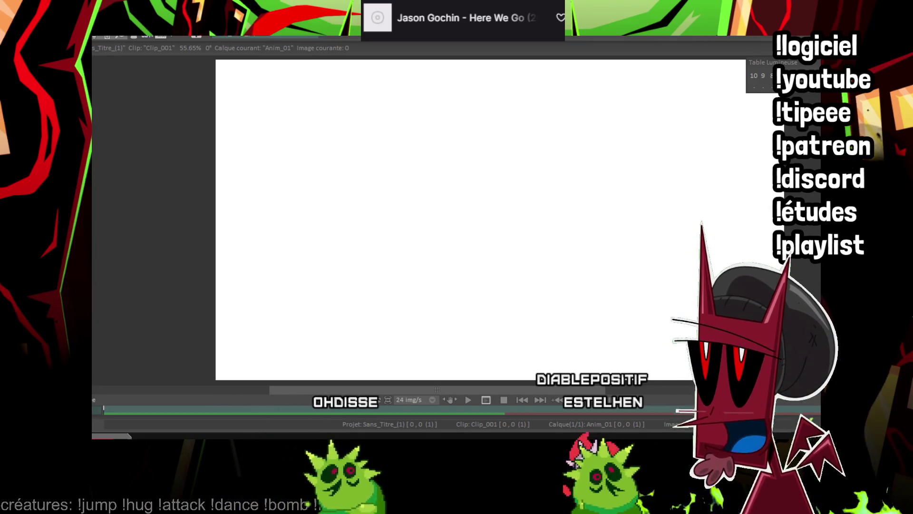
Open the TVPaint File menu, then close it without choosing a command
{"action": "key", "text": "alt+f"}
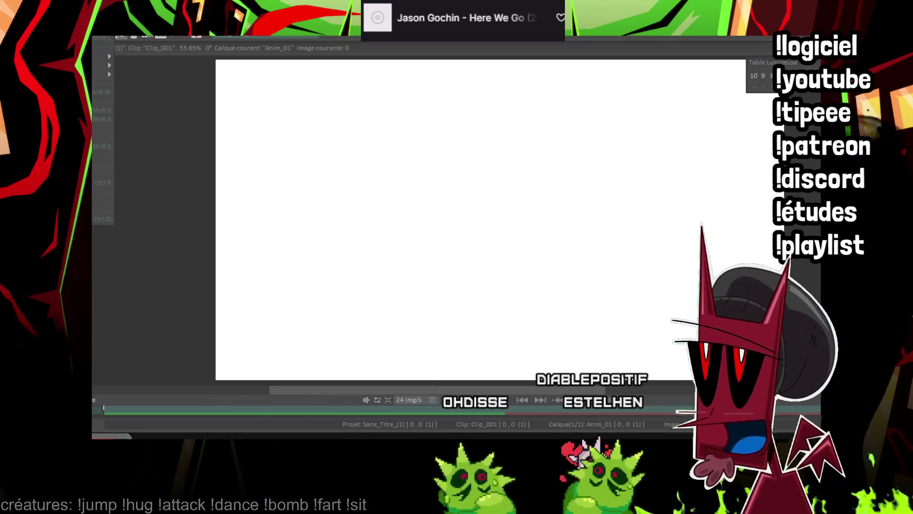
{"action": "key", "text": "Escape"}
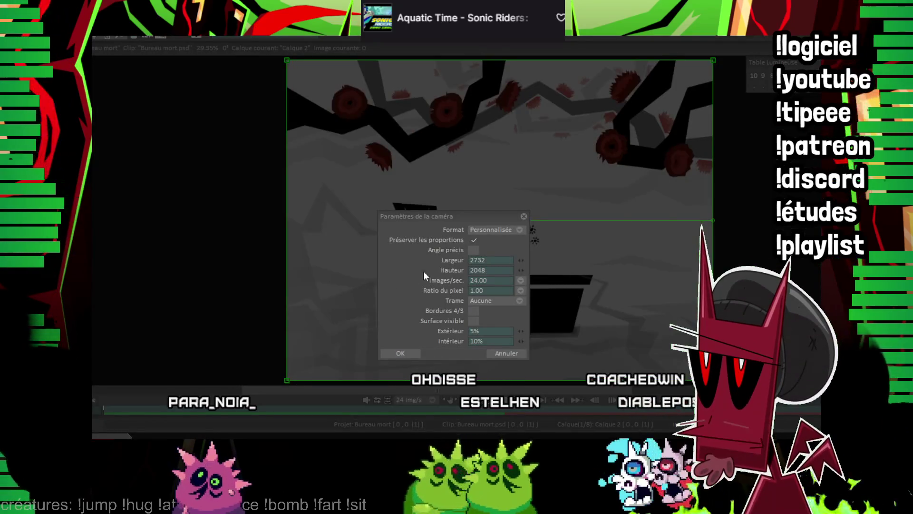
Set the camera to 1920 × 1080 with proportions unlocked, then enlarge its frame around the grave
{"action": "left_click", "coordinate": [474, 240]}
{"action": "double_click", "coordinate": [476, 259]}
{"action": "type", "text": "1"}
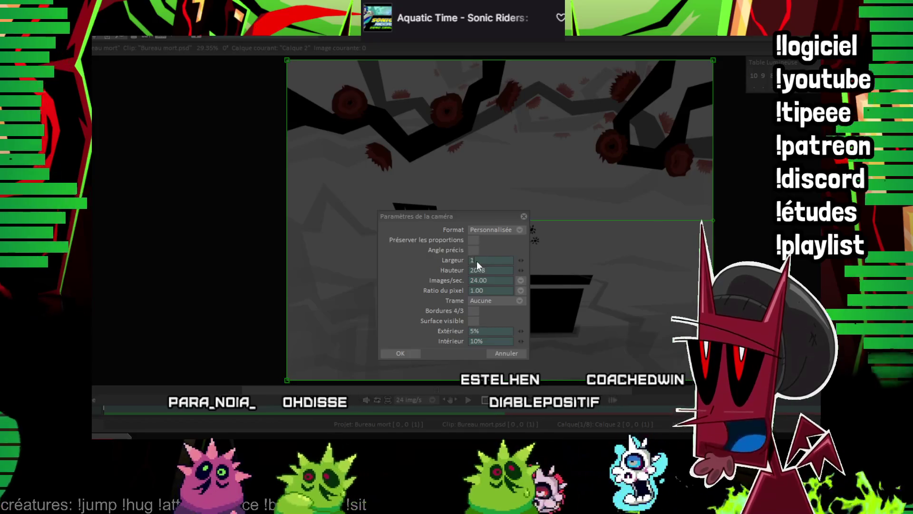
{"action": "type", "text": "920"}
{"action": "double_click", "coordinate": [477, 270]}
{"action": "type", "text": "1080"}
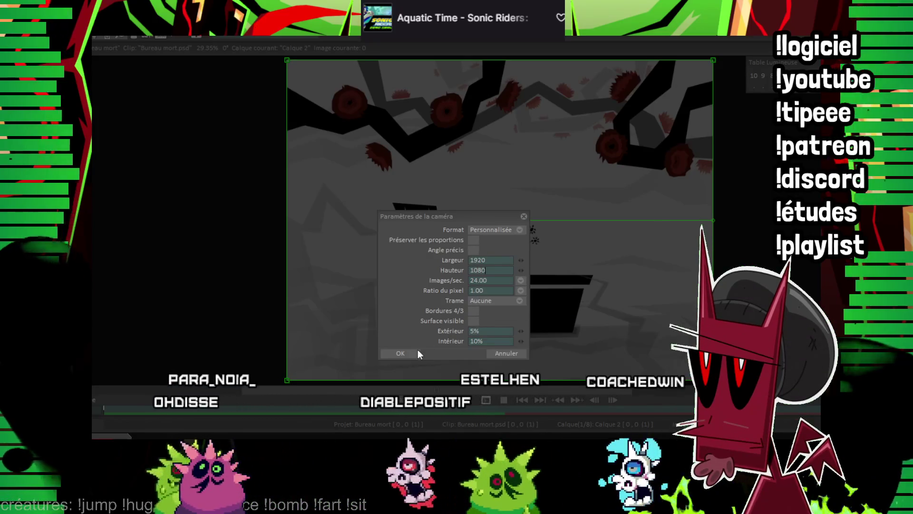
{"action": "left_click", "coordinate": [418, 352]}
{"action": "left_click_drag", "start_coordinate": [649, 304], "coordinate": [711, 338]}
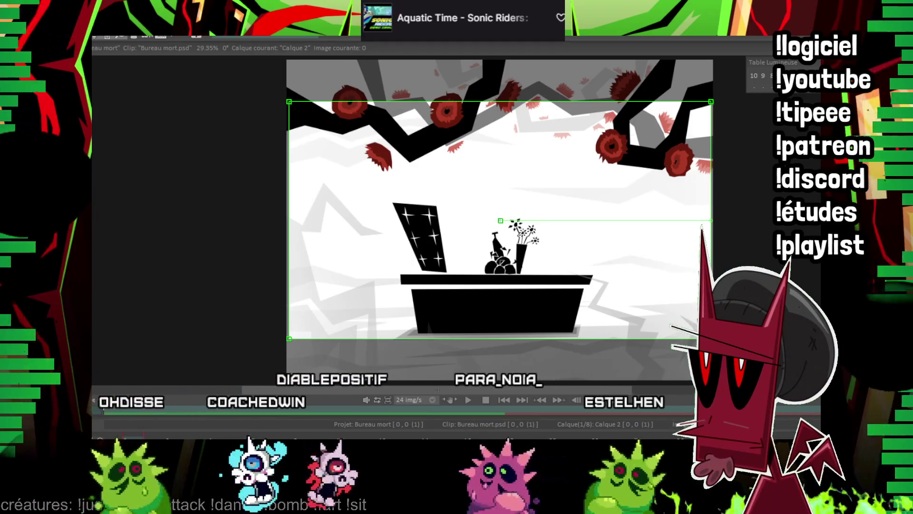
Step down a layer, add the new animation layer Anim_0, and leave the camera tool
{"action": "key", "text": "Down"}
{"action": "key", "text": "Down"}
{"action": "key", "text": "Down"}
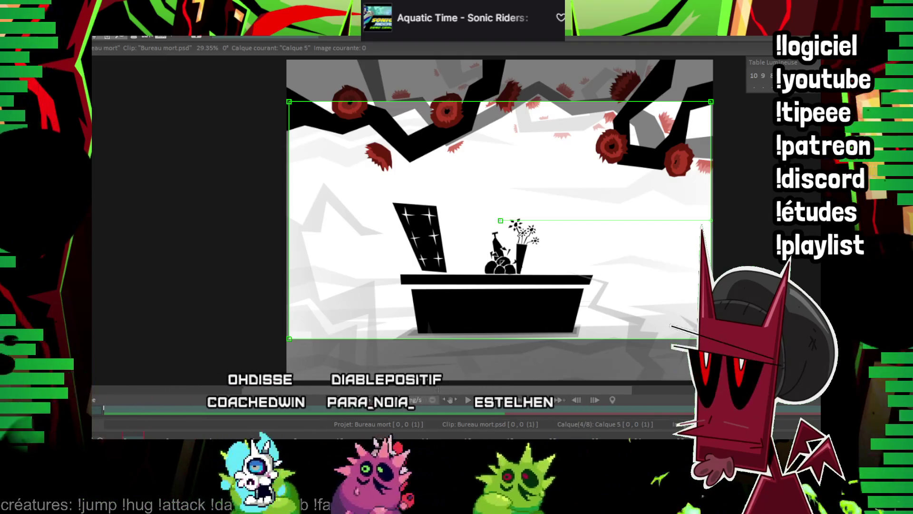
{"action": "key", "text": "ctrl+n"}
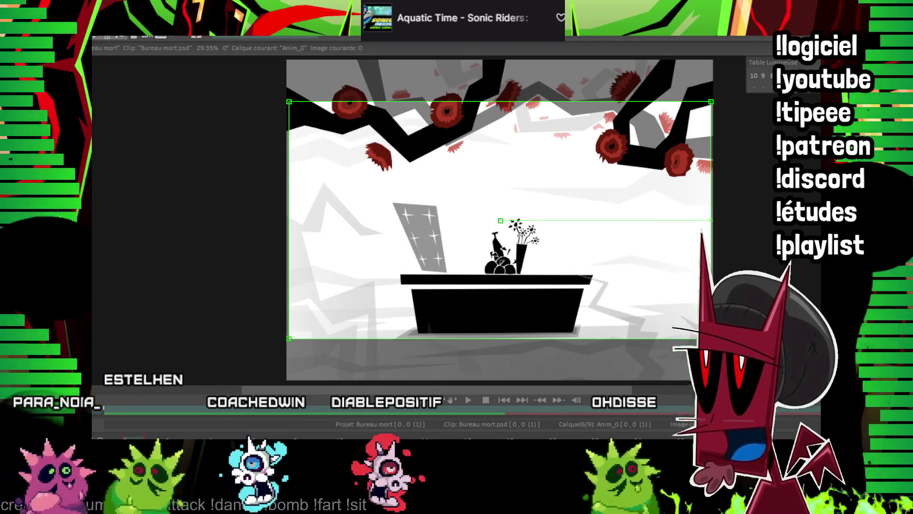
{"action": "key", "text": "b"}
{"action": "scroll", "coordinate": [268, 197], "scroll_direction": "up", "scroll_amount": 5}
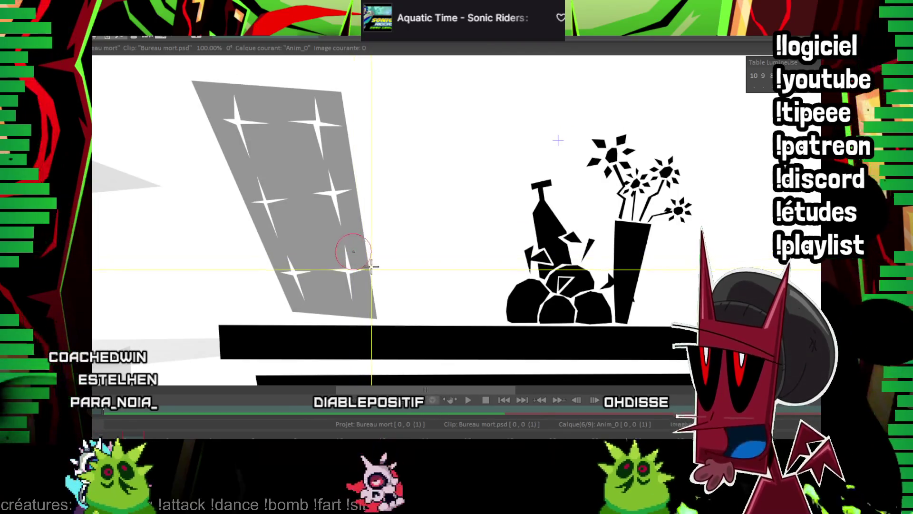
Set the brush size, then draw the second eye stroke, the head arc and the left wing lines
{"action": "left_click_drag", "start_coordinate": [350, 238], "coordinate": [370, 252]}
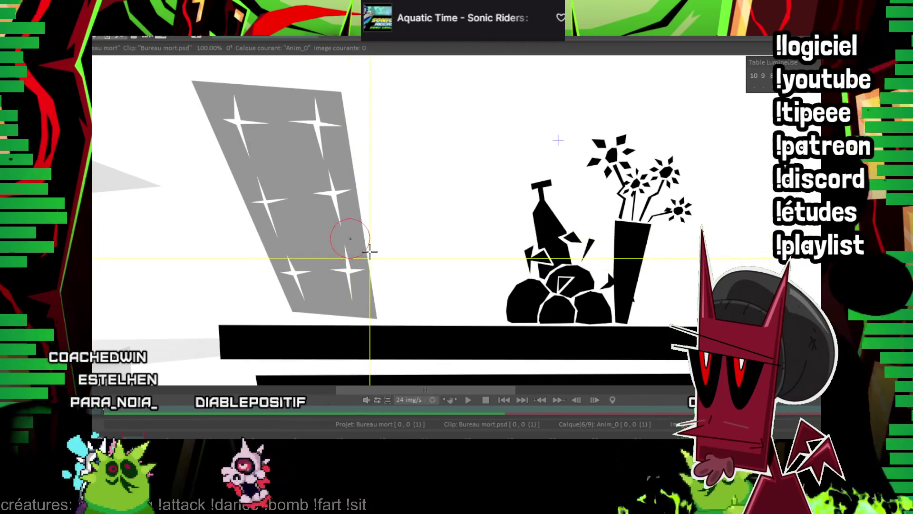
{"action": "scroll", "coordinate": [440, 151], "scroll_direction": "up", "scroll_amount": 3}
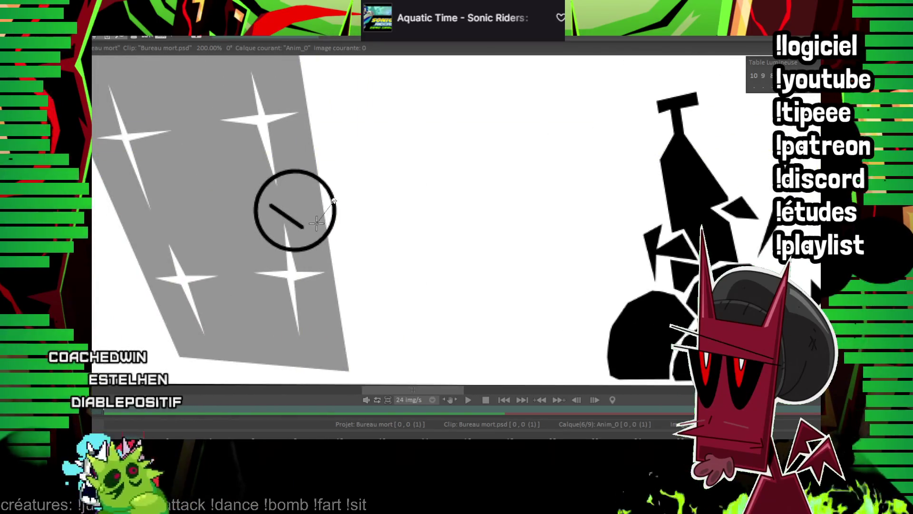
{"action": "left_click_drag", "start_coordinate": [333, 199], "coordinate": [315, 223]}
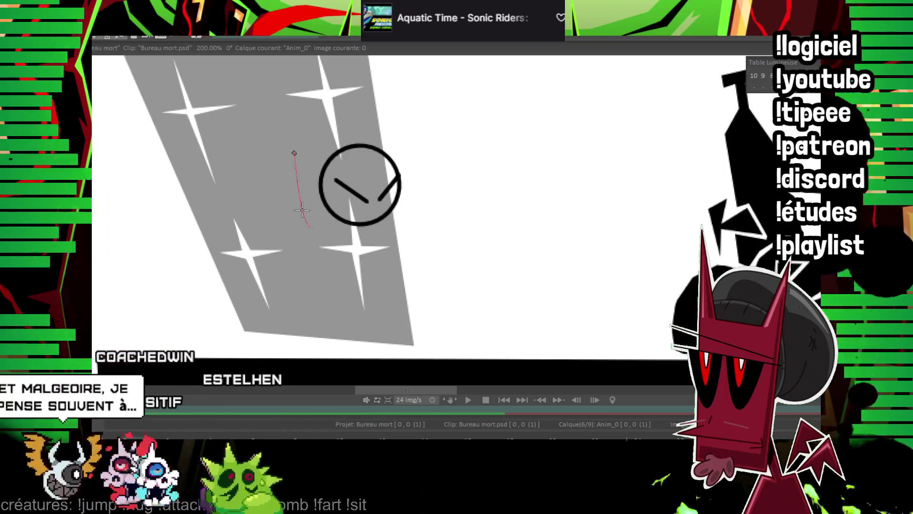
{"action": "left_click_drag", "start_coordinate": [291, 194], "coordinate": [312, 227]}
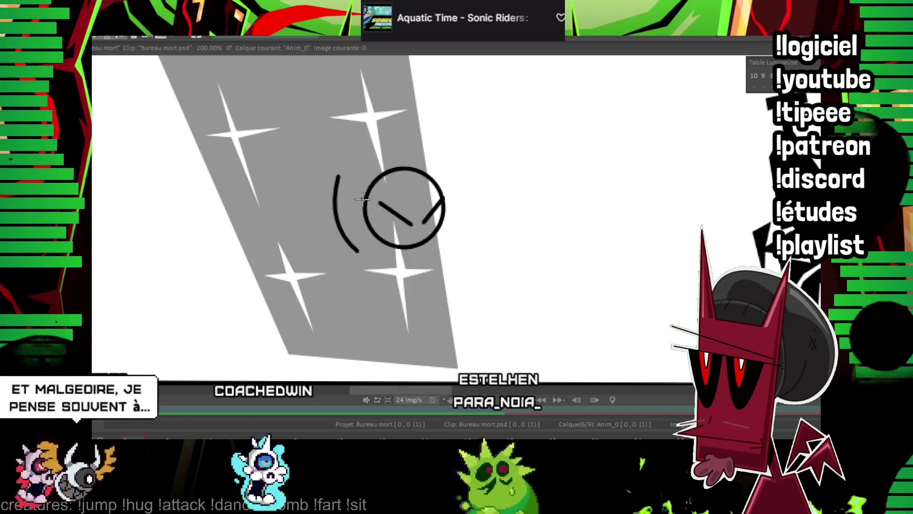
{"action": "key", "text": "shift"}
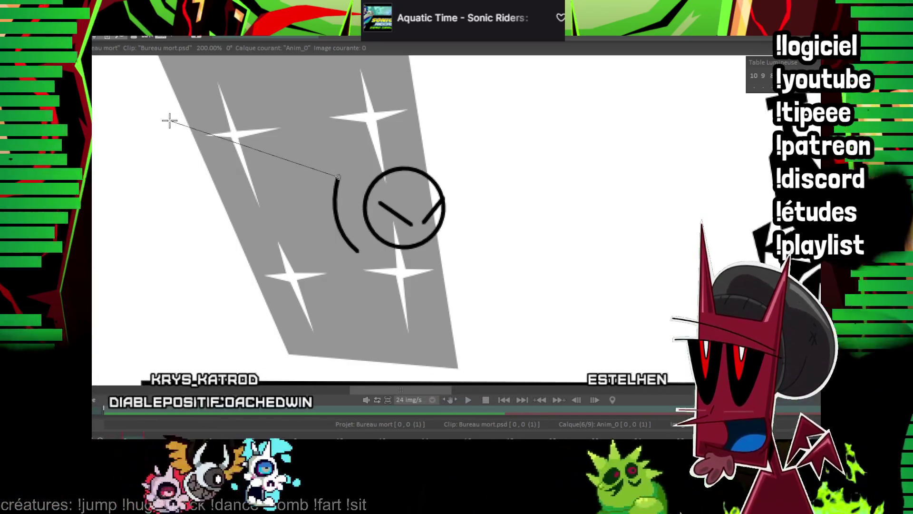
{"action": "left_click", "coordinate": [169, 128], "text": "shift"}
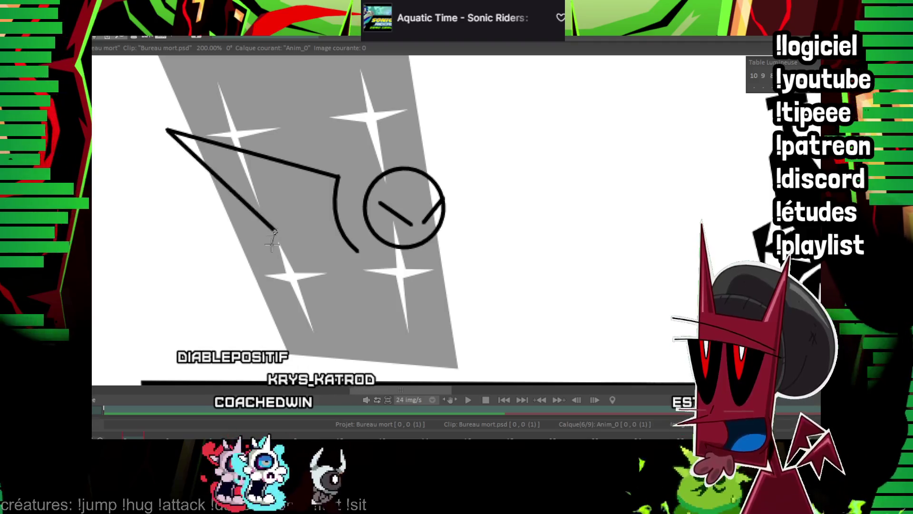
{"action": "left_click", "coordinate": [358, 258], "text": "shift"}
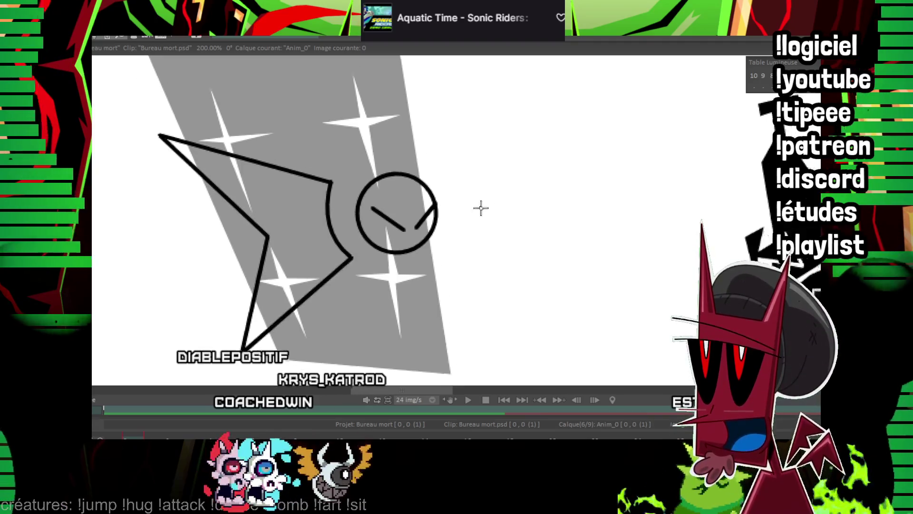
Outline the right wing's upper and lower edges beside the head
{"action": "mouse_move", "coordinate": [399, 179]}
{"action": "left_mouse_down"}
{"action": "mouse_move", "coordinate": [415, 265]}
{"action": "mouse_move", "coordinate": [410, 259]}
{"action": "left_mouse_up"}
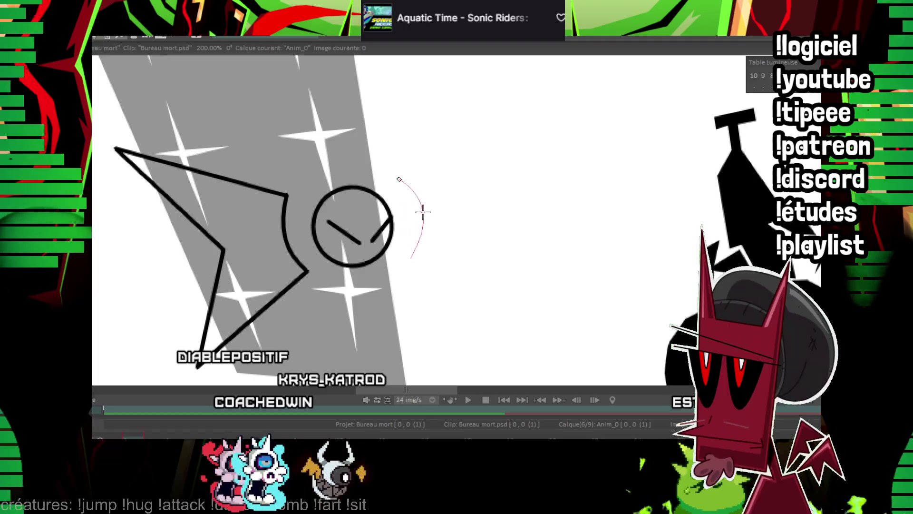
{"action": "left_click_drag", "start_coordinate": [424, 203], "coordinate": [370, 215]}
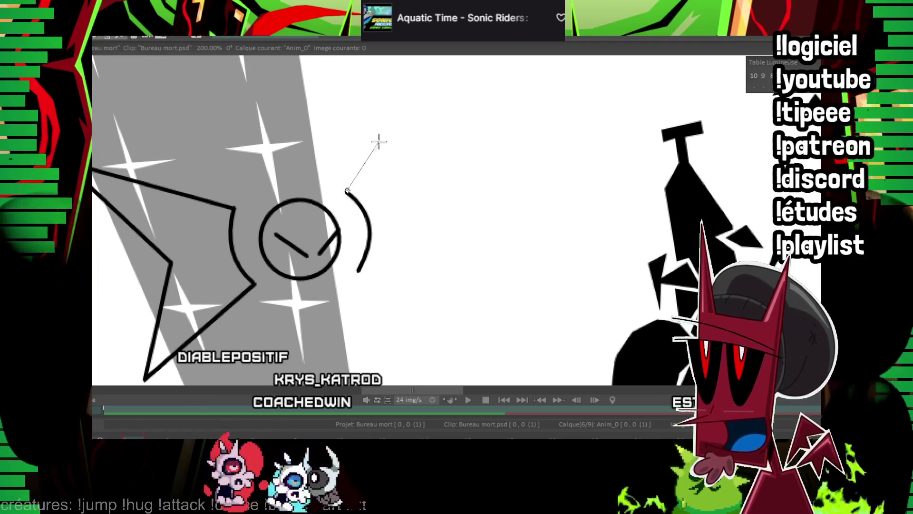
{"action": "left_click", "coordinate": [420, 209]}
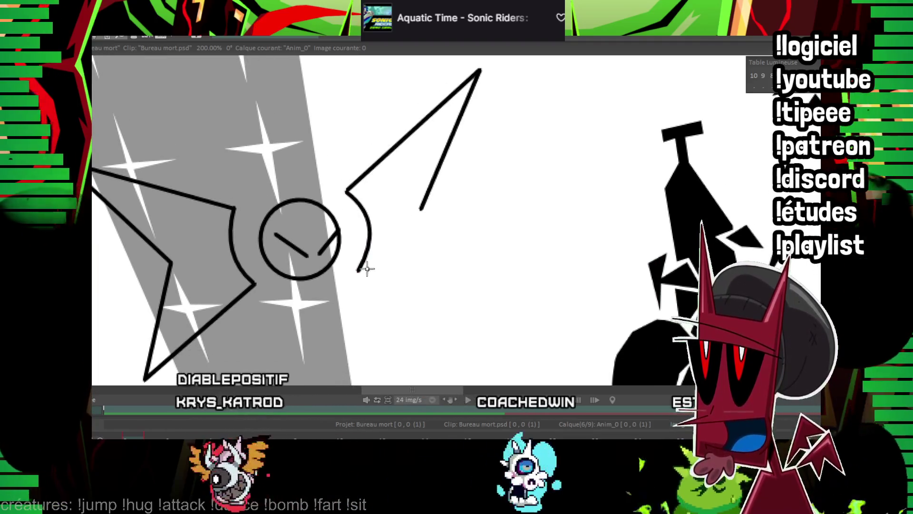
{"action": "left_click", "coordinate": [515, 310]}
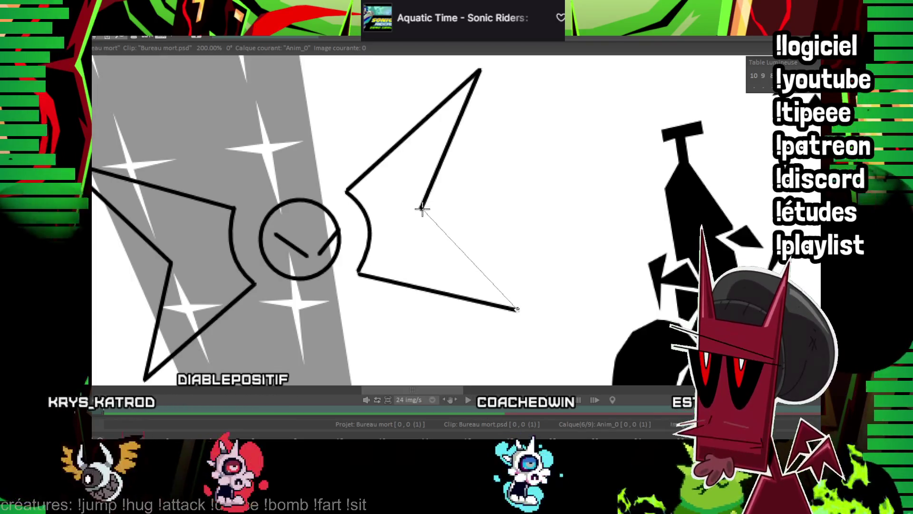
{"action": "left_click_drag", "start_coordinate": [415, 200], "coordinate": [452, 132]}
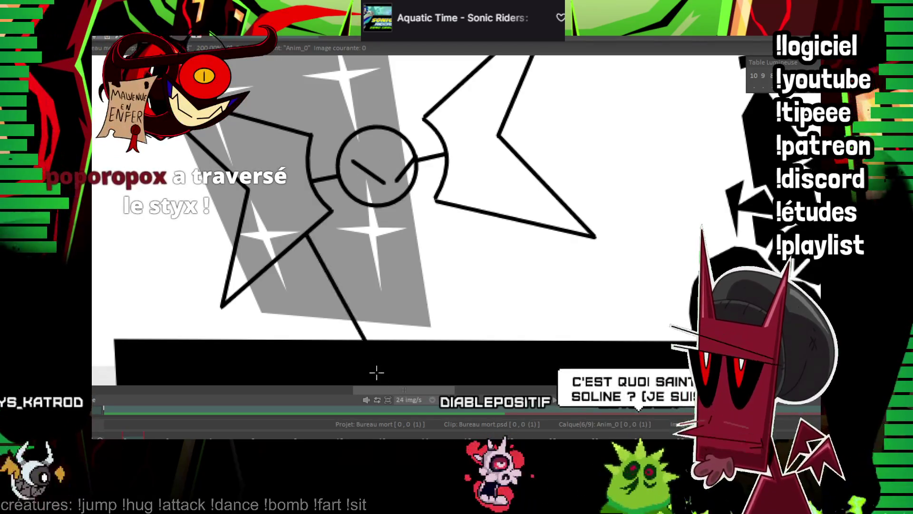
Draw the vertical line, rectangular ray strips and thin spike rays below the head
{"action": "left_click", "coordinate": [450, 373]}
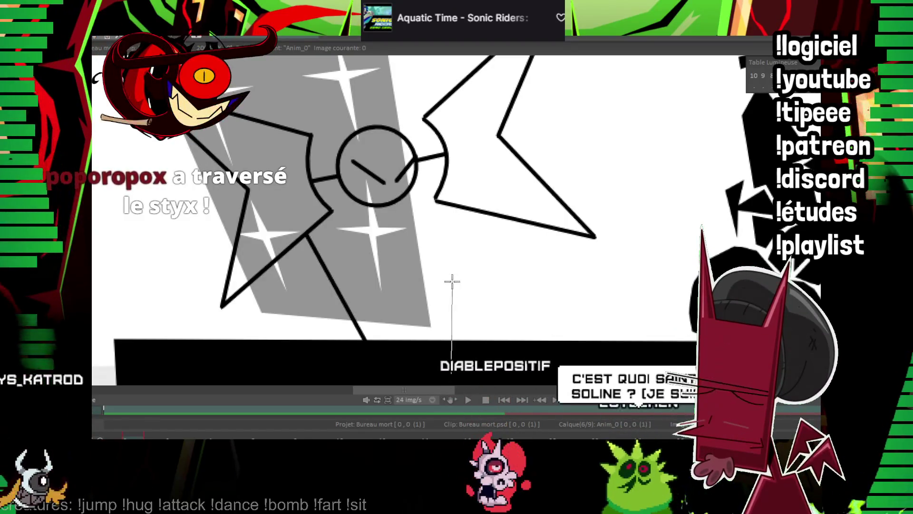
{"action": "left_click", "coordinate": [462, 205]}
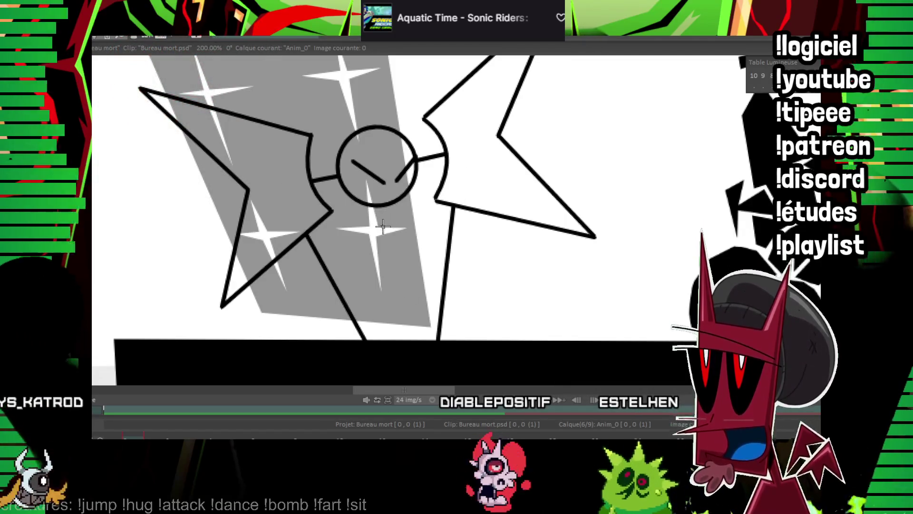
{"action": "left_click", "coordinate": [392, 309]}
{"action": "left_click", "coordinate": [407, 222]}
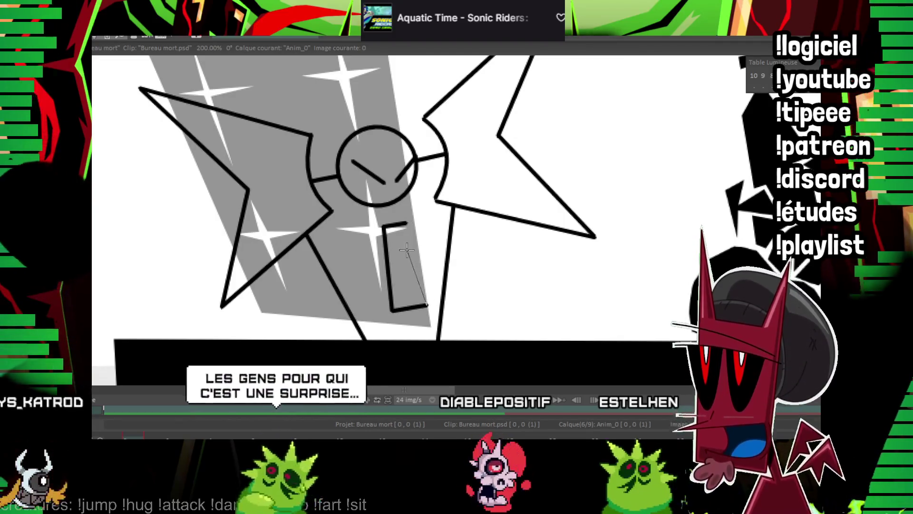
{"action": "left_click", "coordinate": [352, 216]}
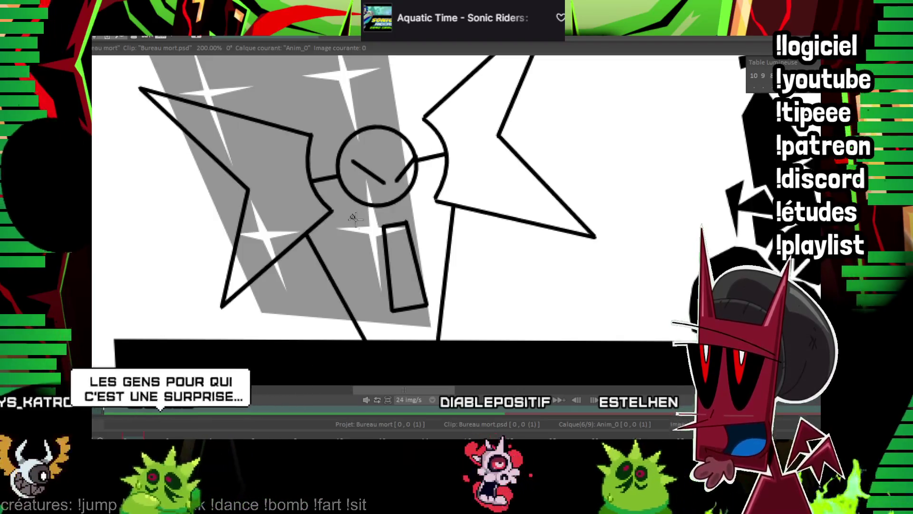
{"action": "left_click", "coordinate": [369, 223]}
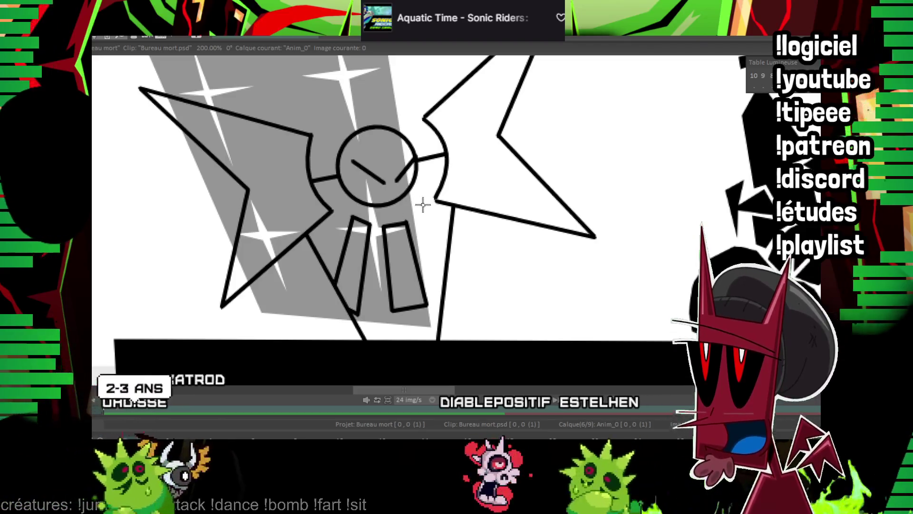
{"action": "left_click", "coordinate": [426, 202]}
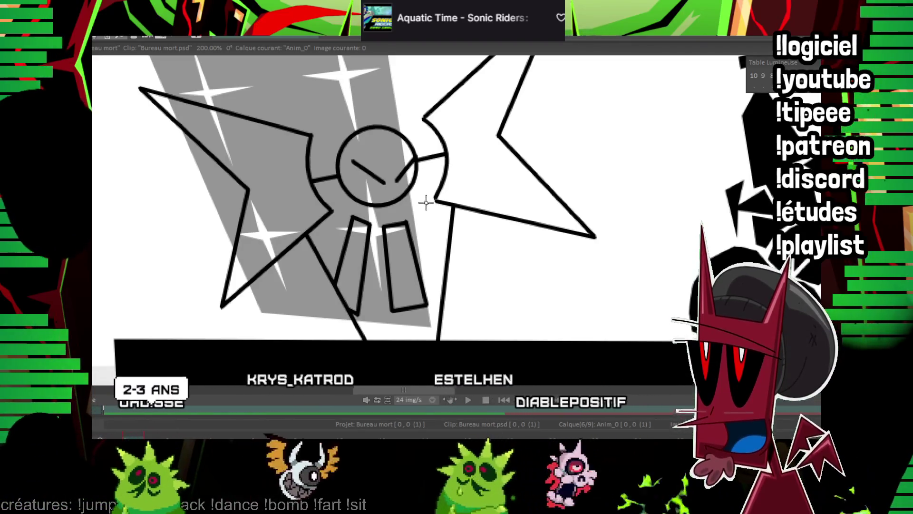
{"action": "left_click", "coordinate": [418, 215]}
{"action": "left_click", "coordinate": [441, 278]}
{"action": "left_click", "coordinate": [449, 233]}
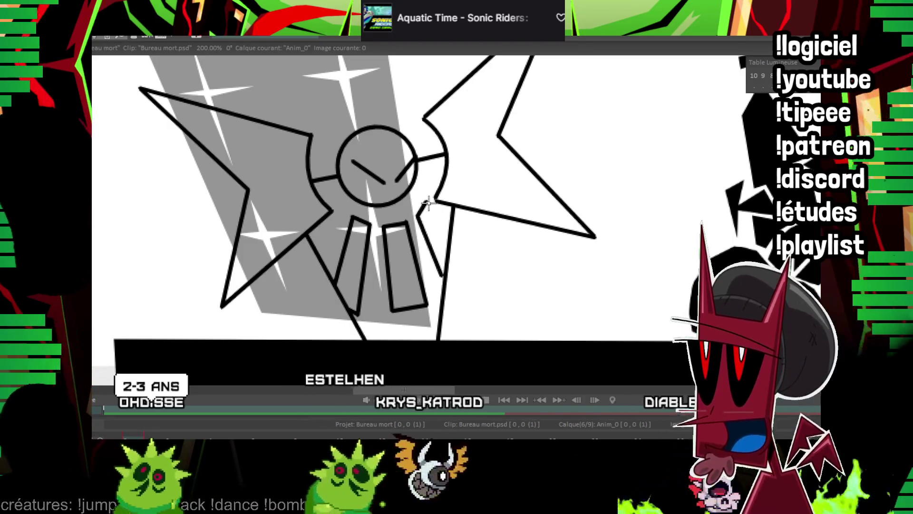
{"action": "left_click", "coordinate": [427, 201]}
{"action": "left_click", "coordinate": [378, 206]}
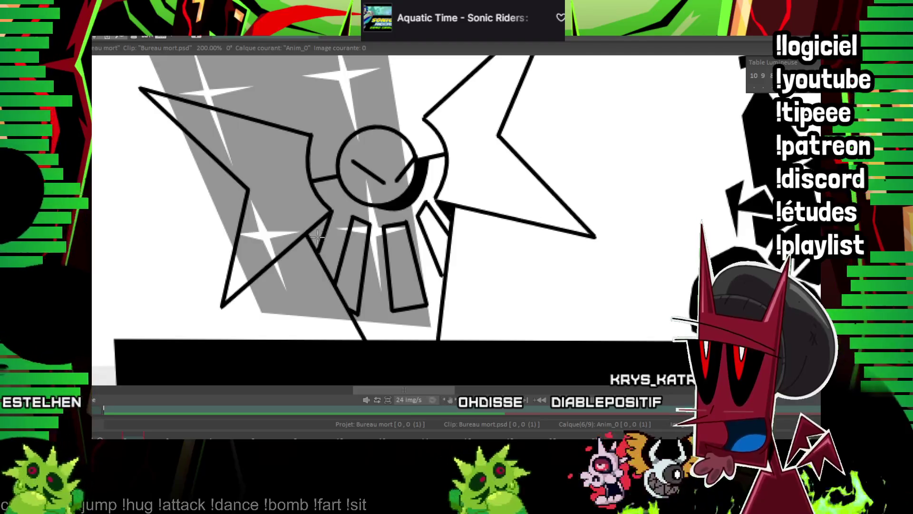
Fill around the face dark grey and the wings and rays light grey, then add layer Anim_1
{"action": "left_click_drag", "start_coordinate": [442, 160], "coordinate": [431, 254]}
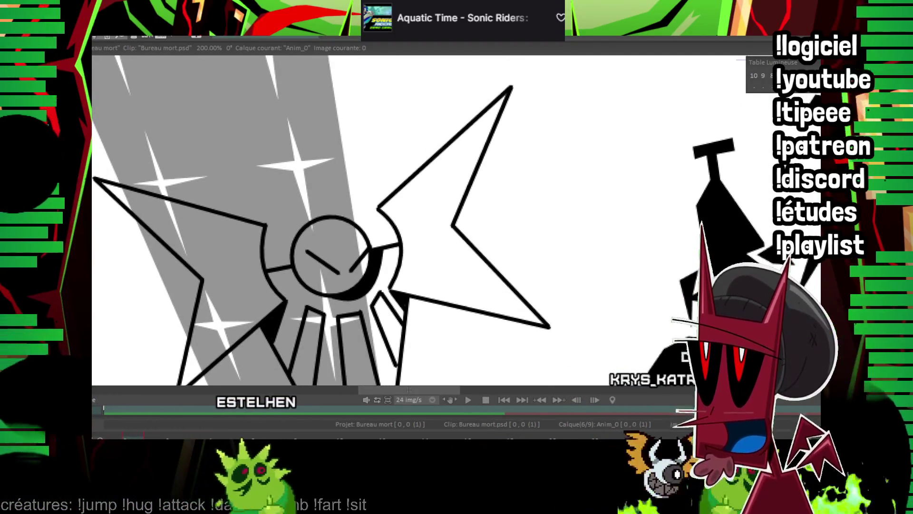
{"action": "left_click_drag", "start_coordinate": [443, 234], "coordinate": [452, 182]}
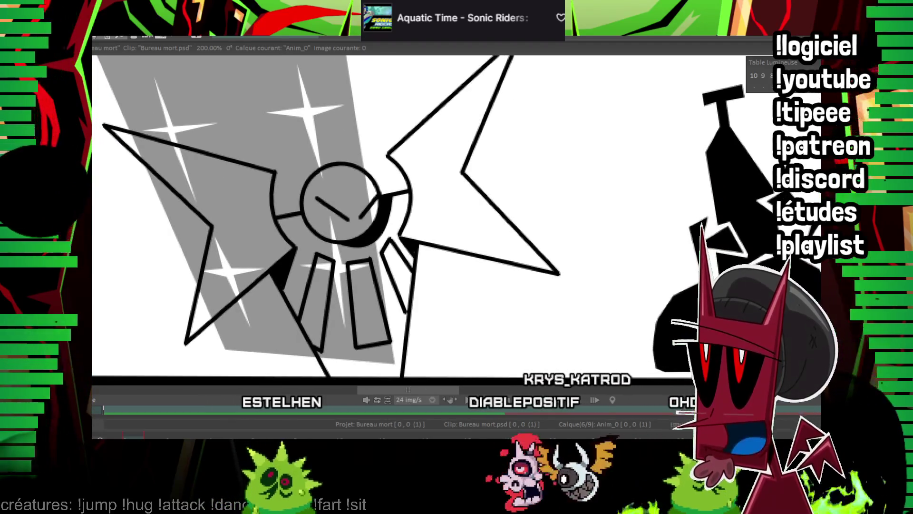
{"action": "left_click_drag", "start_coordinate": [383, 274], "coordinate": [374, 231]}
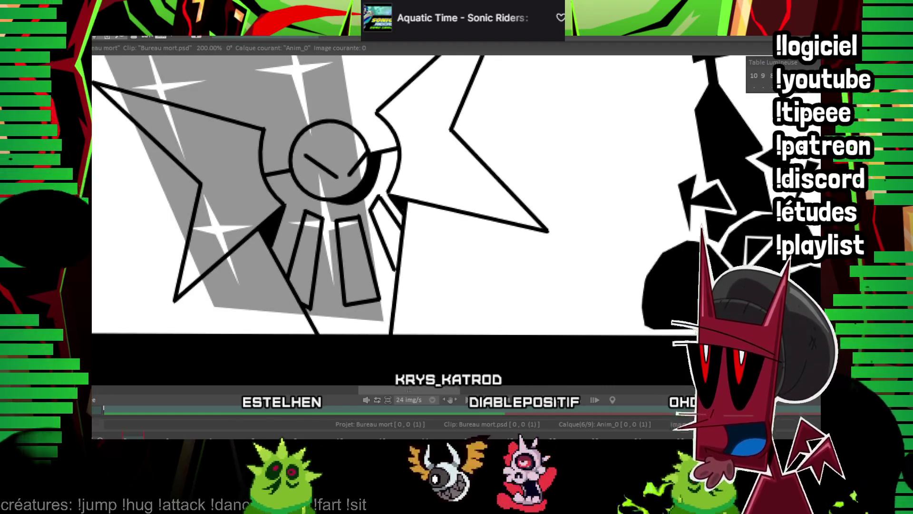
{"action": "left_click", "coordinate": [388, 179]}
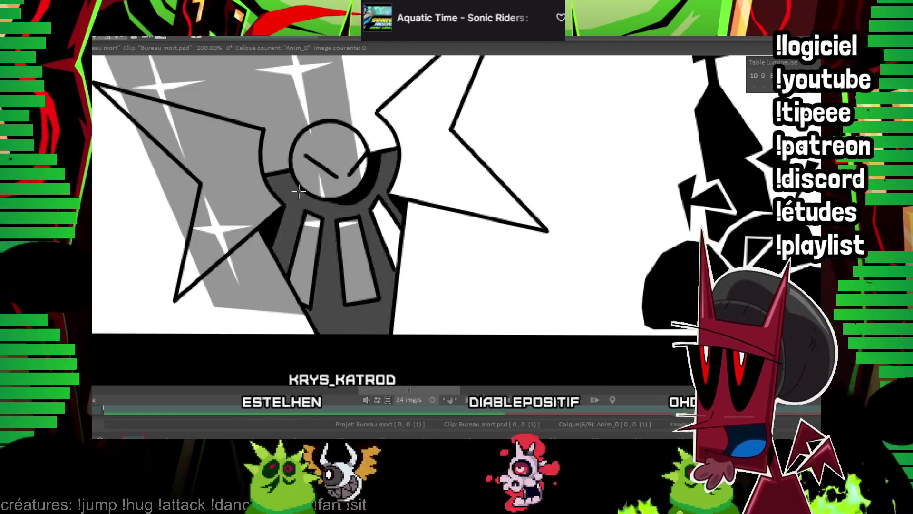
{"action": "left_click_drag", "start_coordinate": [399, 183], "coordinate": [395, 205]}
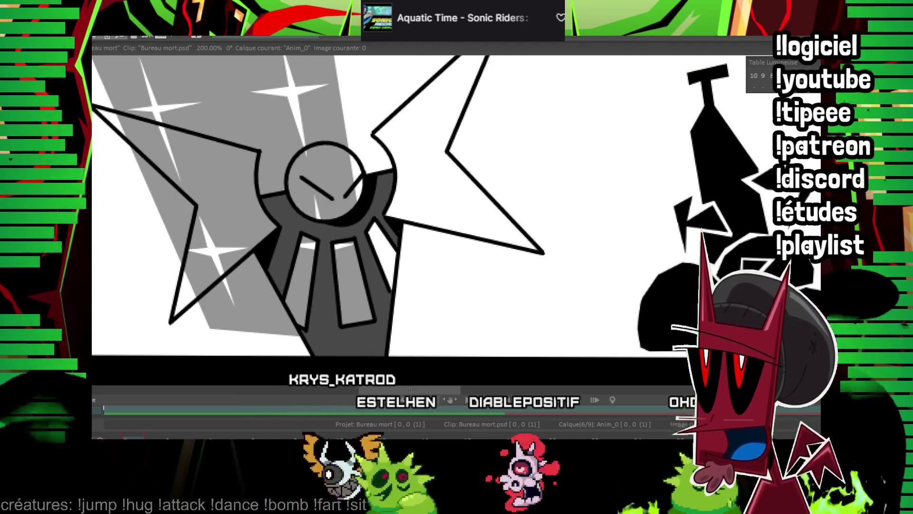
{"action": "left_click", "coordinate": [223, 176]}
{"action": "left_click", "coordinate": [347, 280]}
{"action": "left_click", "coordinate": [428, 175]}
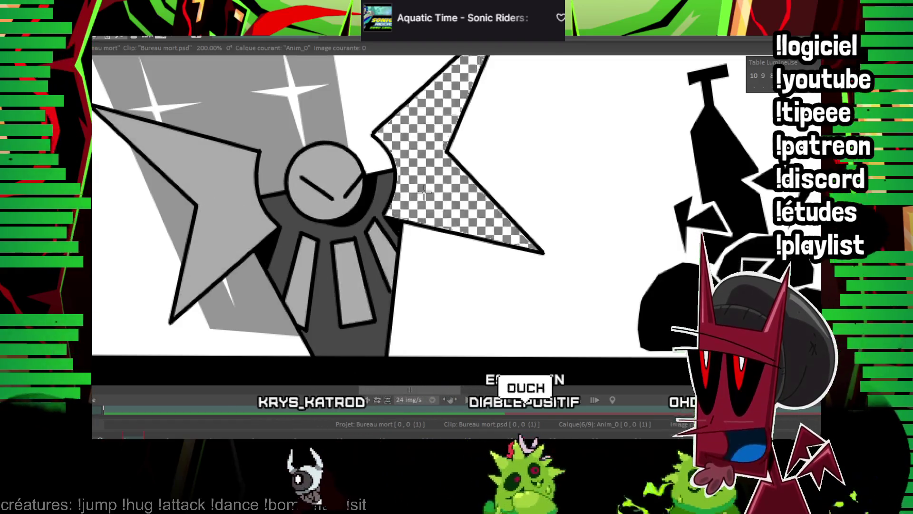
{"action": "left_click", "coordinate": [480, 259]}
{"action": "left_click_drag", "start_coordinate": [481, 259], "coordinate": [466, 236]}
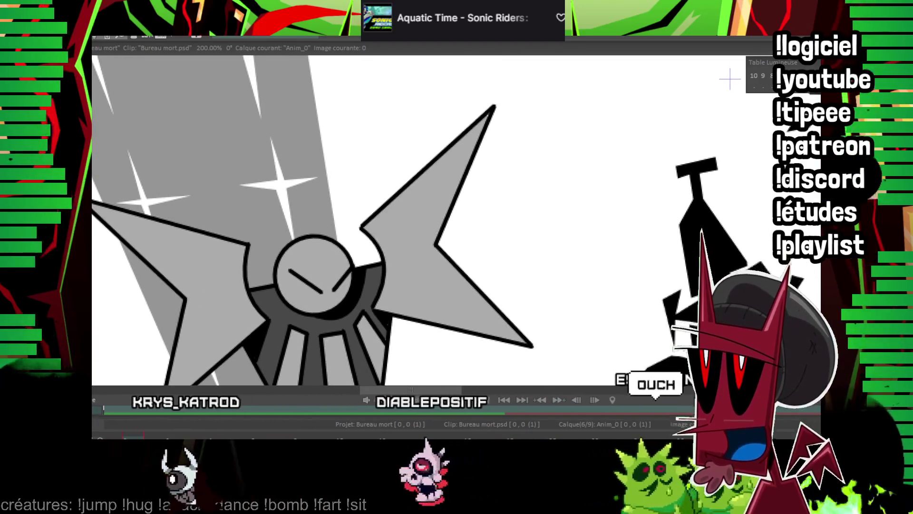
{"action": "key", "text": "shift+n"}
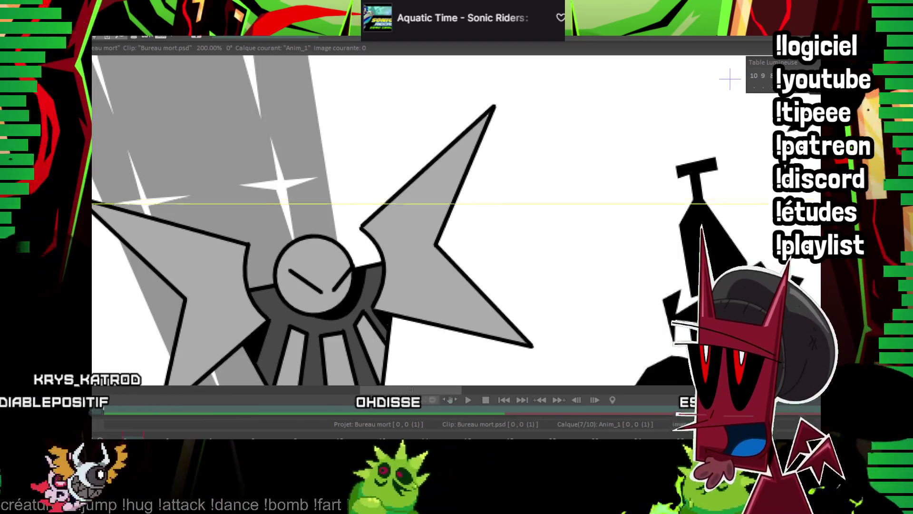
Draw the outer head circle and a smaller inner circle inside it
{"action": "scroll", "coordinate": [310, 187], "scroll_direction": "up", "scroll_amount": 2}
{"action": "scroll", "coordinate": [672, 152], "scroll_direction": "down", "scroll_amount": 2}
{"action": "scroll", "coordinate": [434, 174], "scroll_direction": "down", "scroll_amount": 2}
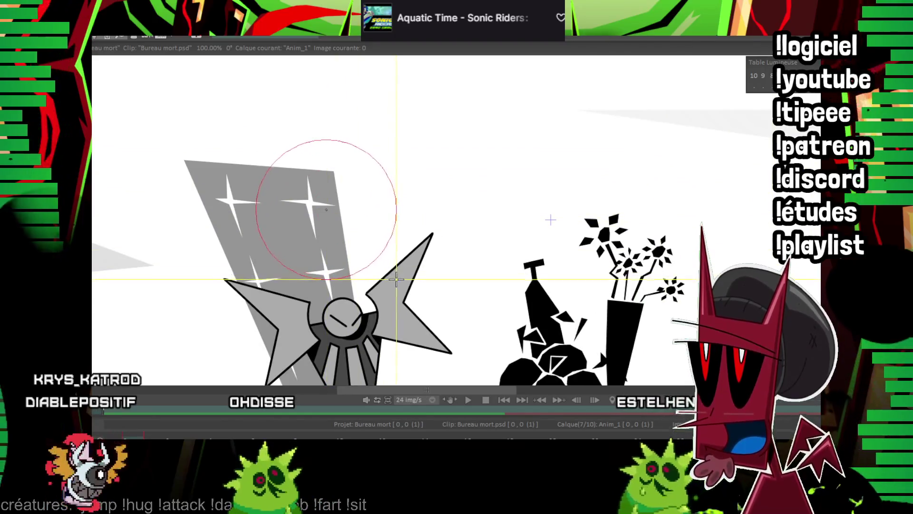
{"action": "left_click_drag", "start_coordinate": [399, 282], "coordinate": [403, 284]}
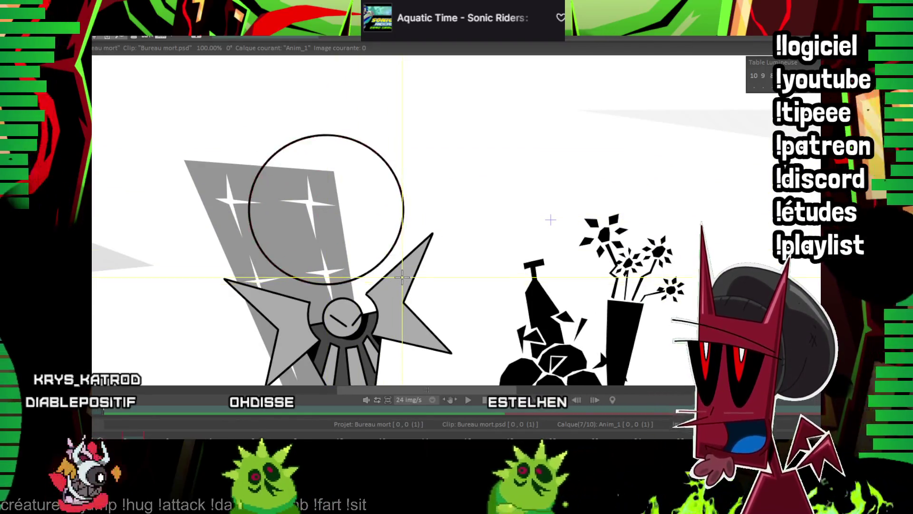
{"action": "key", "text": "ctrl+z"}
{"action": "left_click_drag", "start_coordinate": [325, 219], "coordinate": [387, 266]}
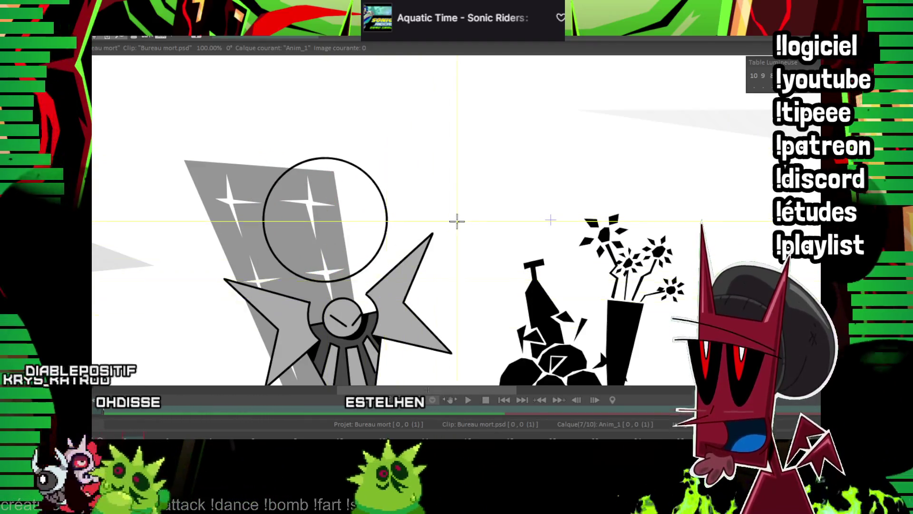
{"action": "left_click_drag", "start_coordinate": [550, 220], "coordinate": [542, 169]}
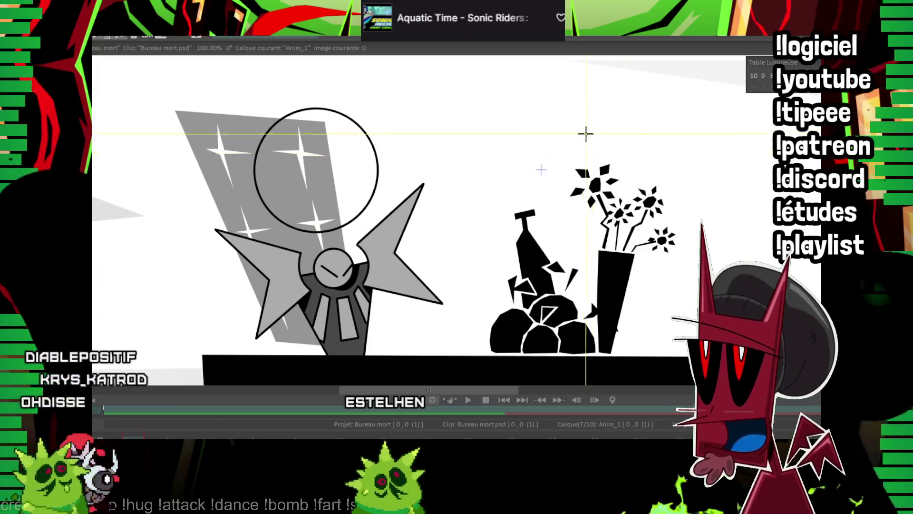
{"action": "scroll", "coordinate": [542, 170], "scroll_direction": "up", "scroll_amount": 1}
{"action": "scroll", "coordinate": [571, 199], "scroll_direction": "up", "scroll_amount": 1}
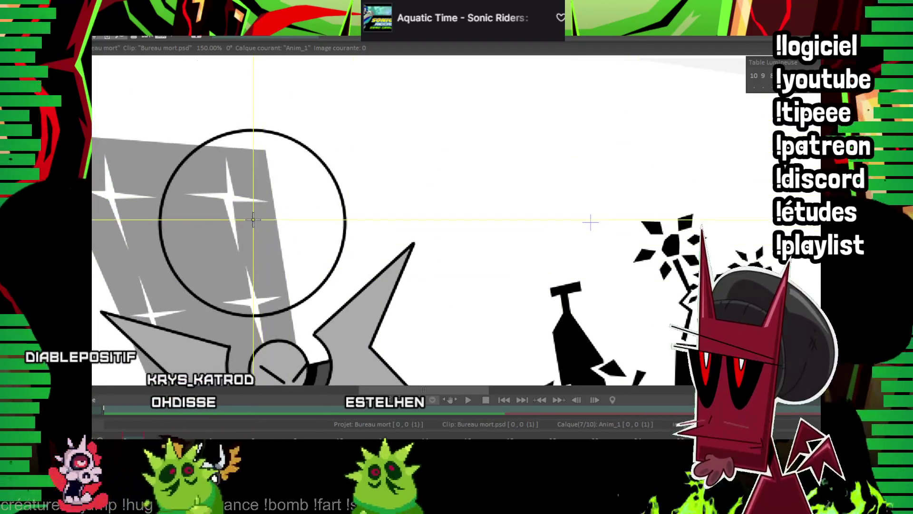
{"action": "left_click_drag", "start_coordinate": [254, 219], "coordinate": [333, 297]}
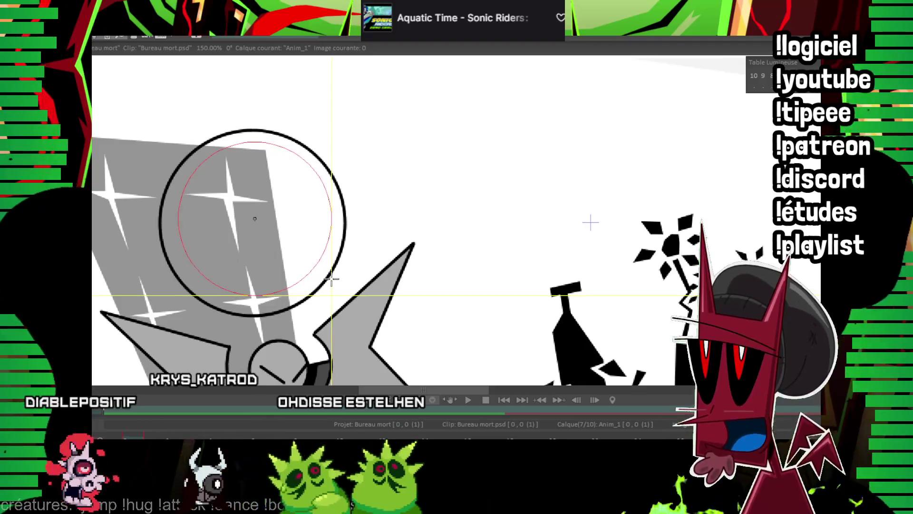
{"action": "left_click_drag", "start_coordinate": [333, 263], "coordinate": [335, 271]}
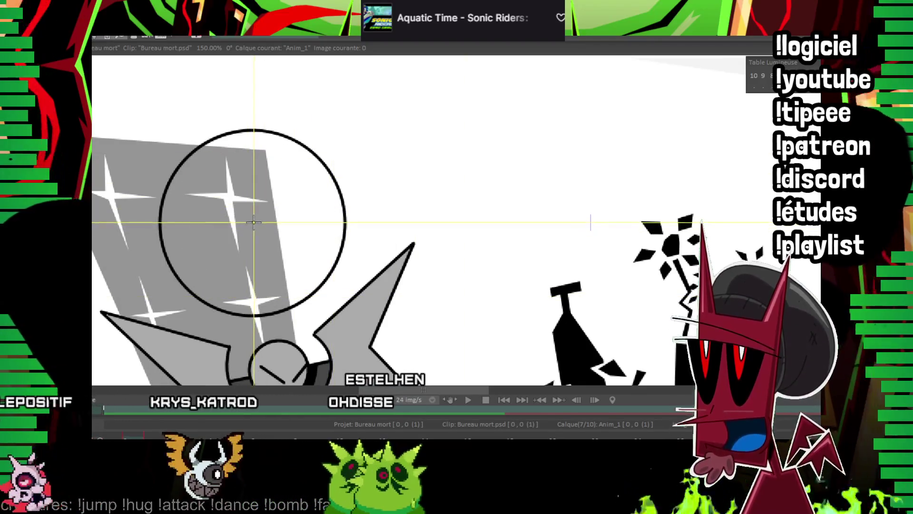
{"action": "key", "text": "ctrl+z"}
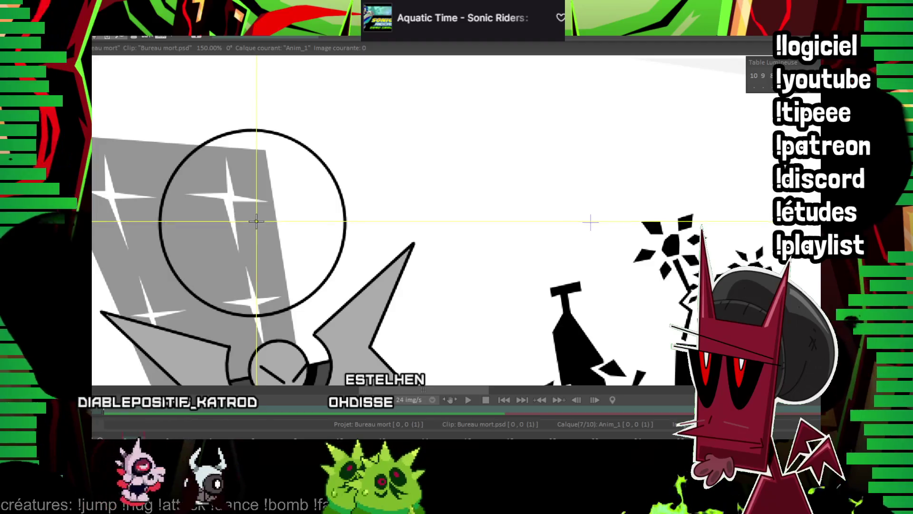
{"action": "left_click_drag", "start_coordinate": [256, 222], "coordinate": [336, 301]}
Outline the hood's left side and bottom around the circle and fill it black
{"action": "mouse_move", "coordinate": [367, 204]}
{"action": "left_mouse_down"}
{"action": "mouse_move", "coordinate": [374, 260]}
{"action": "mouse_move", "coordinate": [418, 185]}
{"action": "mouse_move", "coordinate": [417, 250]}
{"action": "left_mouse_up"}
{"action": "key", "text": "ctrl+z"}
{"action": "mouse_move", "coordinate": [250, 126]}
{"action": "left_mouse_down"}
{"action": "mouse_move", "coordinate": [208, 339]}
{"action": "mouse_move", "coordinate": [226, 290]}
{"action": "left_mouse_up"}
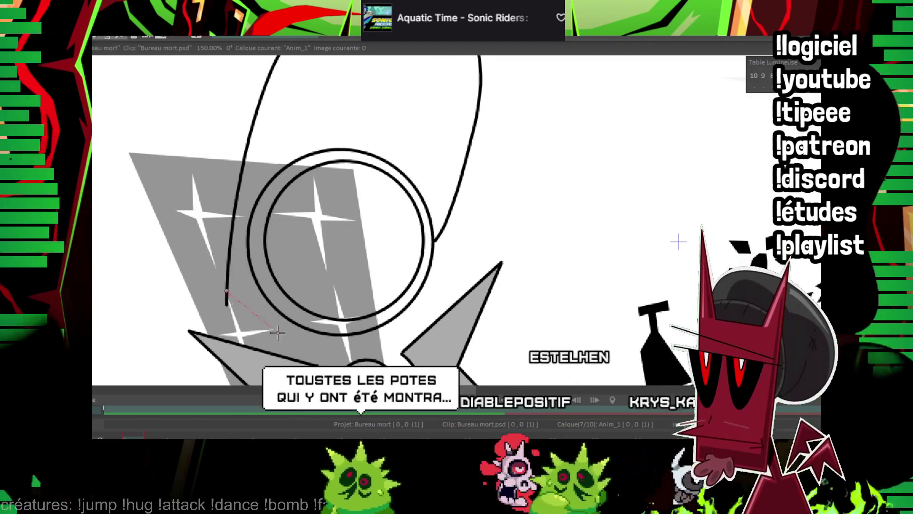
{"action": "left_click_drag", "start_coordinate": [347, 335], "coordinate": [226, 291]}
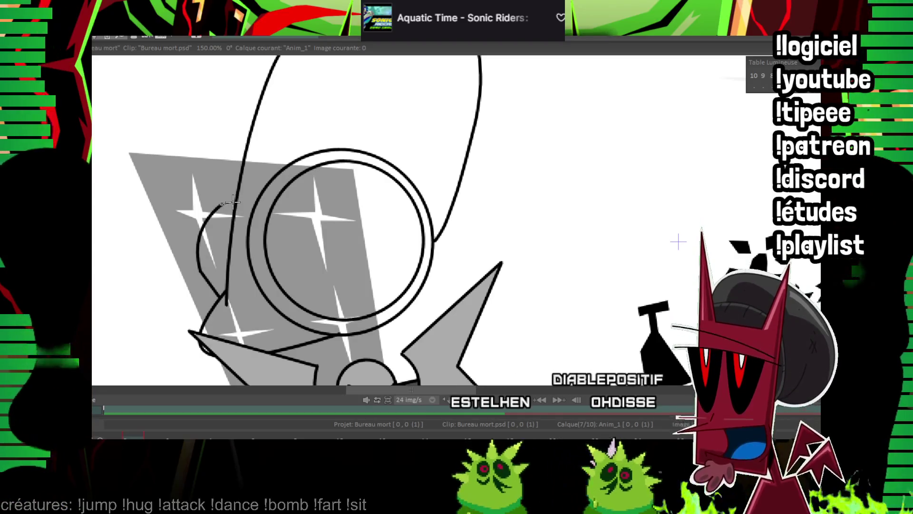
{"action": "left_click_drag", "start_coordinate": [264, 206], "coordinate": [321, 277]}
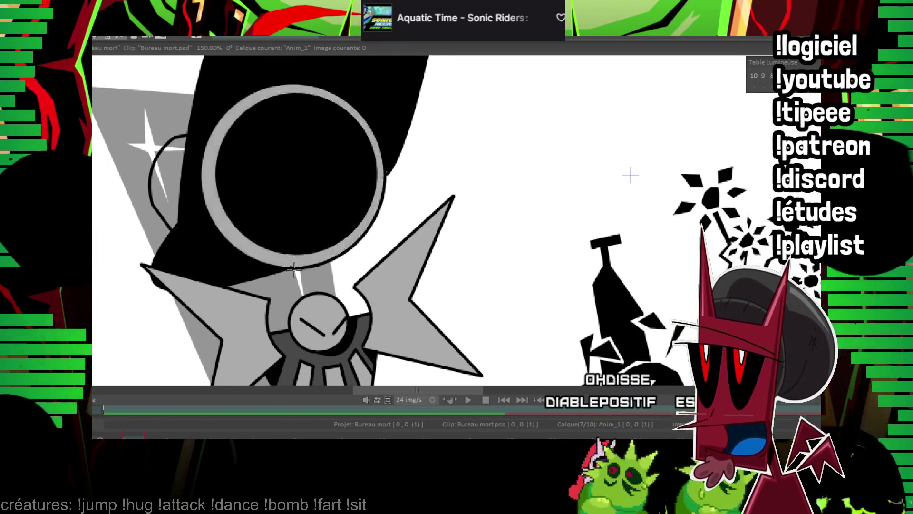
Select layer Anim_1 and add a new empty layer, Anim_2, above it
{"action": "left_click_drag", "start_coordinate": [294, 269], "coordinate": [284, 198]}
{"action": "left_click_drag", "start_coordinate": [153, 104], "coordinate": [164, 181]}
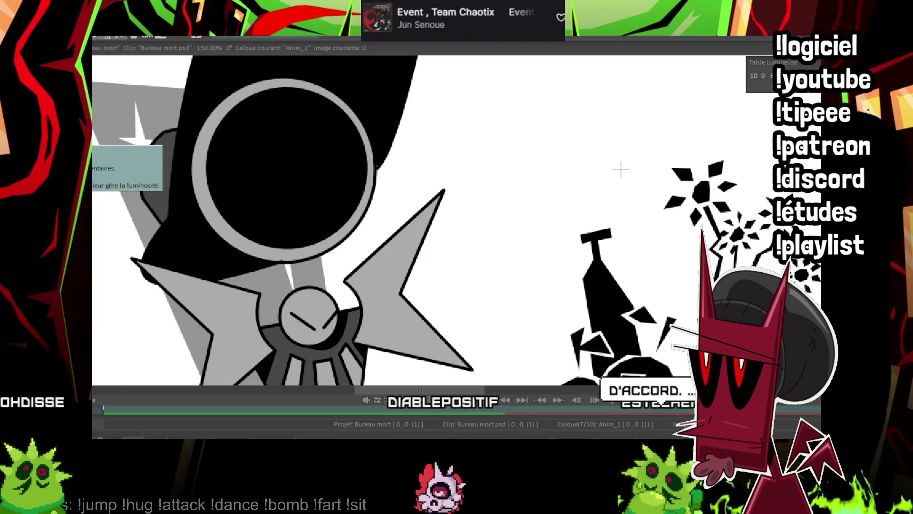
{"action": "scroll", "coordinate": [428, 157], "scroll_direction": "up", "scroll_amount": 2}
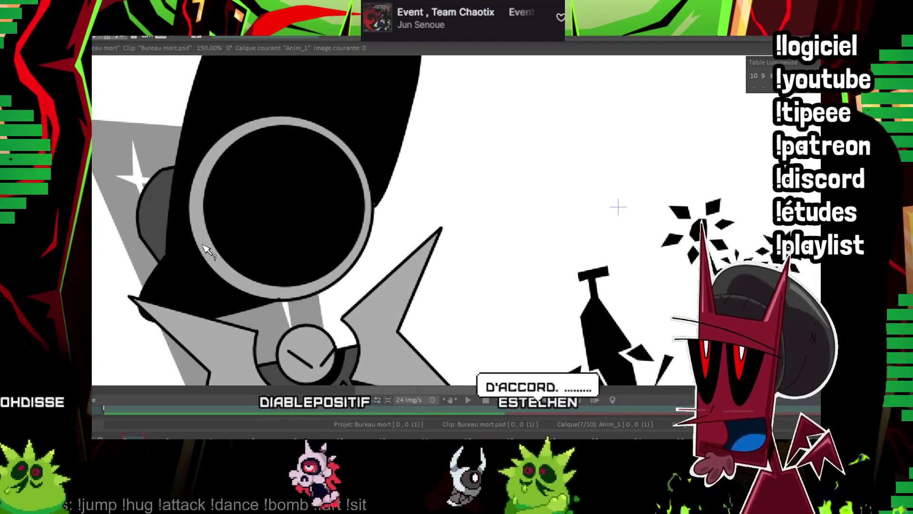
{"action": "scroll", "coordinate": [604, 142], "scroll_direction": "up", "scroll_amount": 2}
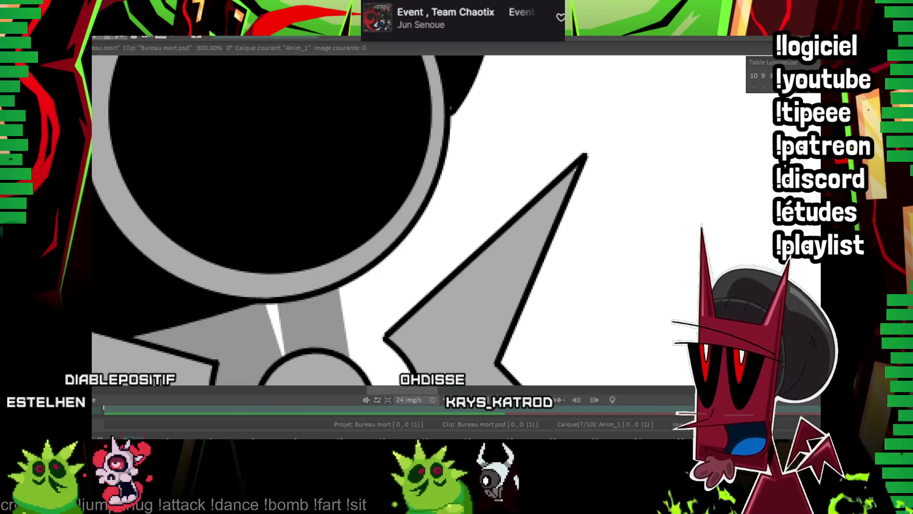
{"action": "scroll", "coordinate": [543, 201], "scroll_direction": "down", "scroll_amount": 4}
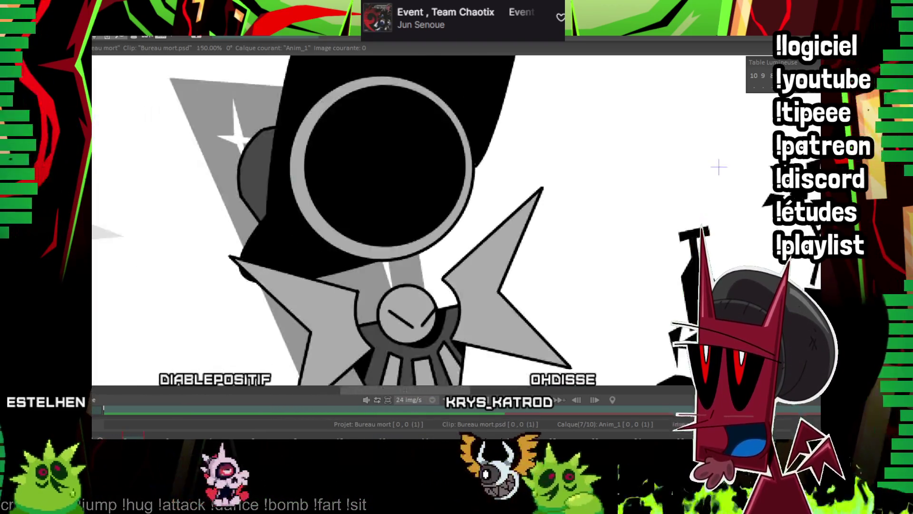
{"action": "left_click_drag", "start_coordinate": [542, 201], "coordinate": [560, 256]}
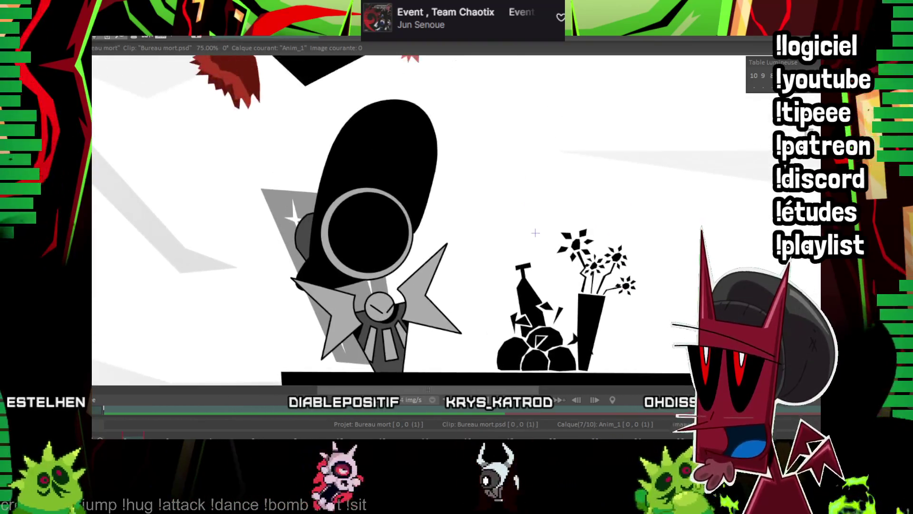
{"action": "scroll", "coordinate": [536, 233], "scroll_direction": "up", "scroll_amount": 1}
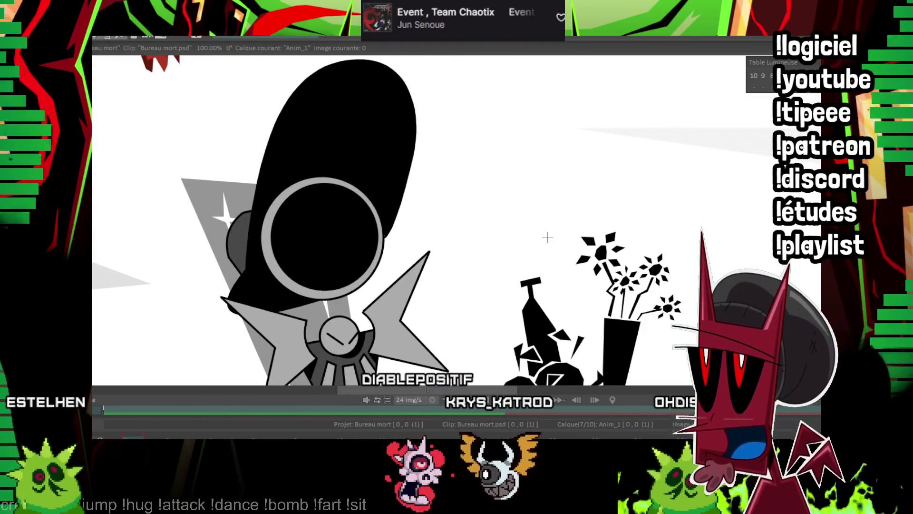
{"action": "scroll", "coordinate": [521, 148], "scroll_direction": "up", "scroll_amount": 1}
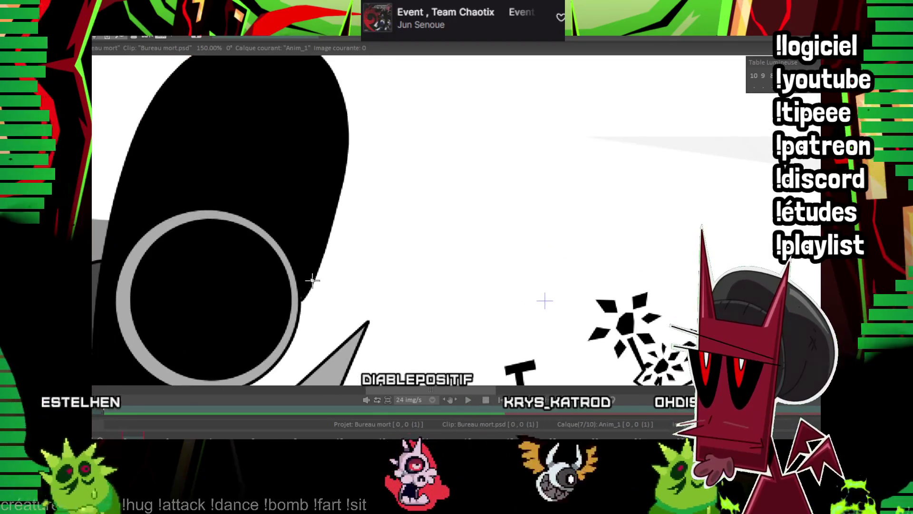
{"action": "scroll", "coordinate": [312, 281], "scroll_direction": "up", "scroll_amount": 1}
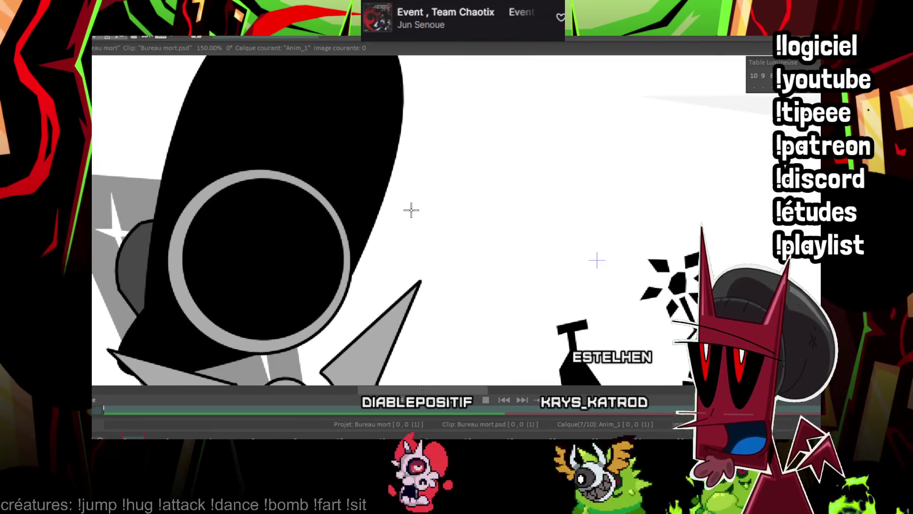
{"action": "key", "text": "Down"}
{"action": "key", "text": "ctrl+shift+n"}
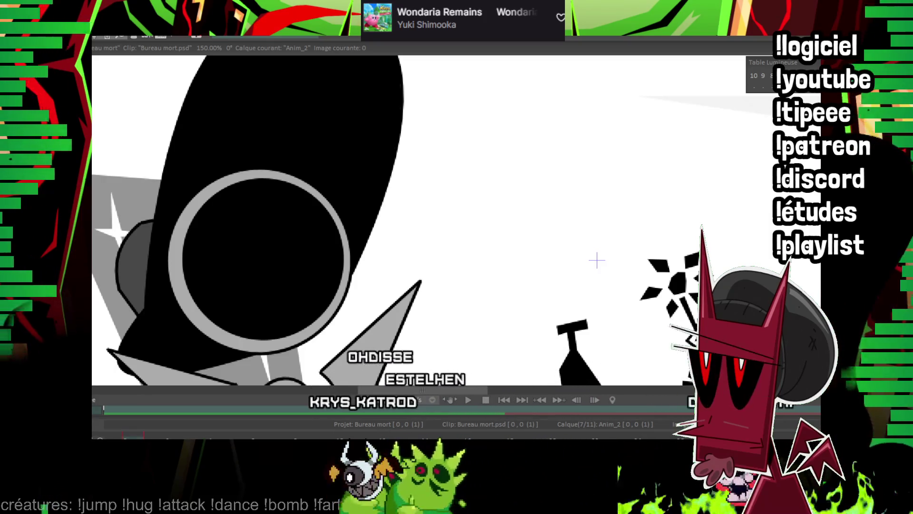
Outline the eye's straight top edge and curved underside, then fill it solid cyan
{"action": "left_click_drag", "start_coordinate": [596, 260], "coordinate": [613, 208]}
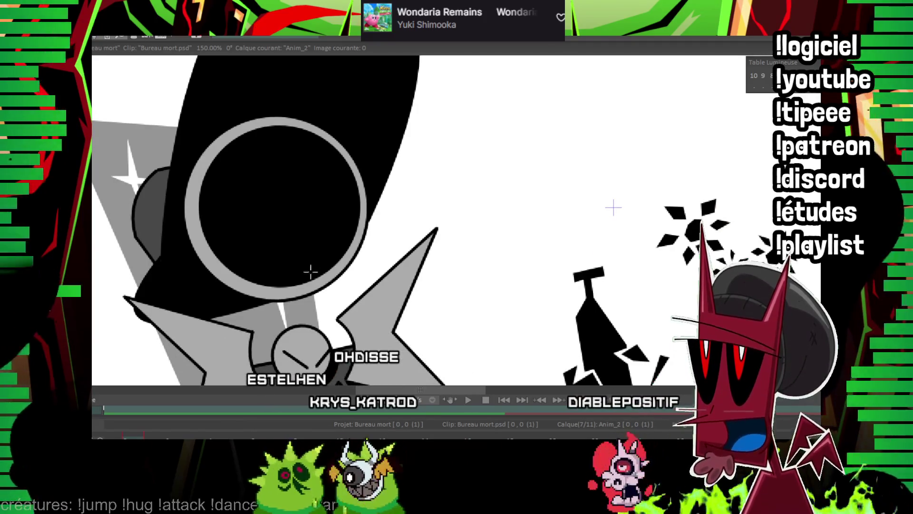
{"action": "left_click_drag", "start_coordinate": [613, 208], "coordinate": [603, 237]}
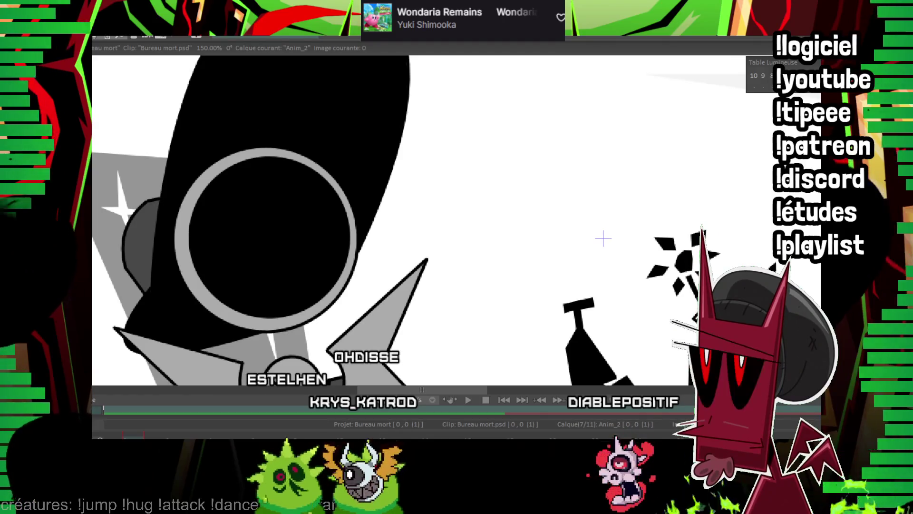
{"action": "left_click_drag", "start_coordinate": [603, 237], "coordinate": [585, 253]}
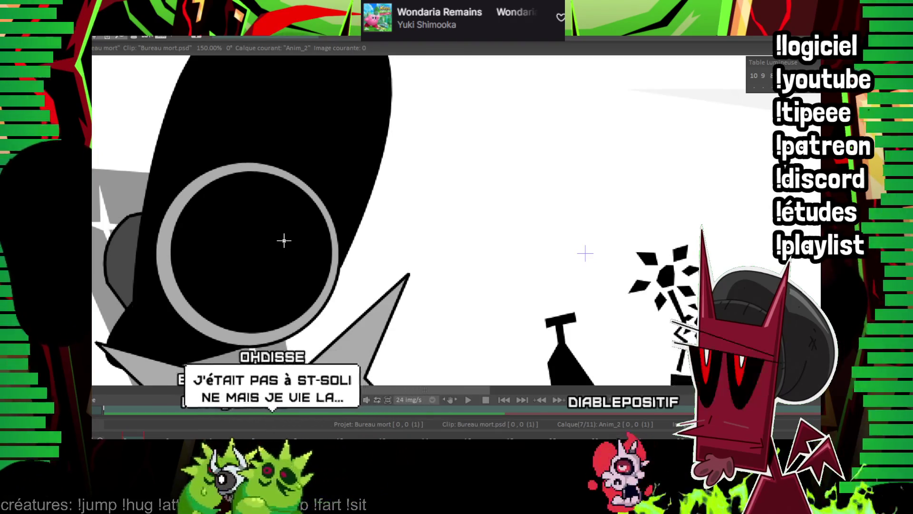
{"action": "mouse_move", "coordinate": [585, 253]}
{"action": "left_mouse_down"}
{"action": "mouse_move", "coordinate": [556, 266]}
{"action": "mouse_move", "coordinate": [557, 257]}
{"action": "left_mouse_up"}
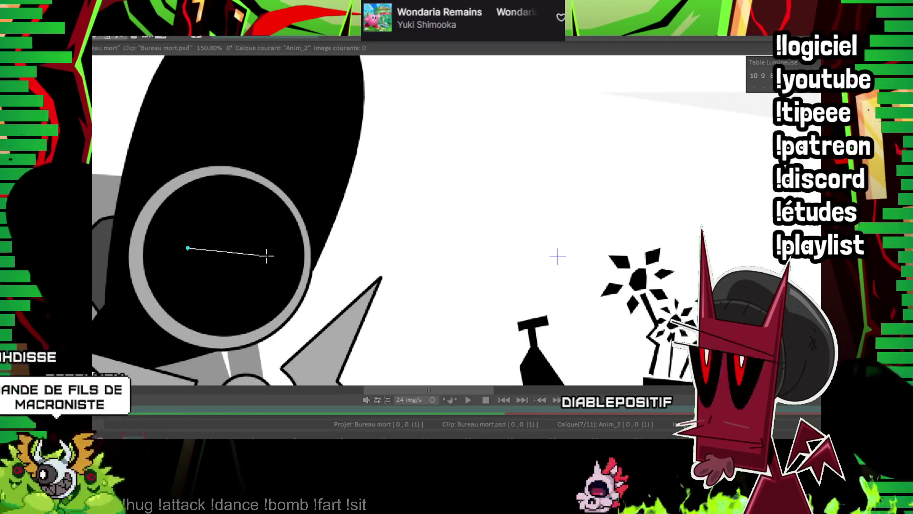
{"action": "left_click_drag", "start_coordinate": [261, 258], "coordinate": [267, 257]}
{"action": "left_click_drag", "start_coordinate": [557, 257], "coordinate": [655, 248]}
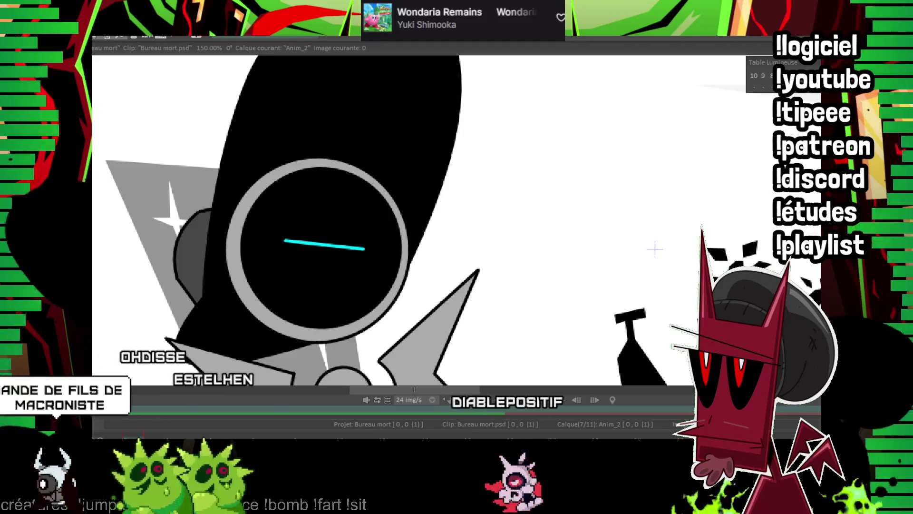
{"action": "scroll", "coordinate": [573, 126], "scroll_direction": "up", "scroll_amount": 1}
{"action": "left_click_drag", "start_coordinate": [213, 248], "coordinate": [335, 242]}
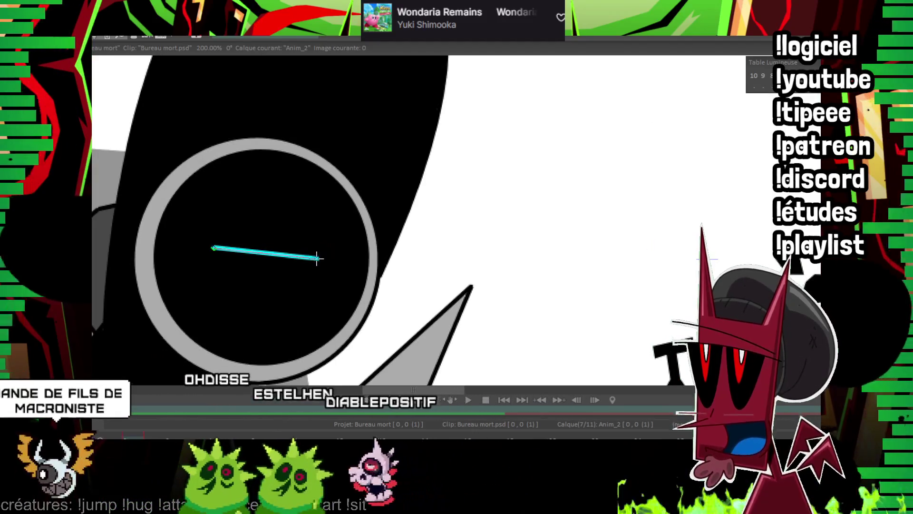
{"action": "left_click", "coordinate": [262, 288]}
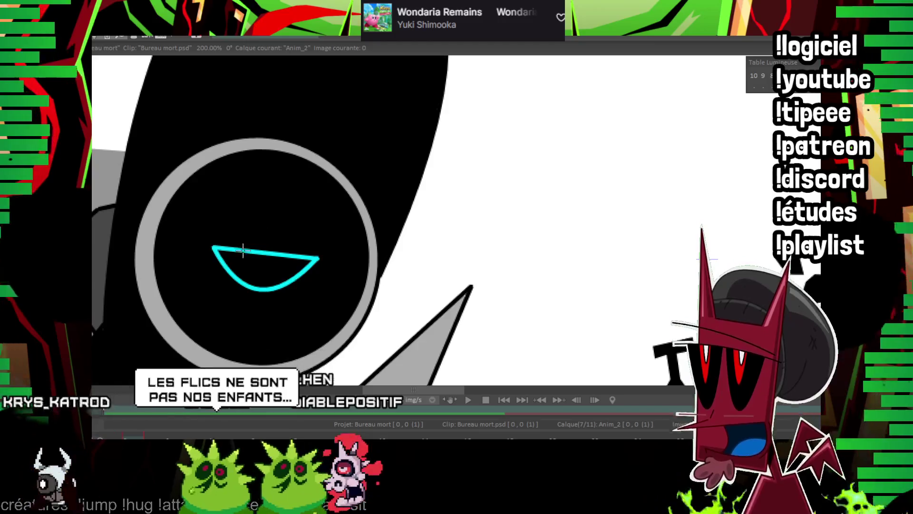
{"action": "left_click_drag", "start_coordinate": [236, 249], "coordinate": [299, 255]}
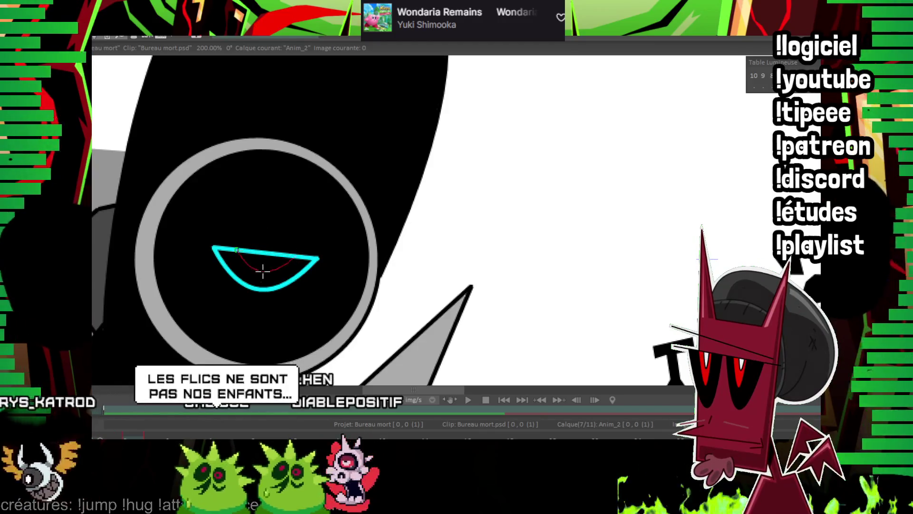
{"action": "left_click", "coordinate": [265, 272]}
{"action": "left_click", "coordinate": [297, 264]}
{"action": "left_click", "coordinate": [297, 264]}
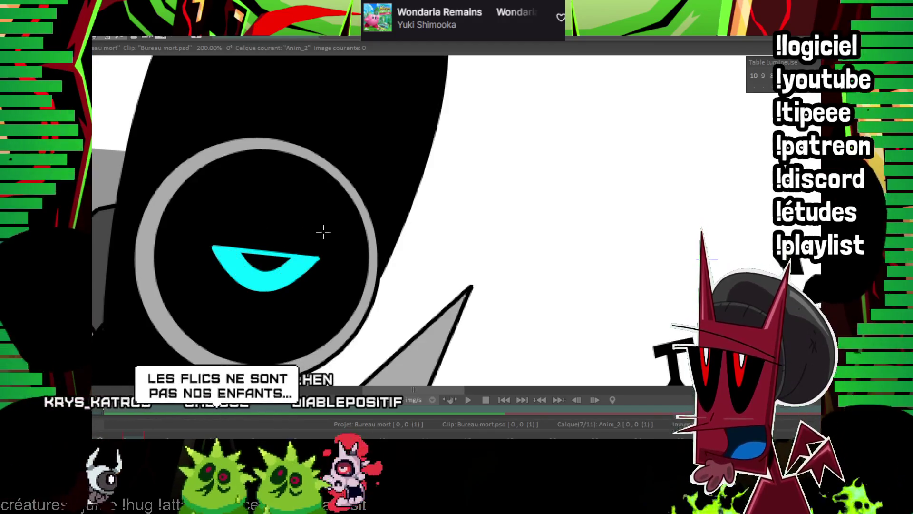
Add a white highlight inside the eye, undoing an accidental black fill
{"action": "scroll", "coordinate": [335, 260], "scroll_direction": "up", "scroll_amount": 2}
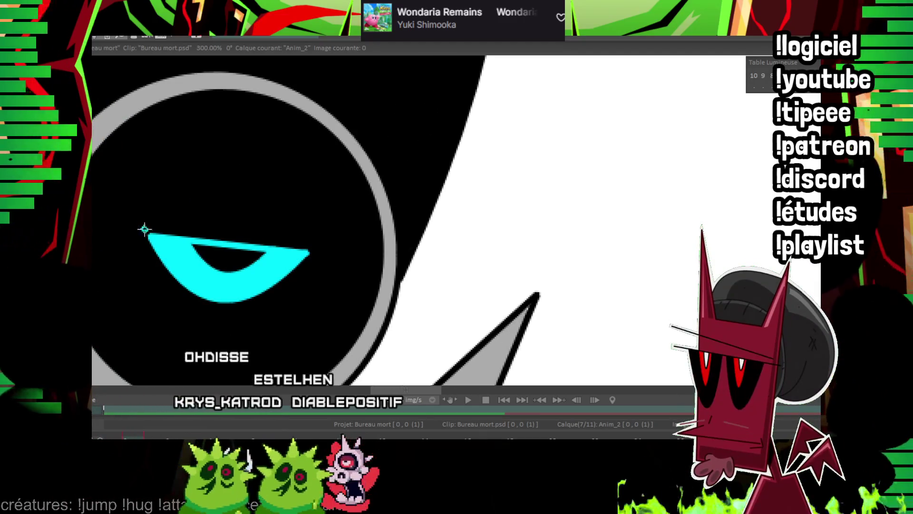
{"action": "left_click_drag", "start_coordinate": [144, 229], "coordinate": [340, 254]}
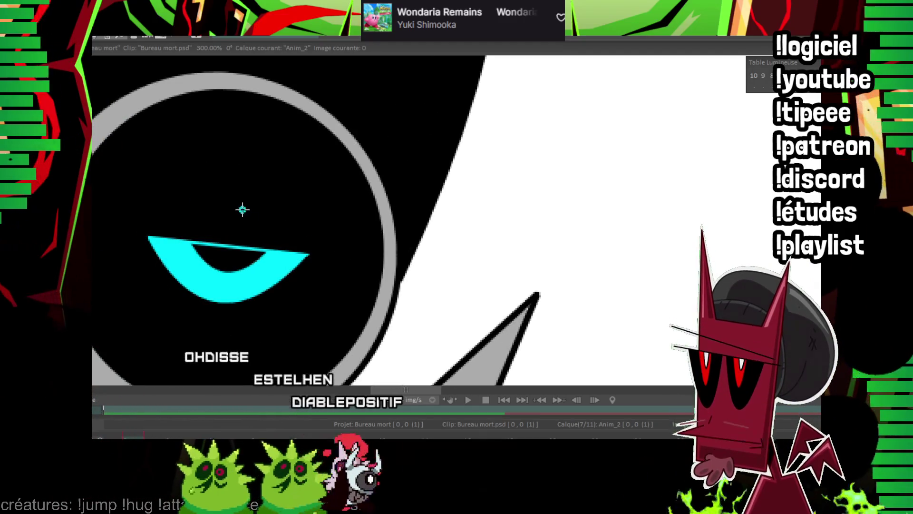
{"action": "left_click_drag", "start_coordinate": [242, 210], "coordinate": [292, 162]}
{"action": "left_click", "coordinate": [295, 189]}
{"action": "left_click", "coordinate": [296, 189]}
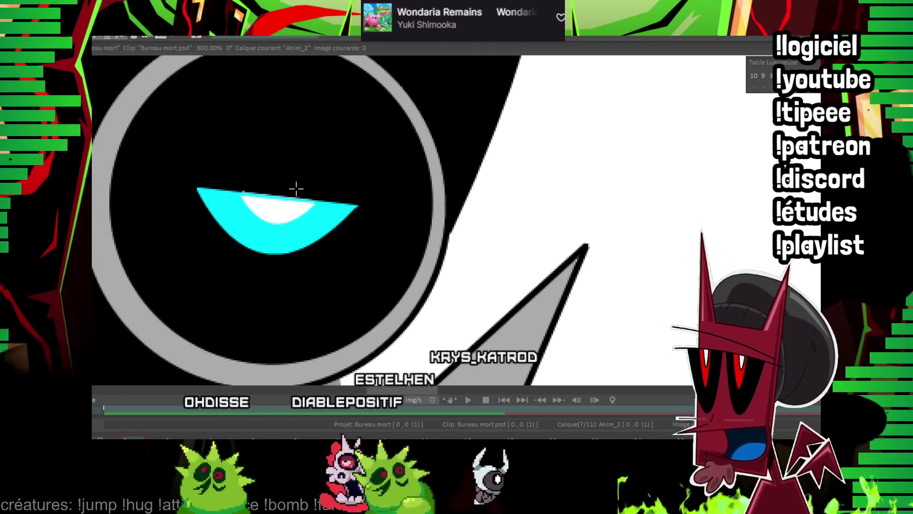
{"action": "left_click", "coordinate": [272, 211]}
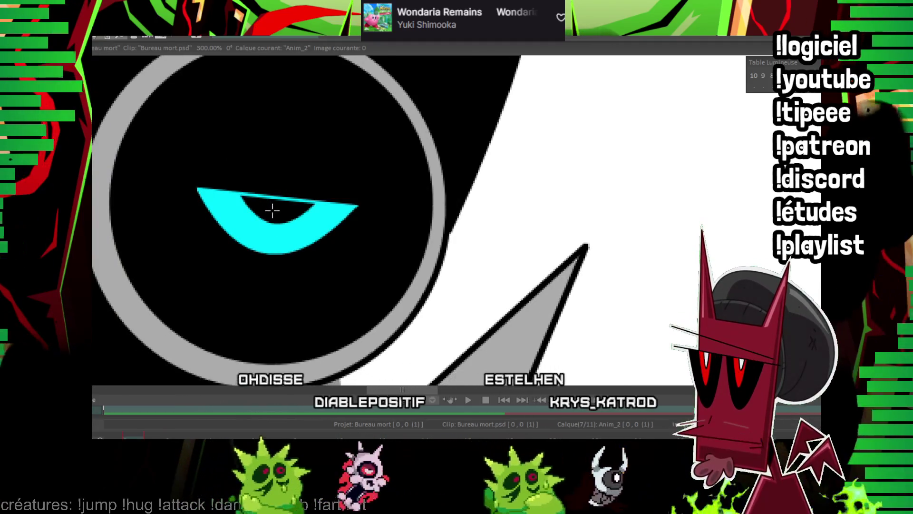
{"action": "key", "text": "ctrl+z"}
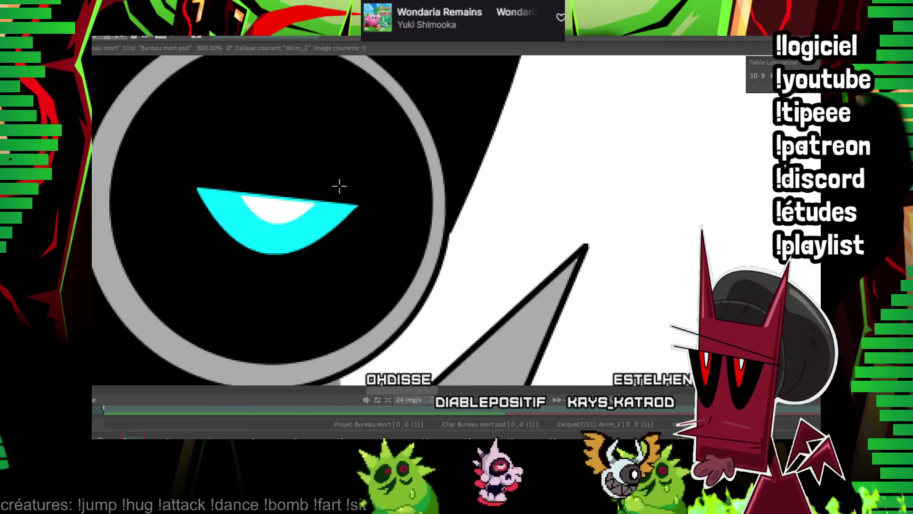
{"action": "left_click_drag", "start_coordinate": [286, 195], "coordinate": [290, 220]}
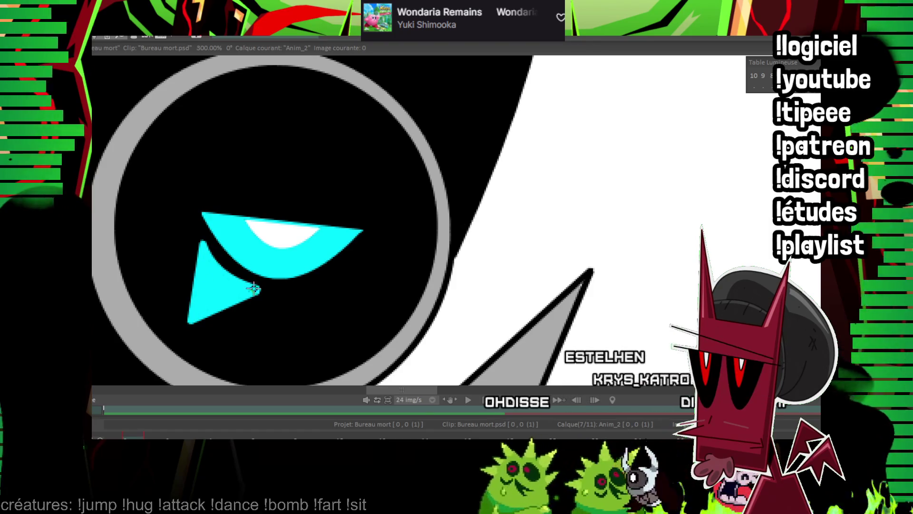
Zoom out to 50% and open, then dismiss, the timeline's audio track menu
{"action": "scroll", "coordinate": [527, 182], "scroll_direction": "down", "scroll_amount": 3}
{"action": "scroll", "coordinate": [527, 183], "scroll_direction": "down", "scroll_amount": 2}
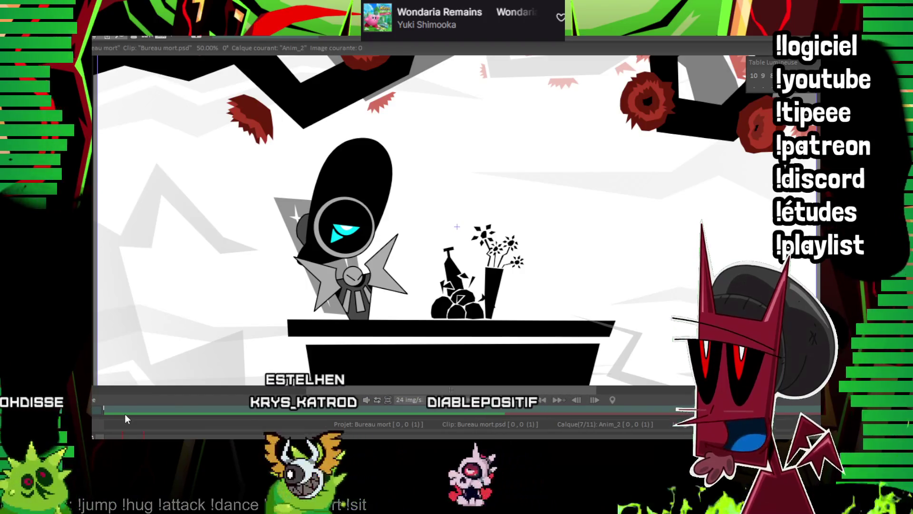
{"action": "right_click", "coordinate": [125, 414]}
{"action": "left_click", "coordinate": [138, 386]}
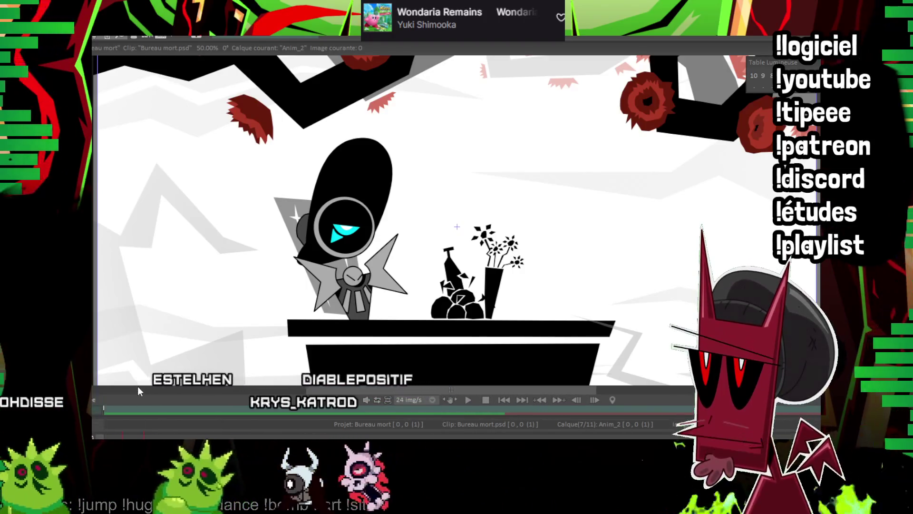
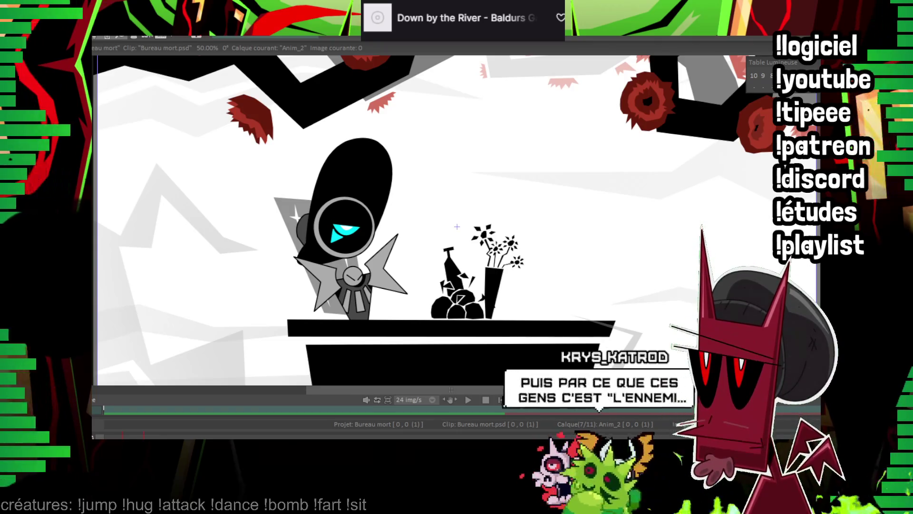
Play back the animation, then zoom in and pan onto the robot and grave
{"action": "left_click", "coordinate": [112, 419]}
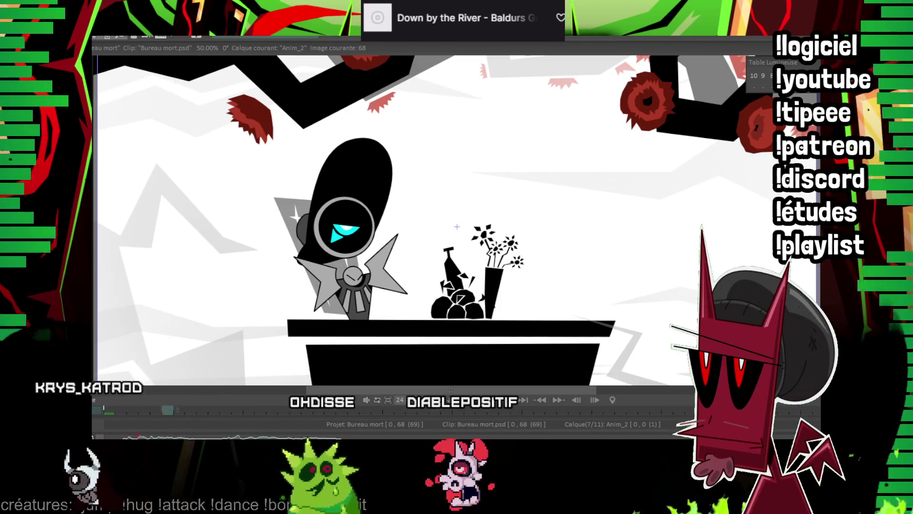
{"action": "key", "text": "Right"}
{"action": "key", "text": "Right"}
{"action": "key", "text": "Right"}
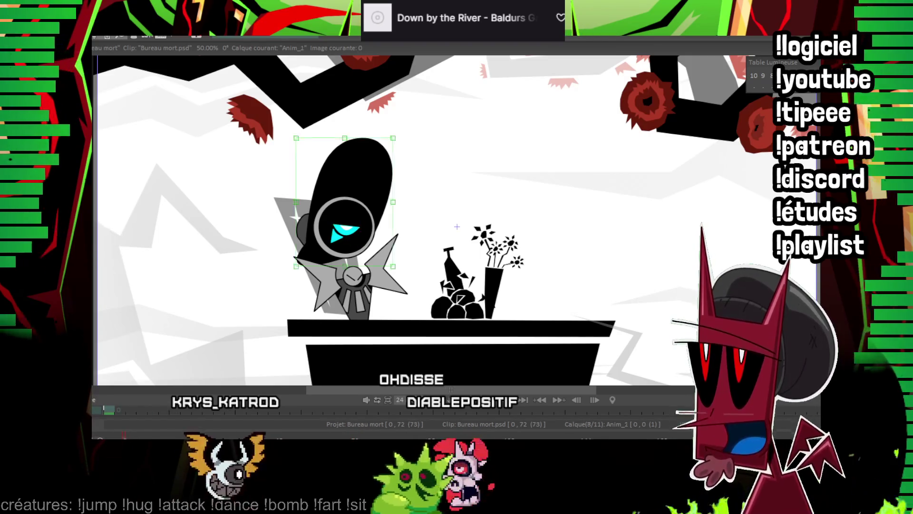
{"action": "key", "text": "Down"}
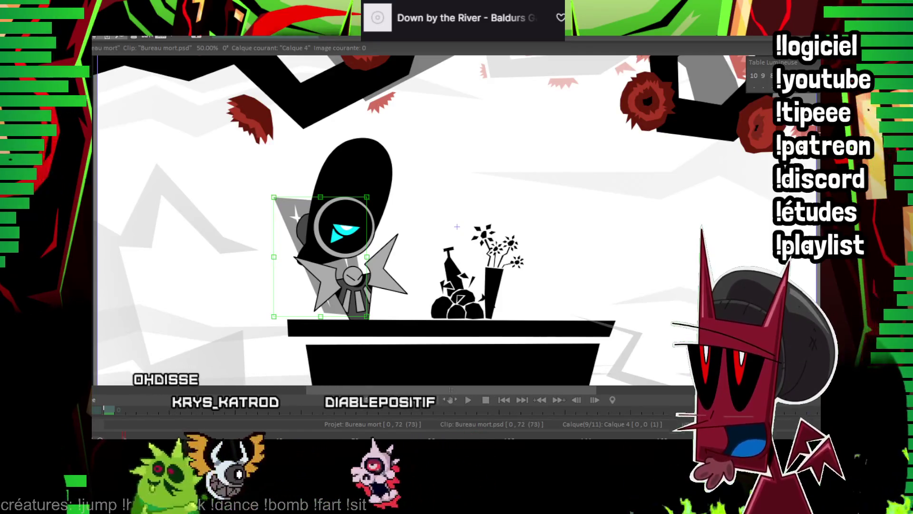
{"action": "scroll", "coordinate": [499, 221], "scroll_direction": "up", "scroll_amount": 2}
{"action": "left_click_drag", "start_coordinate": [307, 274], "coordinate": [368, 175]}
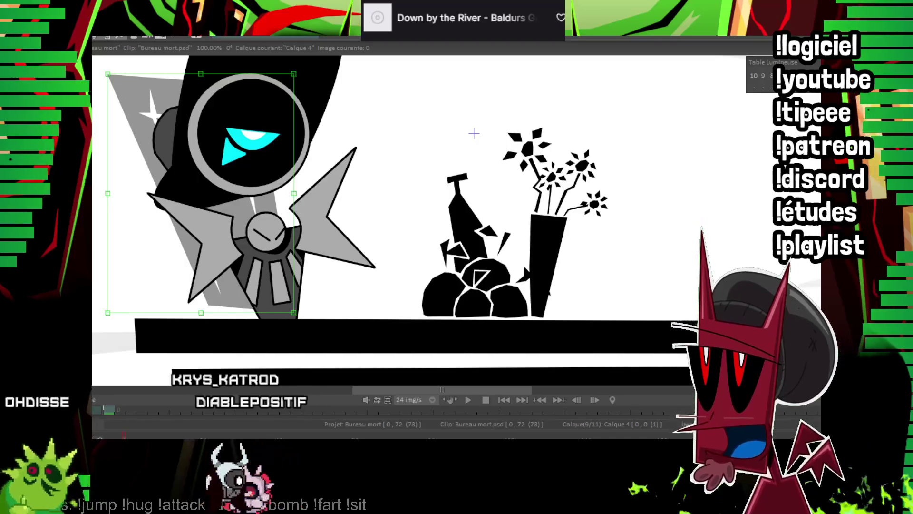
Select the Anim_0 body animation layer and step to frame 1
{"action": "key", "text": "Up"}
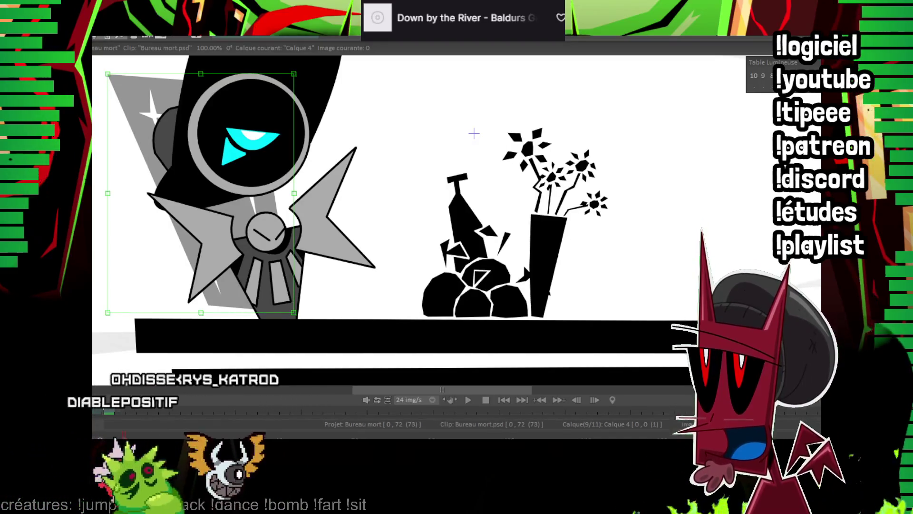
{"action": "key", "text": "Up"}
{"action": "key", "text": "Up"}
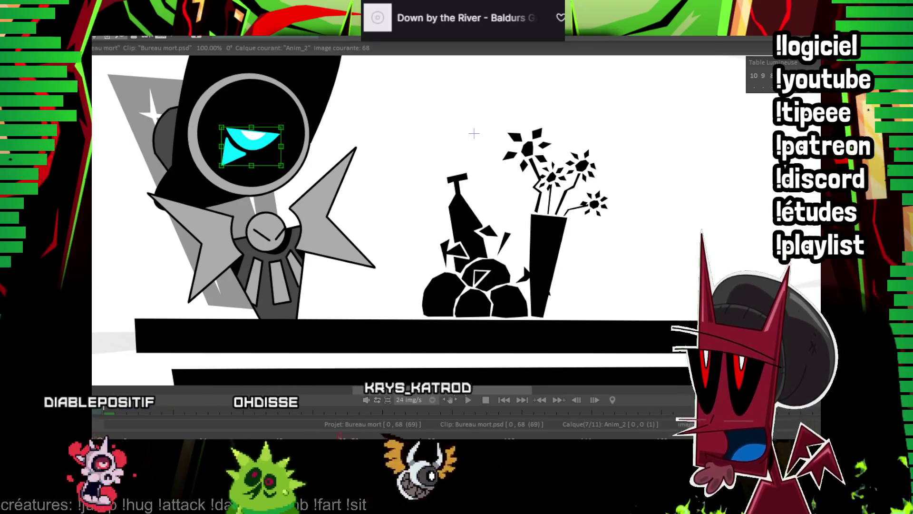
{"action": "left_click", "coordinate": [128, 423]}
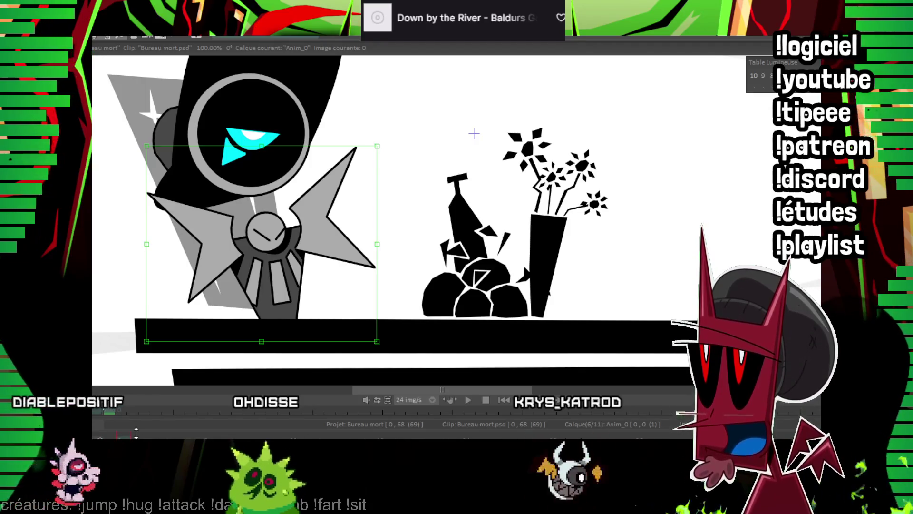
{"action": "key", "text": "Right"}
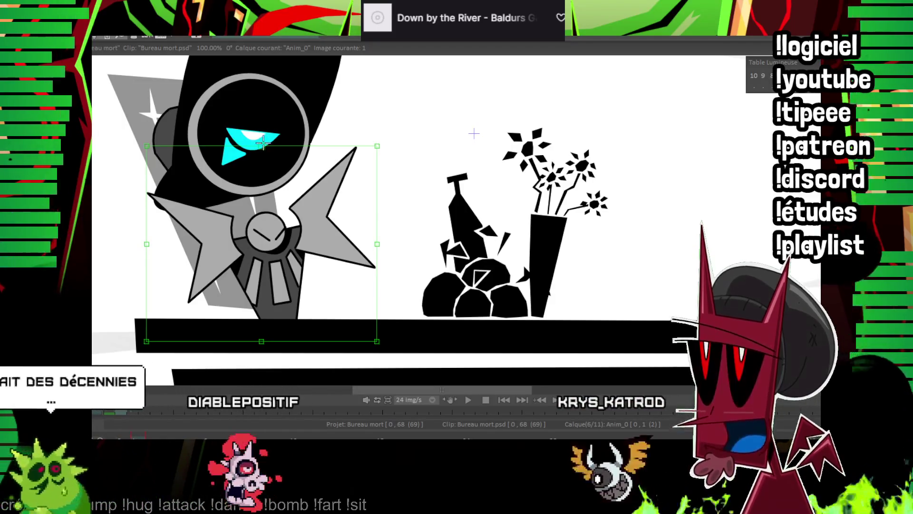
Skew the robot's body to lean right on frames 1 and 3
{"action": "left_click_drag", "start_coordinate": [261, 146], "coordinate": [270, 151]}
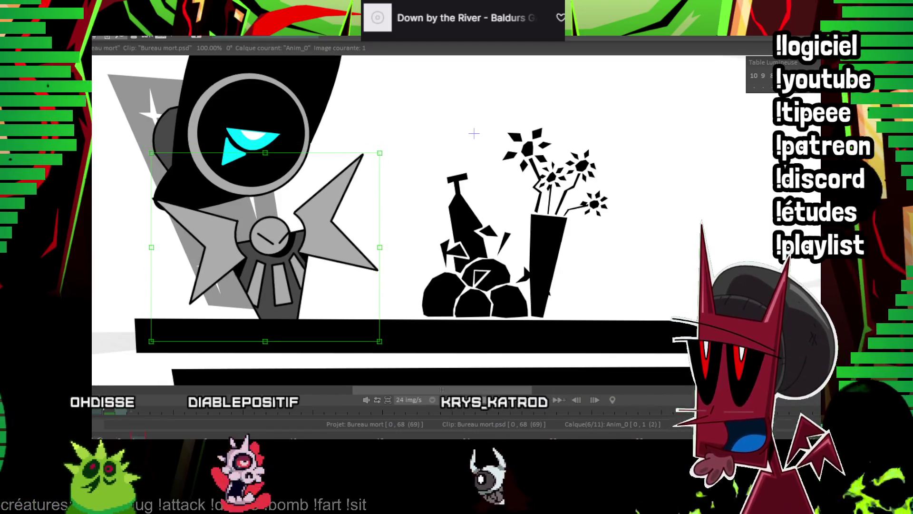
{"action": "key", "text": "Return"}
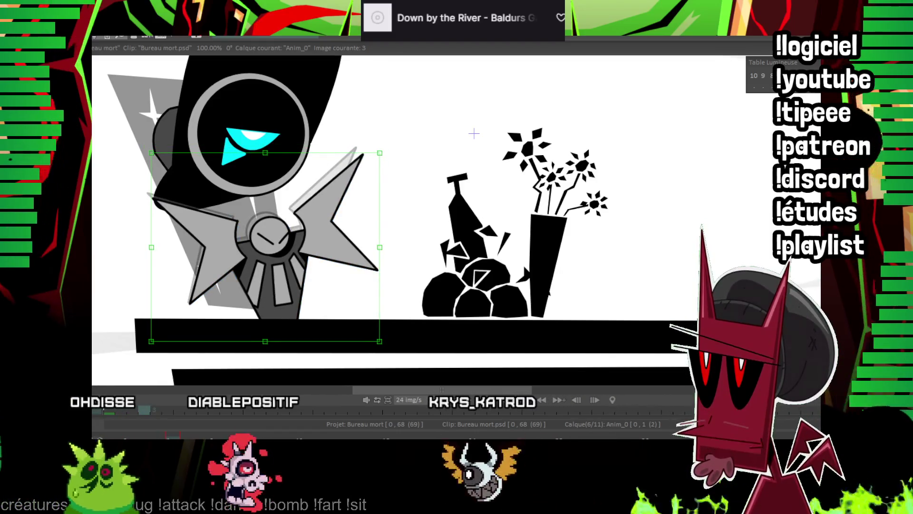
{"action": "left_click_drag", "start_coordinate": [265, 153], "coordinate": [278, 160]}
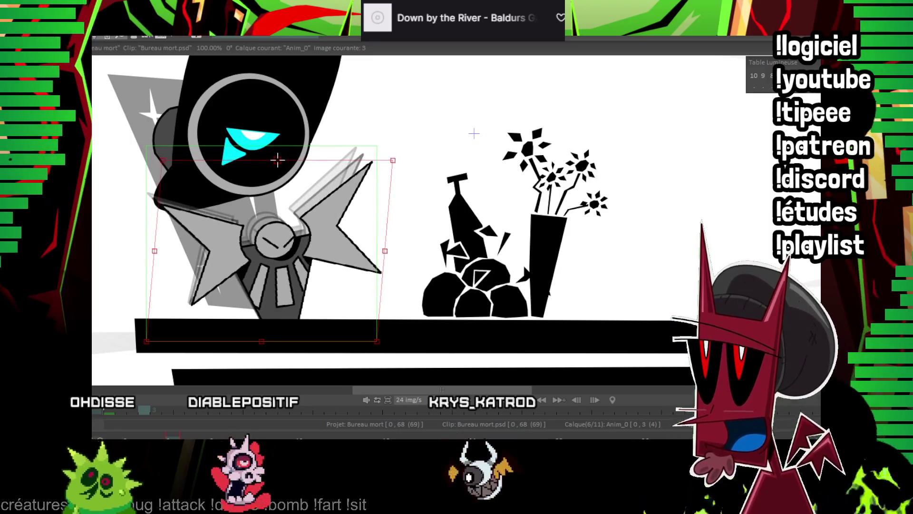
{"action": "key", "text": "Return"}
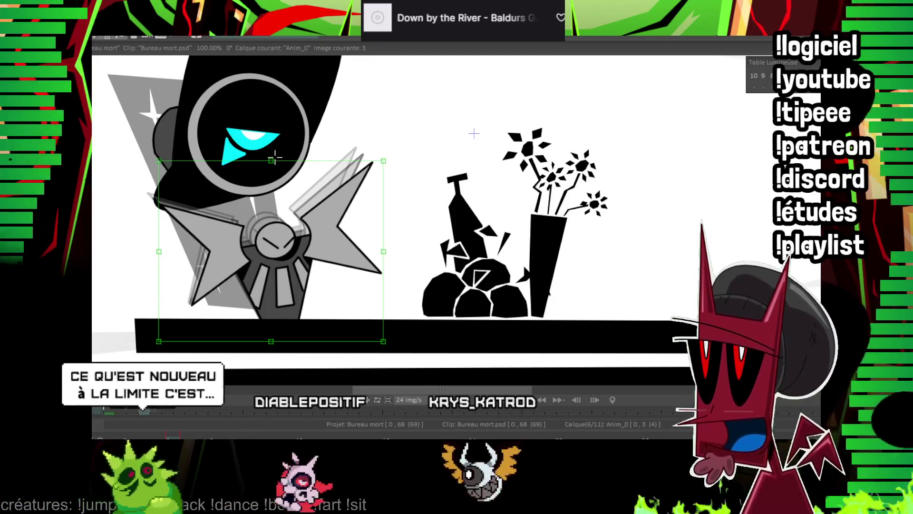
{"action": "key", "text": "Left"}
{"action": "key", "text": "Left"}
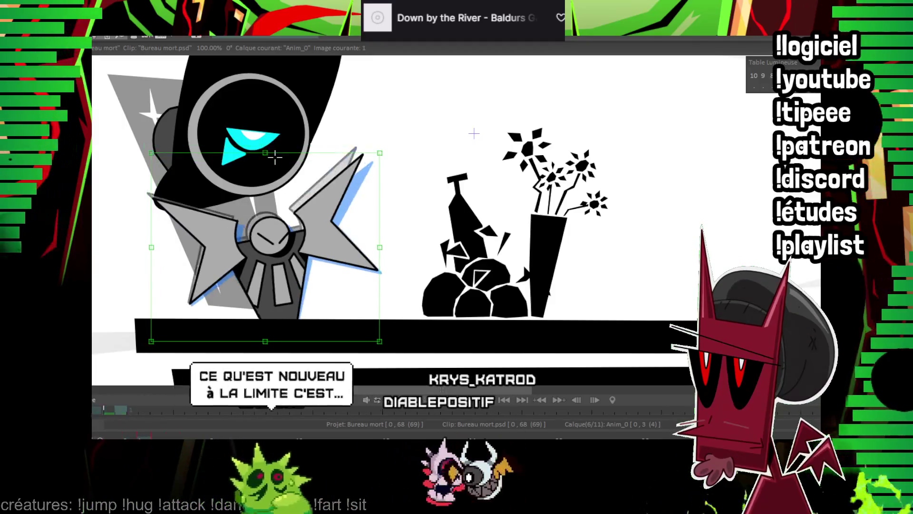
{"action": "key", "text": "Right"}
{"action": "key", "text": "Right"}
{"action": "key", "text": "Right"}
{"action": "key", "text": "Right"}
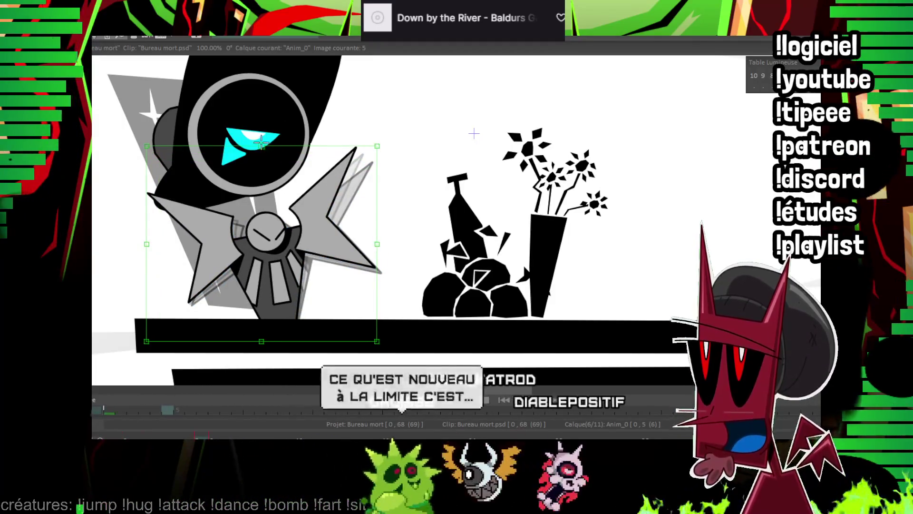
Slant the body into different poses on frames 5, 8 and 12
{"action": "left_click_drag", "start_coordinate": [261, 141], "coordinate": [289, 139]}
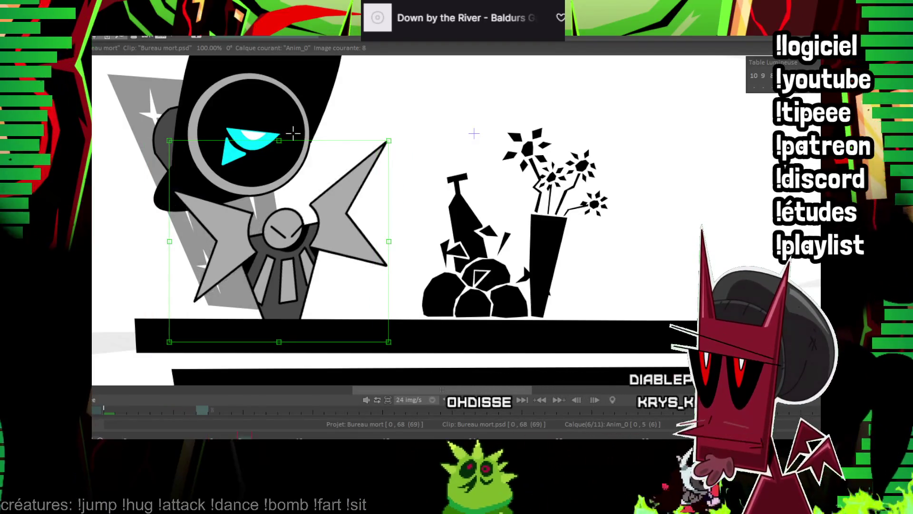
{"action": "key", "text": "Right"}
{"action": "key", "text": "Right"}
{"action": "key", "text": "Right"}
{"action": "left_click_drag", "start_coordinate": [265, 145], "coordinate": [303, 154]}
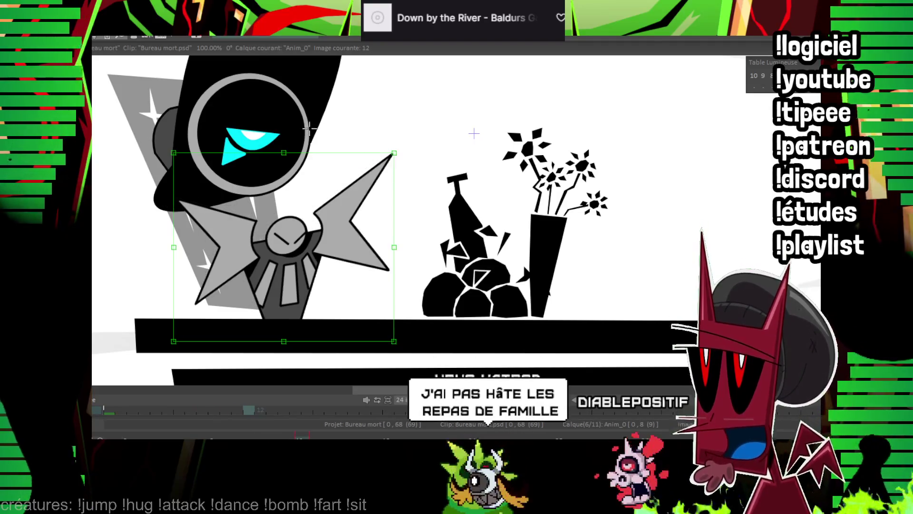
{"action": "key", "text": "Right"}
{"action": "key", "text": "Right"}
{"action": "key", "text": "Right"}
{"action": "left_click_drag", "start_coordinate": [263, 145], "coordinate": [294, 147]}
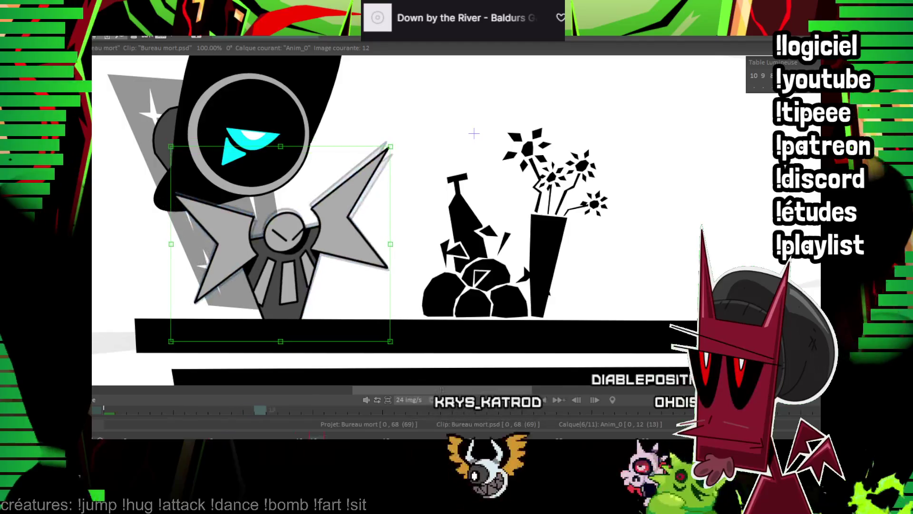
Skew the body back left on frames 32, 35 and 38, then select the head layer
{"action": "key", "text": "space"}
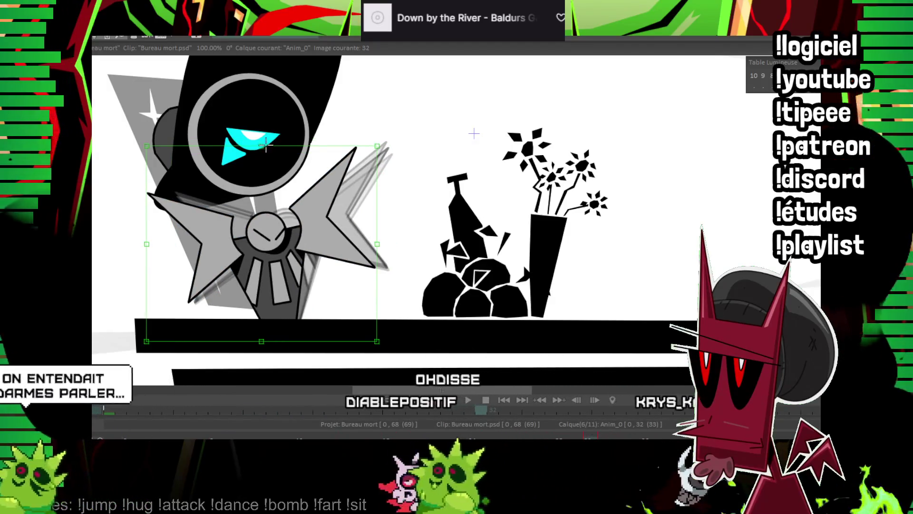
{"action": "left_click_drag", "start_coordinate": [286, 143], "coordinate": [277, 138]}
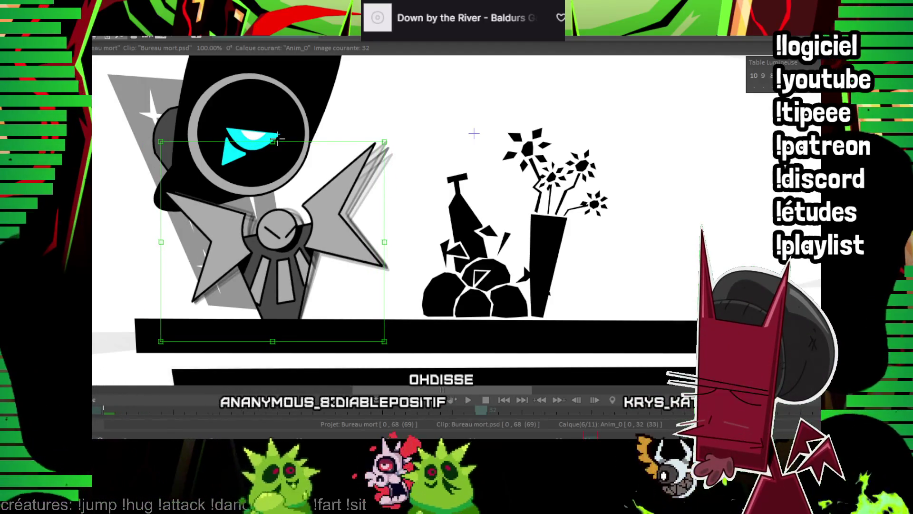
{"action": "key", "text": "Right"}
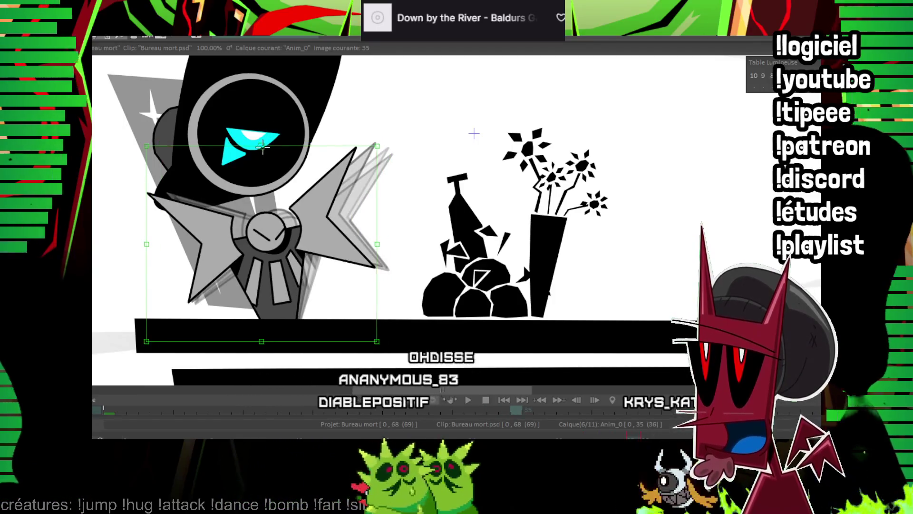
{"action": "left_click_drag", "start_coordinate": [277, 139], "coordinate": [259, 149]}
{"action": "key", "text": "Right"}
{"action": "key", "text": "Right"}
{"action": "key", "text": "Right"}
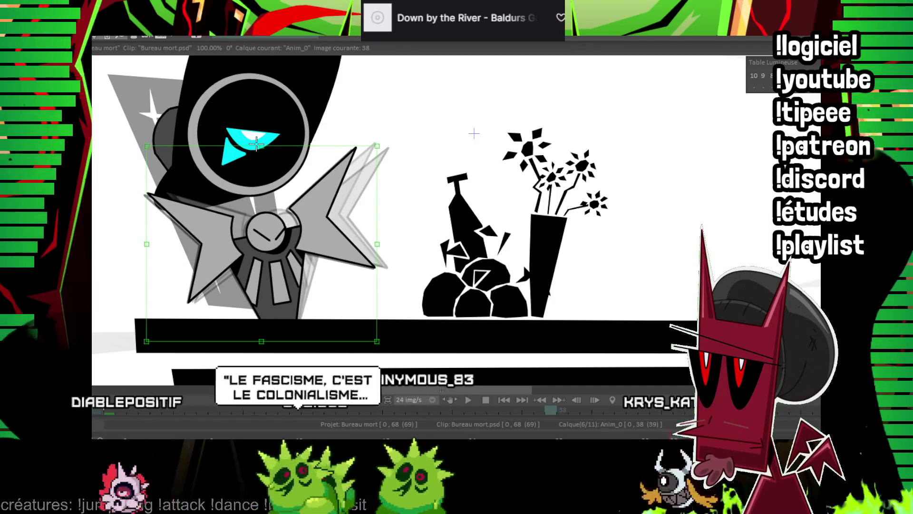
{"action": "left_click_drag", "start_coordinate": [256, 143], "coordinate": [269, 154]}
{"action": "key", "text": "ctrl+z"}
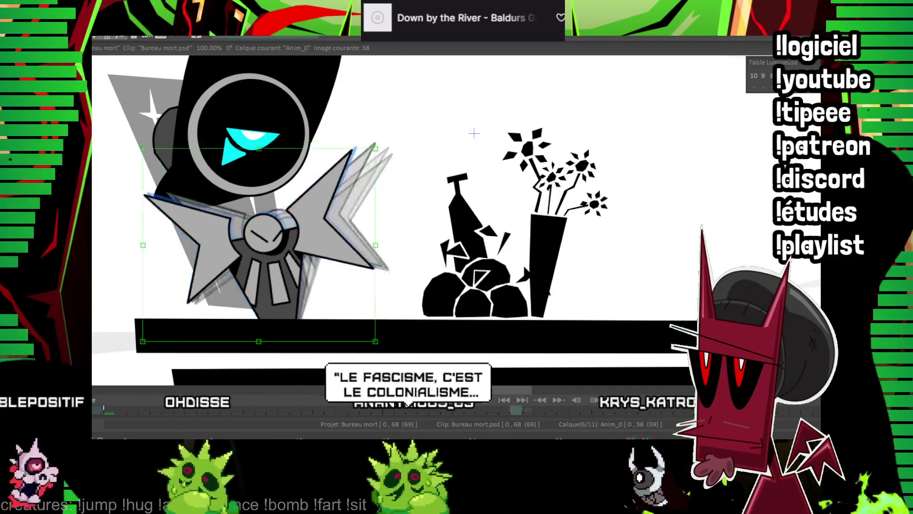
{"action": "key", "text": "Up"}
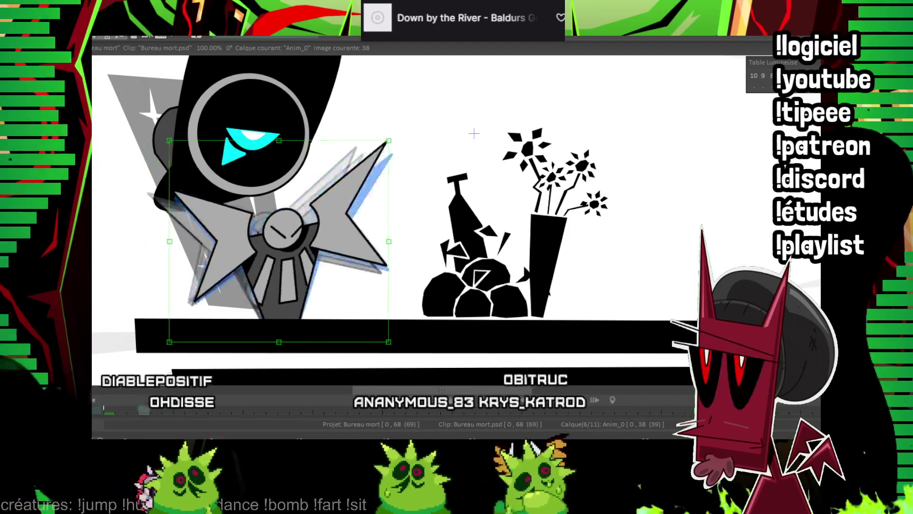
{"action": "key", "text": "Down"}
{"action": "key", "text": "Down"}
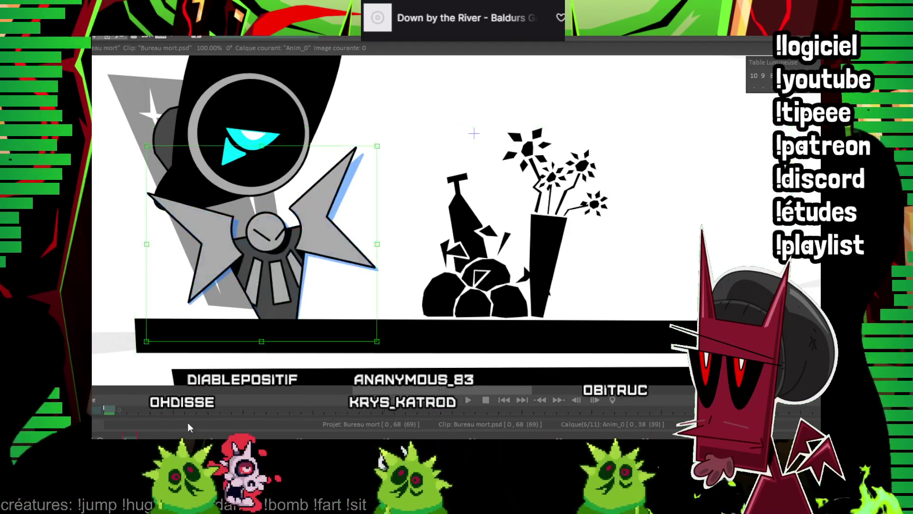
{"action": "key", "text": "Down"}
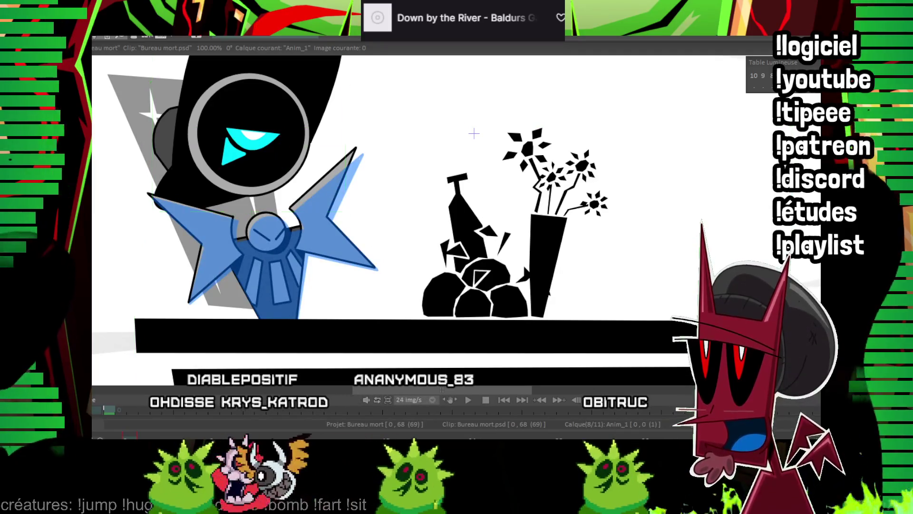
Pan to the robot's head, lasso it, and play the Anim_1 head frames with onion skin
{"action": "left_click_drag", "start_coordinate": [314, 177], "coordinate": [275, 279]}
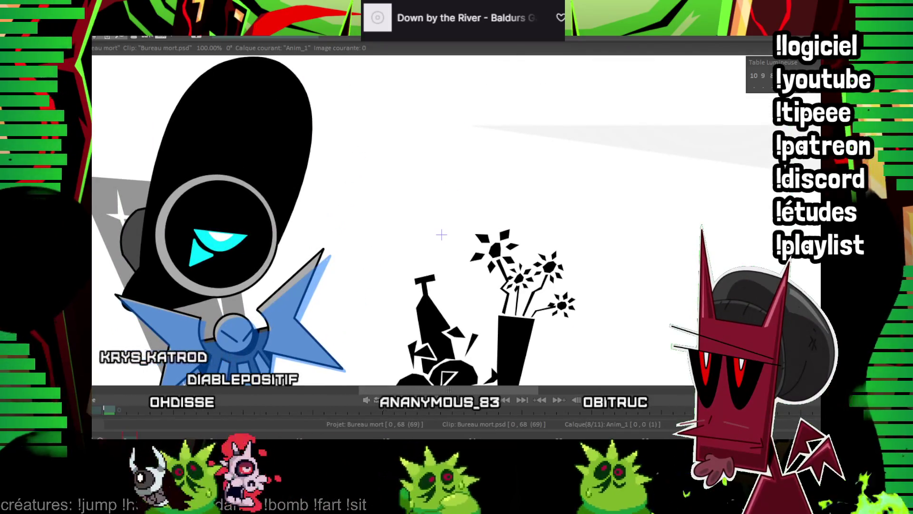
{"action": "left_click_drag", "start_coordinate": [277, 117], "coordinate": [289, 135]}
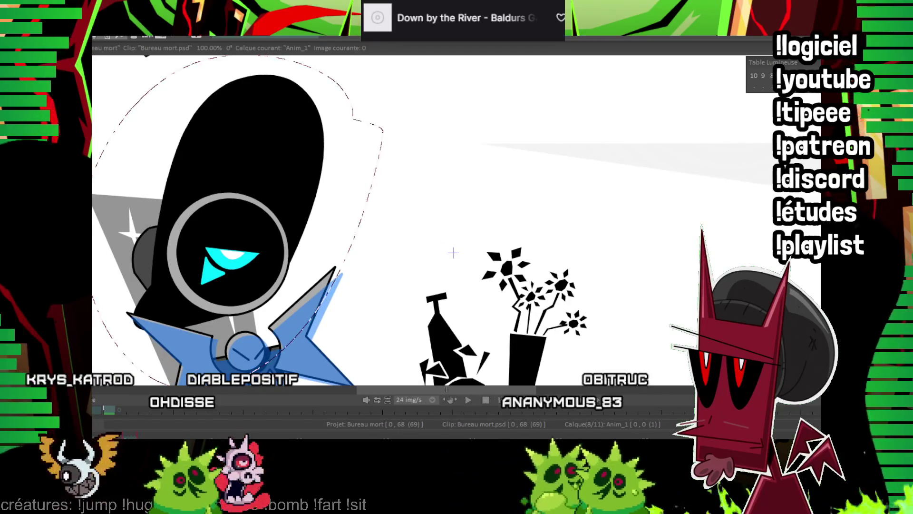
{"action": "key", "text": "Right"}
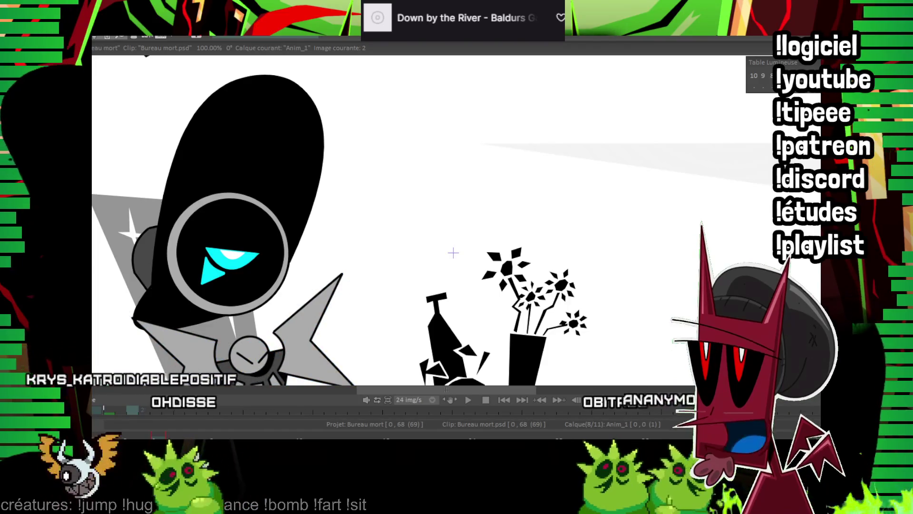
{"action": "key", "text": "Left"}
{"action": "key", "text": "space"}
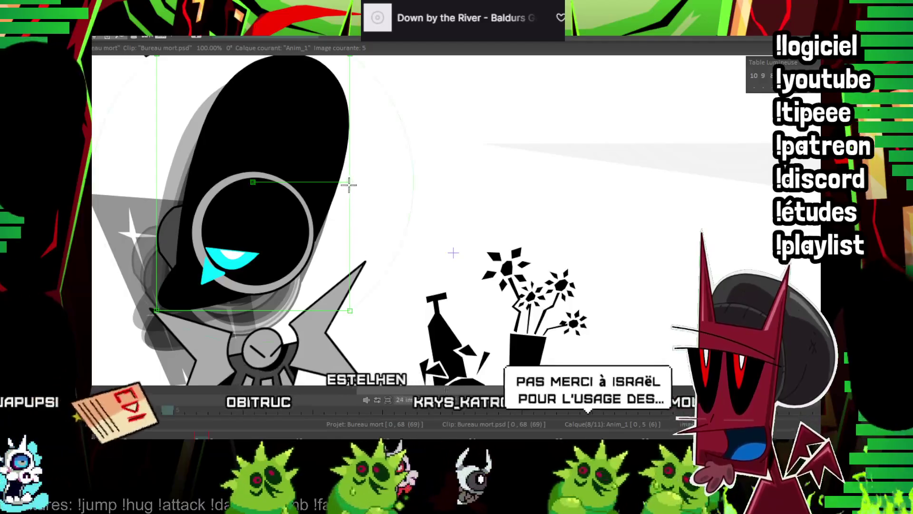
Tilt the robot's head drawing on frame 5, frame 7 and the following frames
{"action": "left_click_drag", "start_coordinate": [358, 171], "coordinate": [280, 209]}
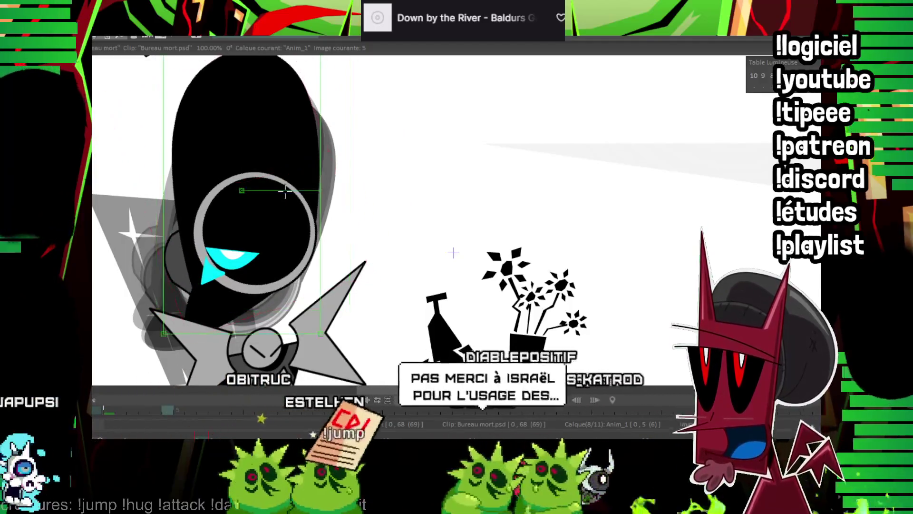
{"action": "key", "text": "Right"}
{"action": "key", "text": "Right"}
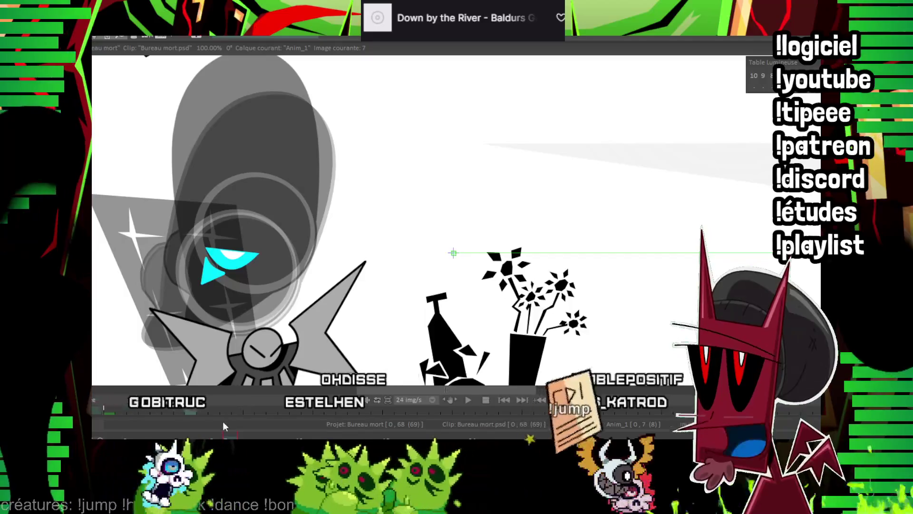
{"action": "key", "text": "ctrl+v"}
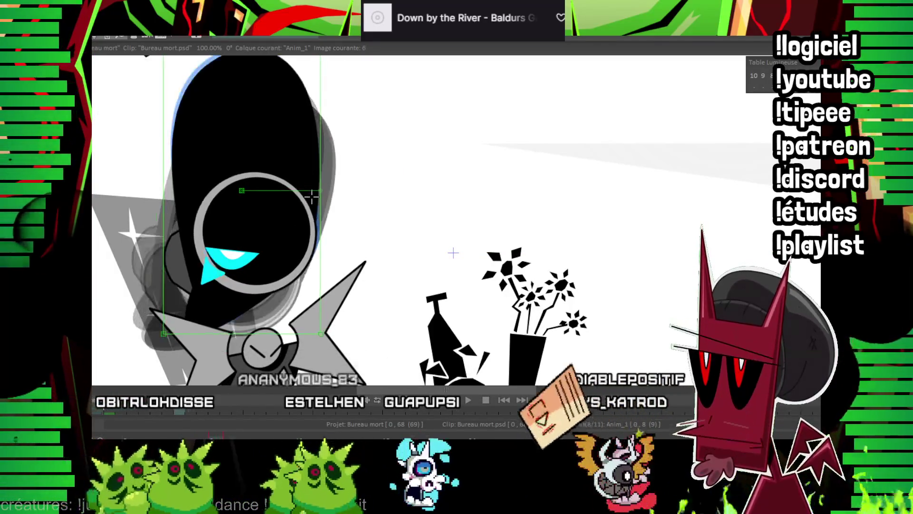
{"action": "left_click_drag", "start_coordinate": [312, 195], "coordinate": [287, 238]}
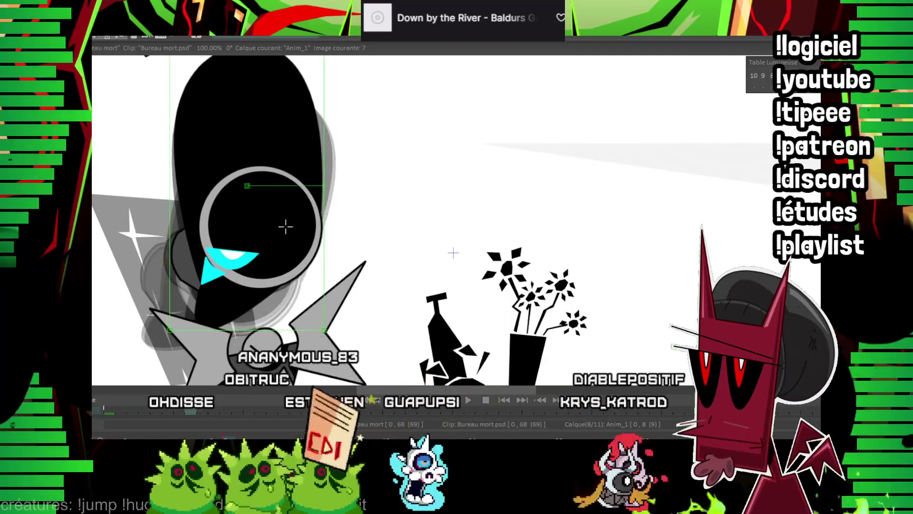
{"action": "key", "text": "Home"}
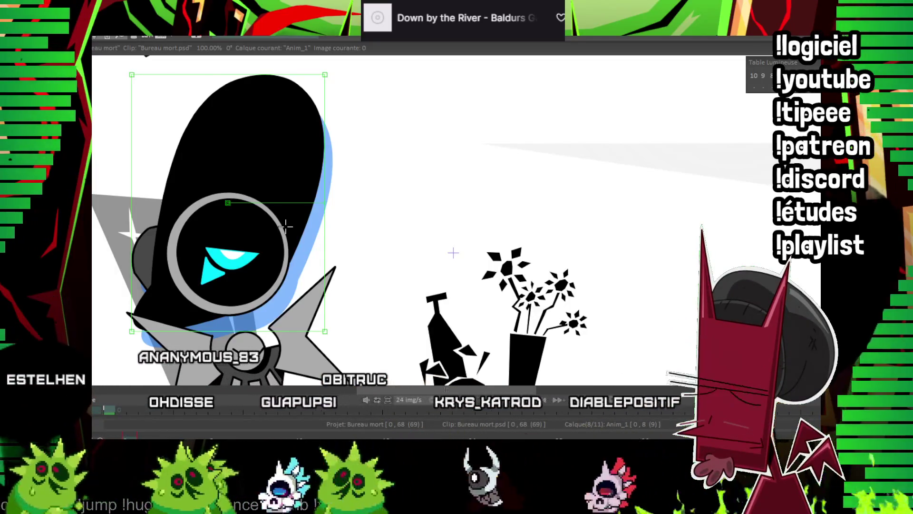
{"action": "key", "text": "Right"}
{"action": "key", "text": "Right"}
{"action": "key", "text": "Right"}
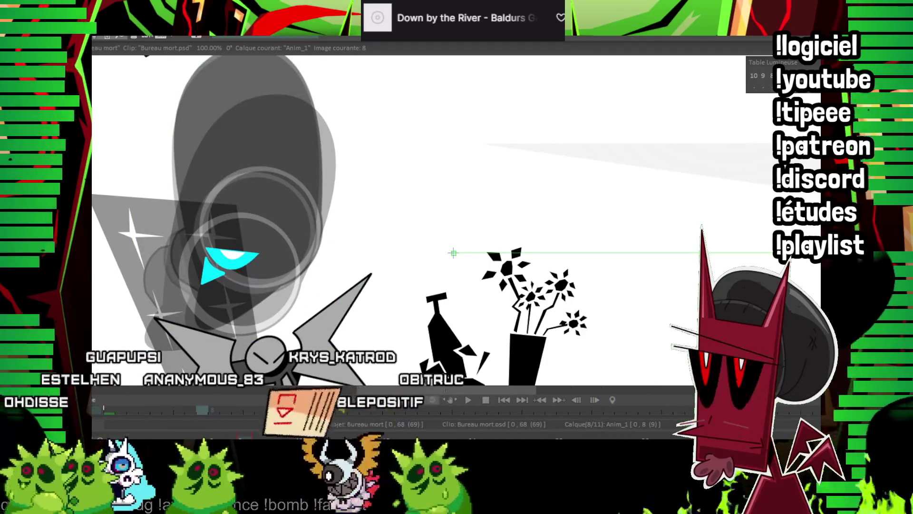
{"action": "key", "text": "Right"}
{"action": "key", "text": "Right"}
{"action": "mouse_move", "coordinate": [313, 303]}
{"action": "left_mouse_down"}
{"action": "mouse_move", "coordinate": [339, 164]}
{"action": "mouse_move", "coordinate": [322, 189]}
{"action": "left_mouse_up"}
Insert new head frames, rotating the head slightly on each, undo the extra frame, and play back
{"action": "key", "text": "Insert"}
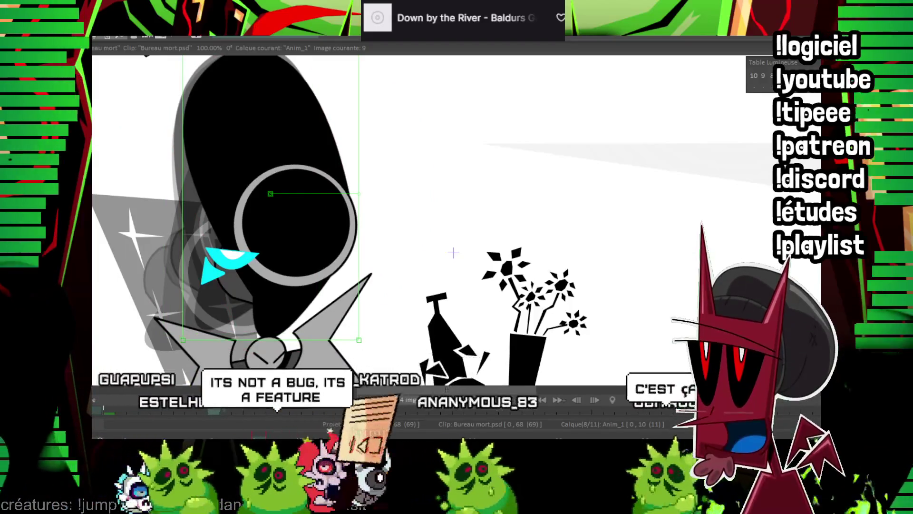
{"action": "key", "text": "Insert"}
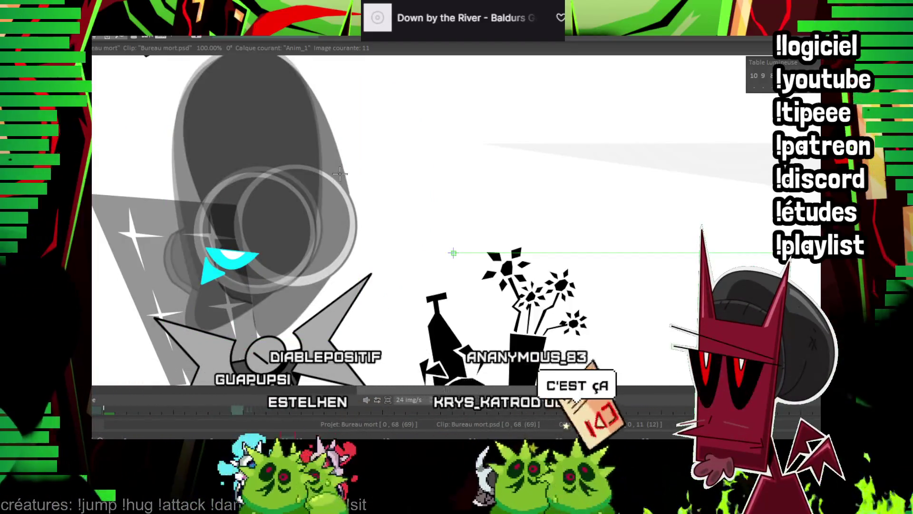
{"action": "key", "text": "ctrl+v"}
{"action": "mouse_move", "coordinate": [359, 194]}
{"action": "left_mouse_down"}
{"action": "mouse_move", "coordinate": [321, 207]}
{"action": "mouse_move", "coordinate": [342, 240]}
{"action": "left_mouse_up"}
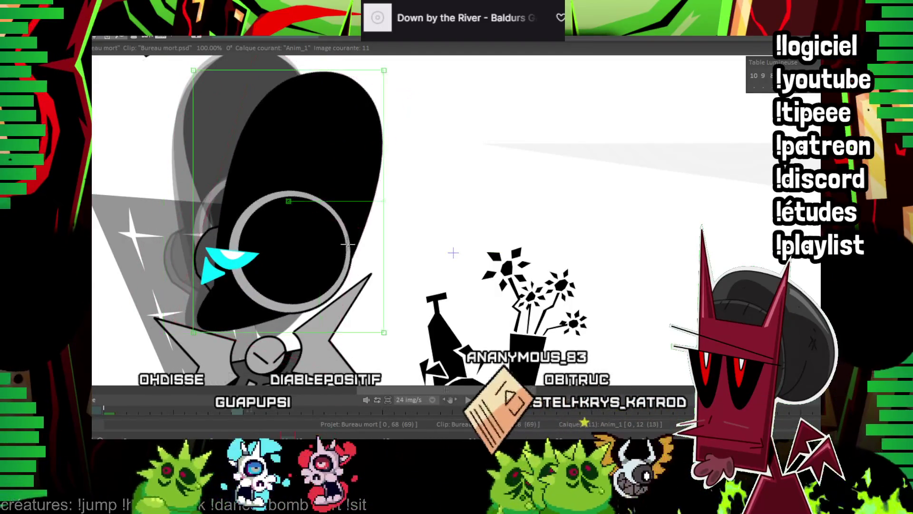
{"action": "key", "text": "Insert"}
{"action": "key", "text": "ctrl+v"}
{"action": "key", "text": "Insert"}
{"action": "key", "text": "ctrl+v"}
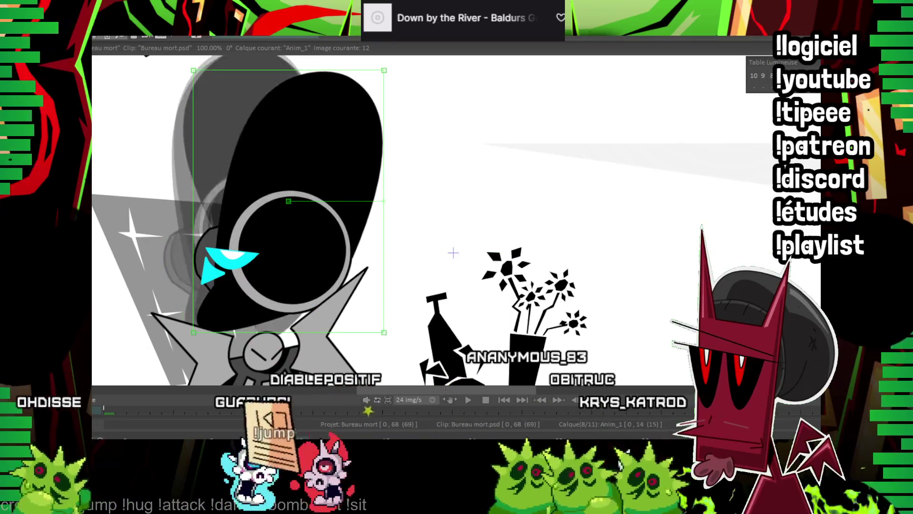
{"action": "left_click_drag", "start_coordinate": [366, 292], "coordinate": [363, 245]}
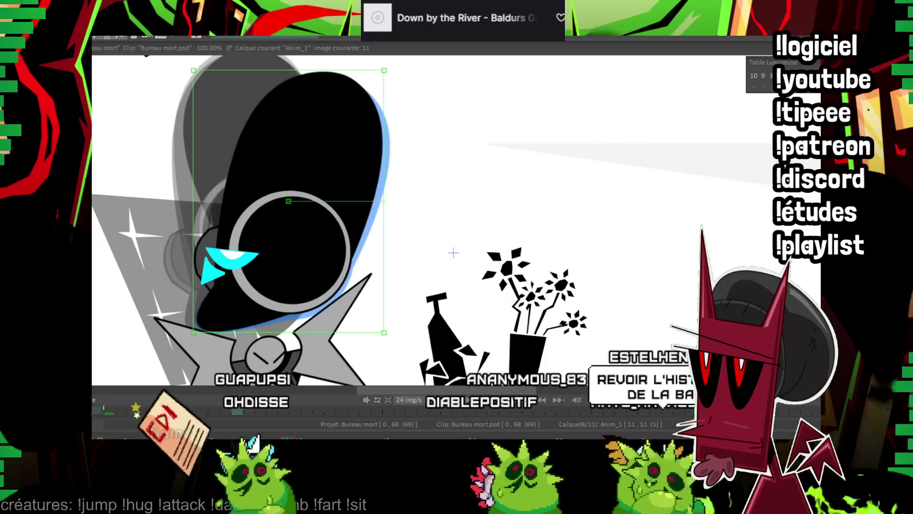
{"action": "key", "text": "ctrl+z"}
{"action": "key", "text": "Return"}
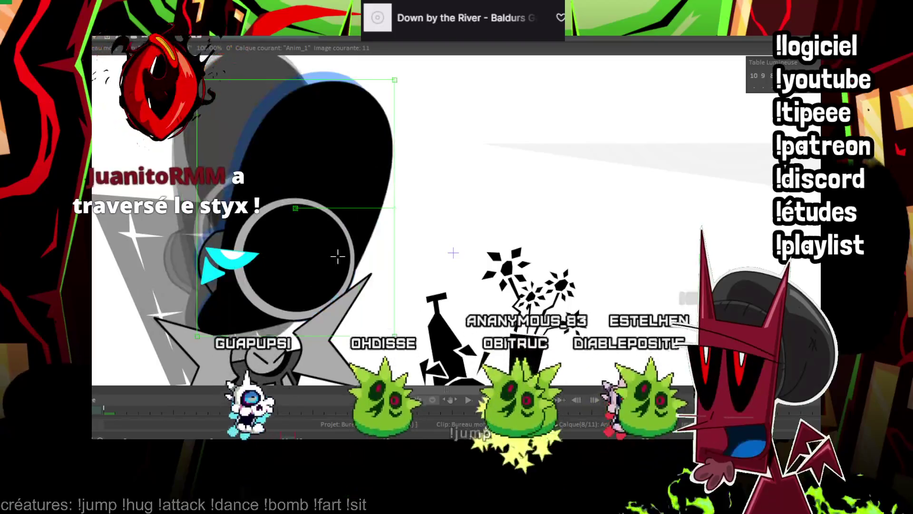
Rotate the head clockwise, shift it down-left on frame 15, and advance to frame 44
{"action": "mouse_move", "coordinate": [373, 204]}
{"action": "left_mouse_down"}
{"action": "mouse_move", "coordinate": [366, 245]}
{"action": "mouse_move", "coordinate": [378, 228]}
{"action": "mouse_move", "coordinate": [353, 271]}
{"action": "left_mouse_up"}
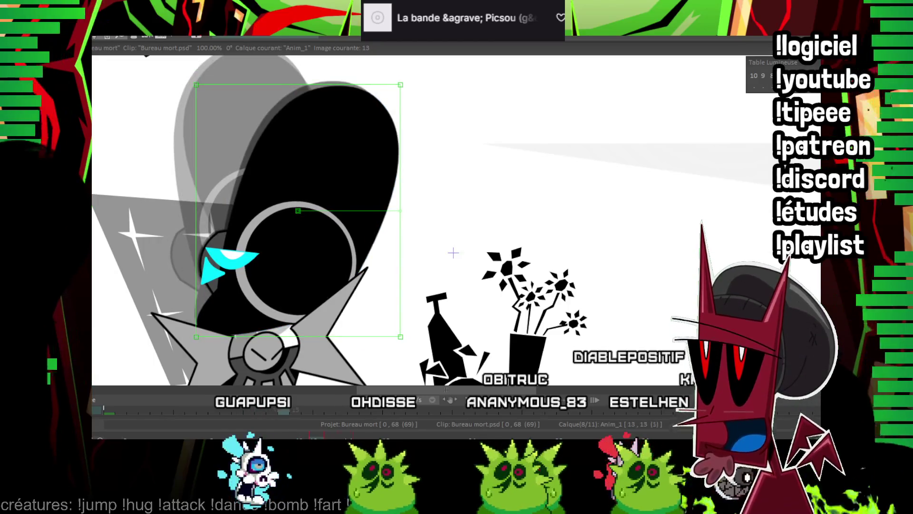
{"action": "key", "text": "Right"}
{"action": "key", "text": "Right"}
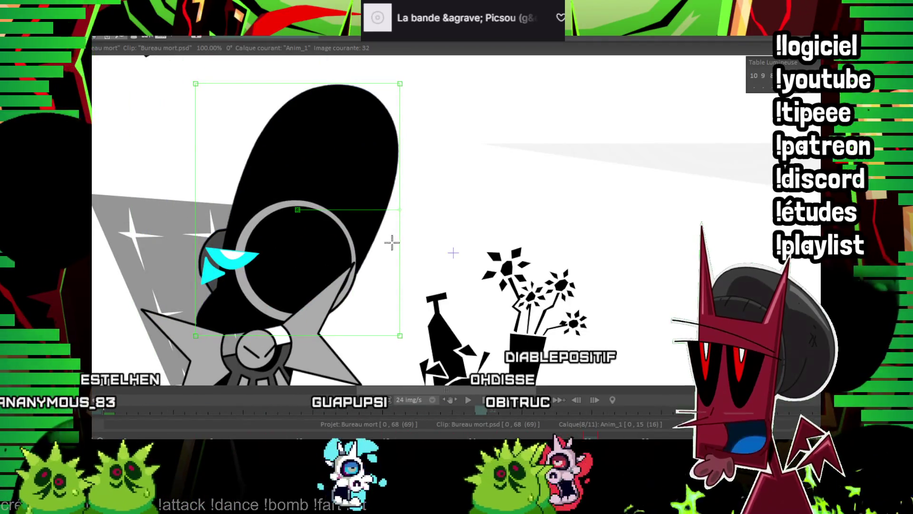
{"action": "left_click_drag", "start_coordinate": [392, 223], "coordinate": [289, 297]}
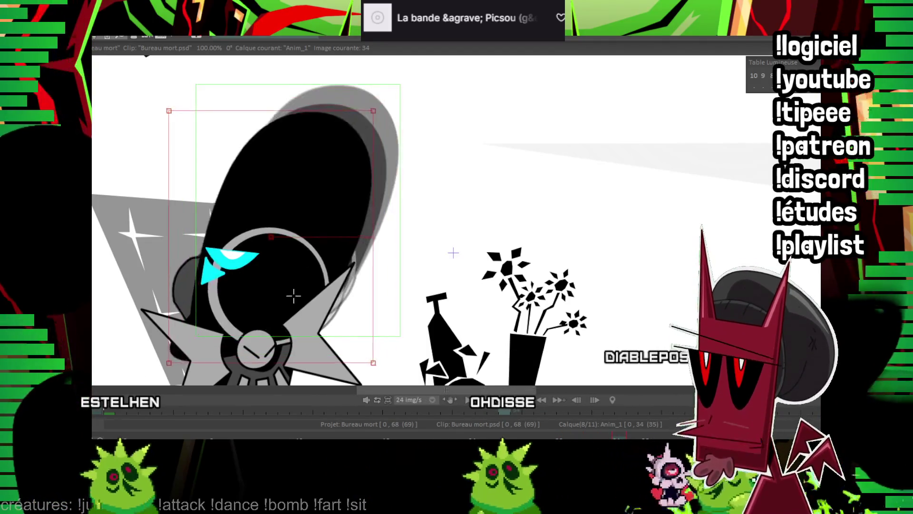
{"action": "key", "text": "Right"}
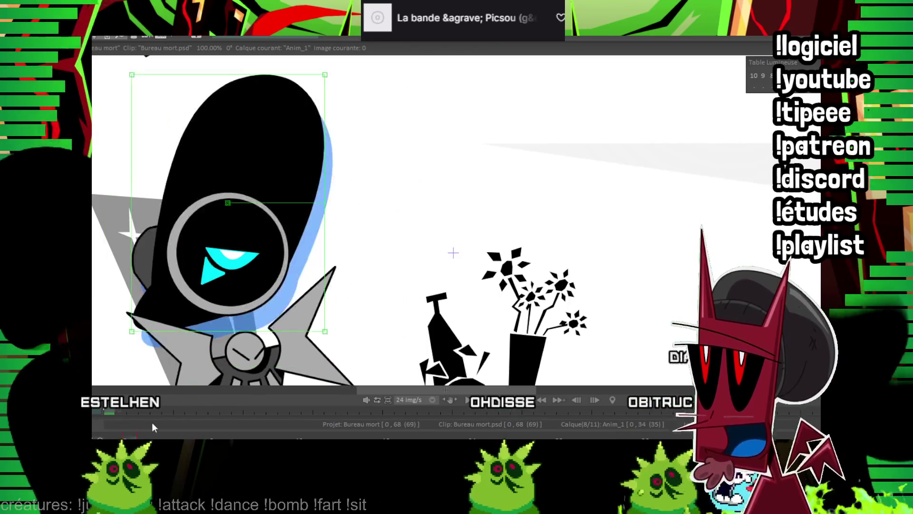
{"action": "key", "text": "Right"}
{"action": "key", "text": "Right"}
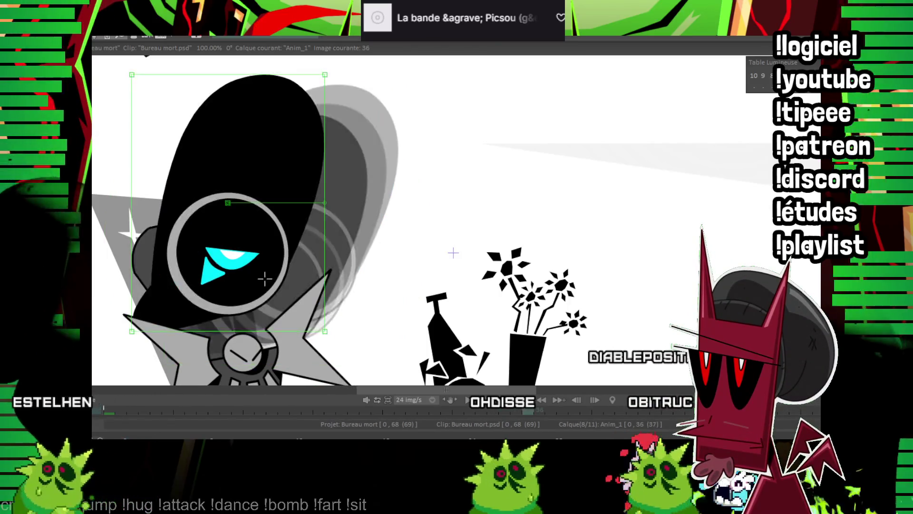
{"action": "key", "text": "Right"}
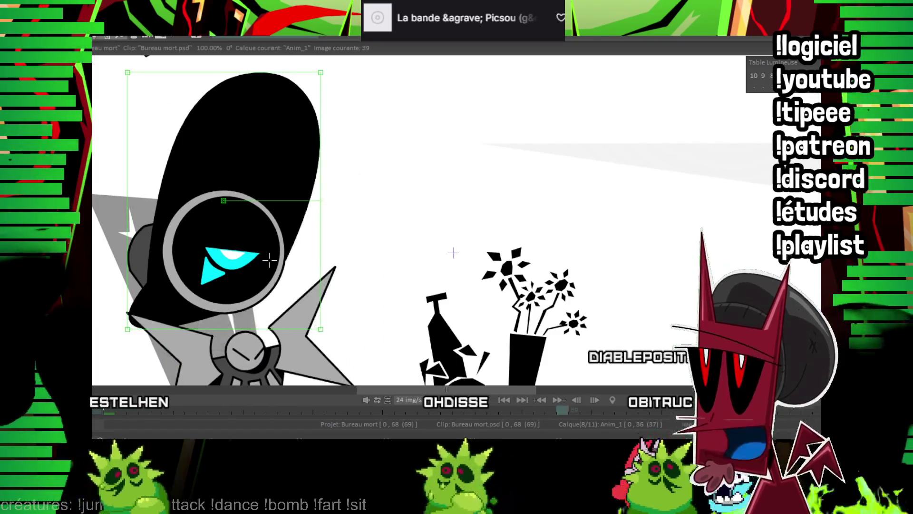
{"action": "key", "text": "Right"}
{"action": "key", "text": "Right"}
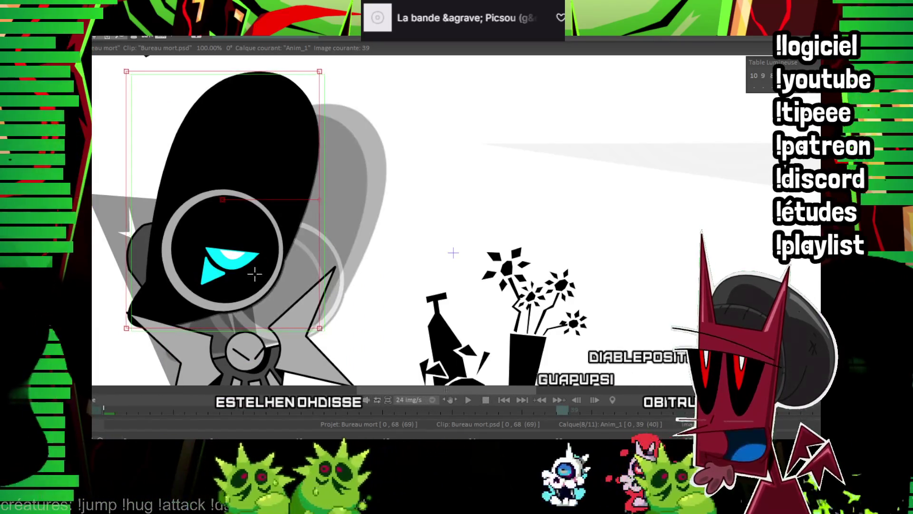
{"action": "key", "text": "Right"}
{"action": "key", "text": "Right"}
{"action": "key", "text": "Right"}
{"action": "key", "text": "Right"}
Extend the head animation to 45 frames, zoom out, play it back, and select Anim_2
{"action": "key", "text": "Return"}
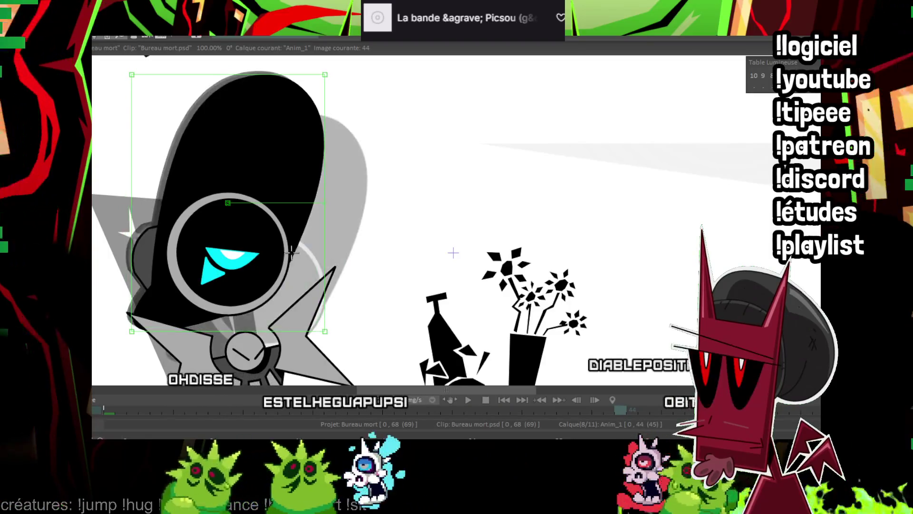
{"action": "left_click_drag", "start_coordinate": [265, 267], "coordinate": [266, 267]}
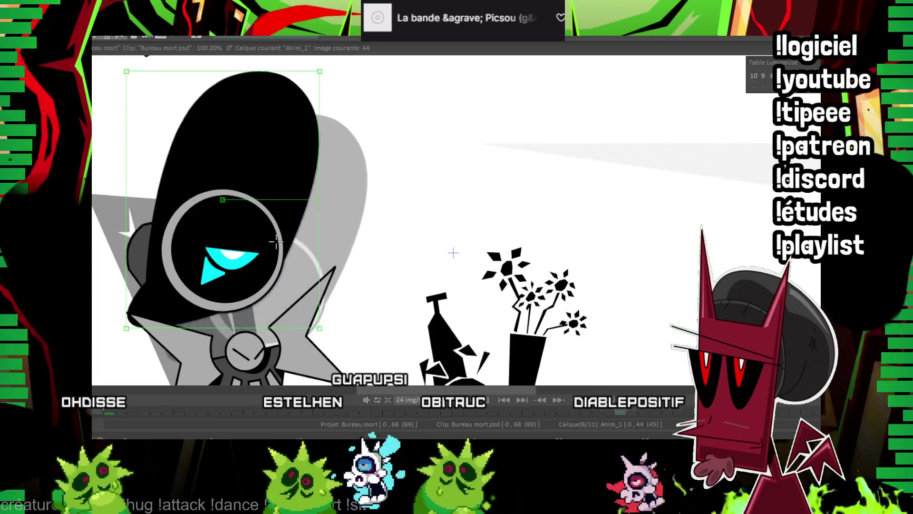
{"action": "key", "text": "minus"}
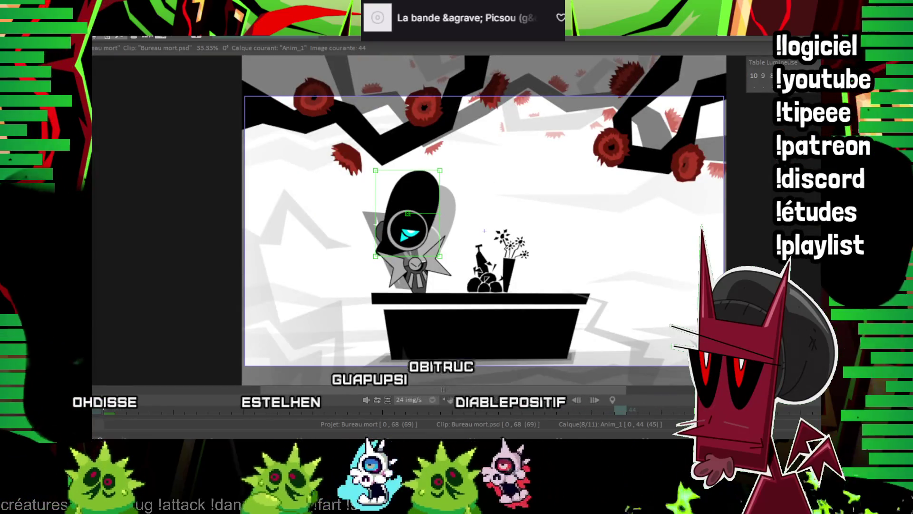
{"action": "key", "text": "Return"}
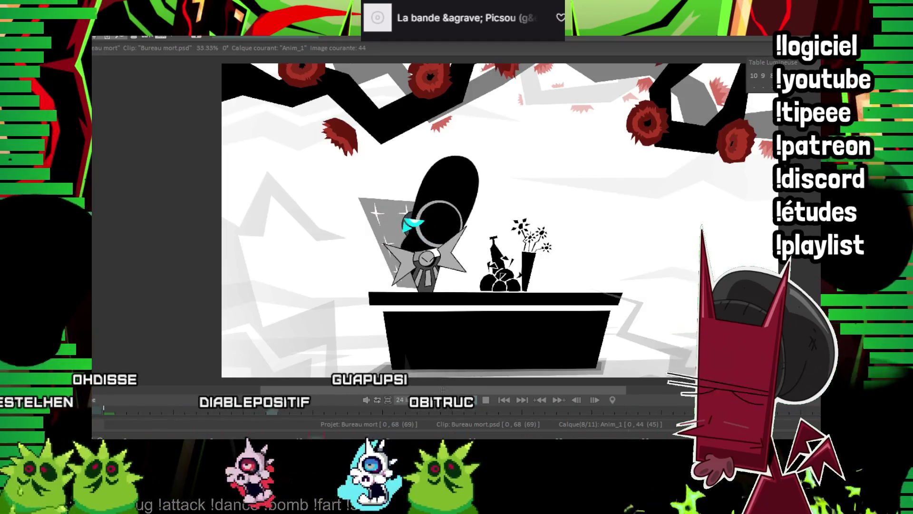
{"action": "key", "text": "Up"}
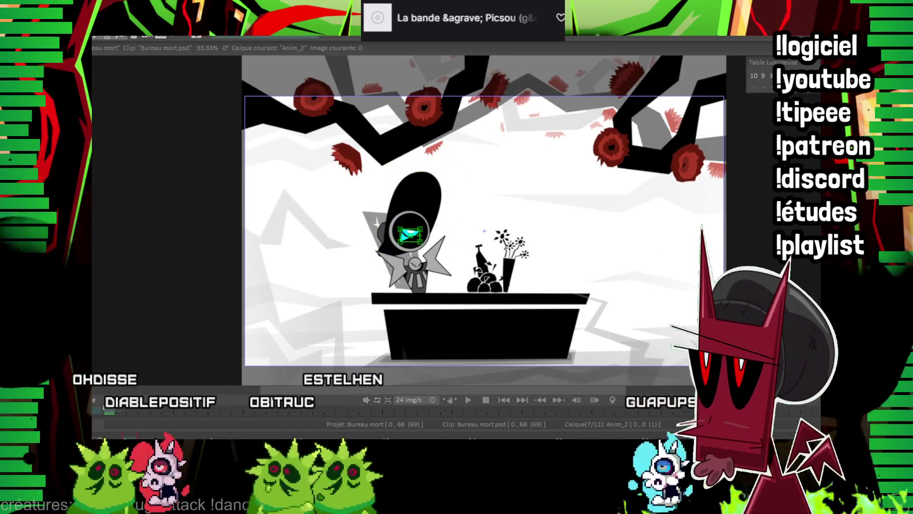
{"action": "scroll", "coordinate": [484, 231], "scroll_direction": "up", "scroll_amount": 4}
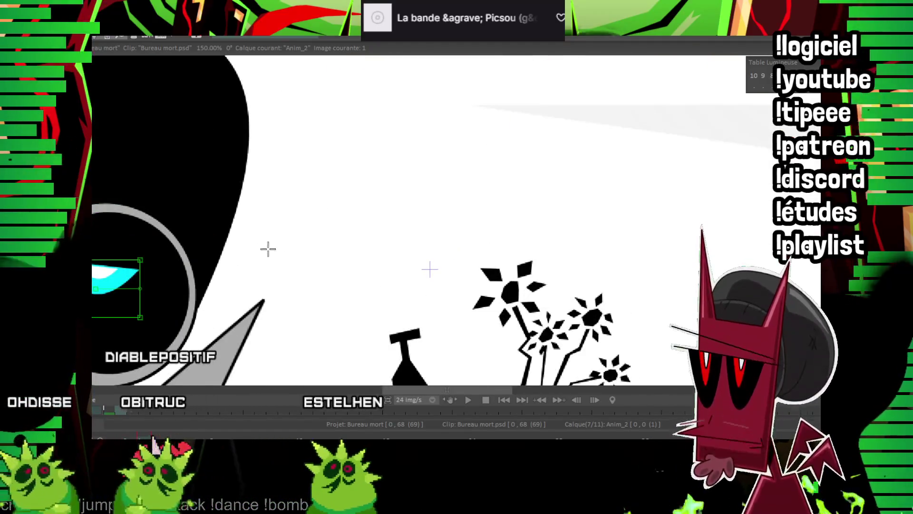
{"action": "left_click_drag", "start_coordinate": [333, 223], "coordinate": [564, 147]}
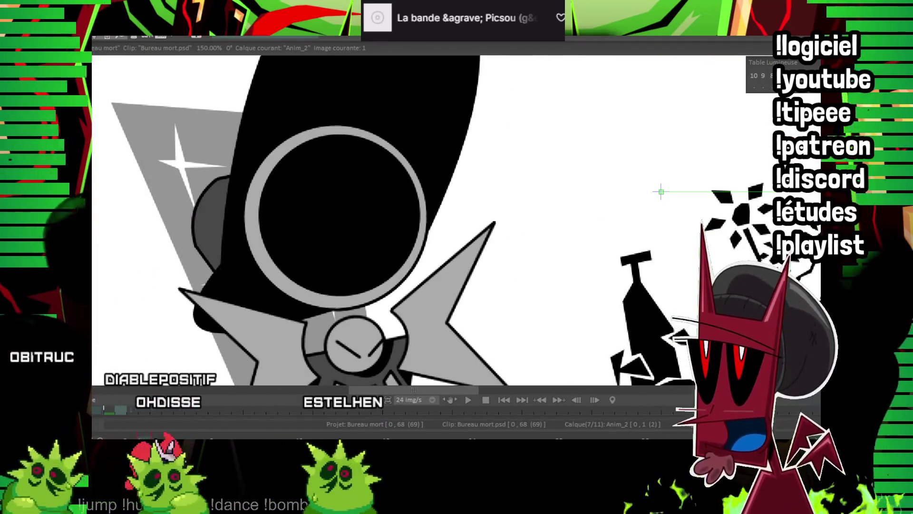
{"action": "key", "text": "KP_Add"}
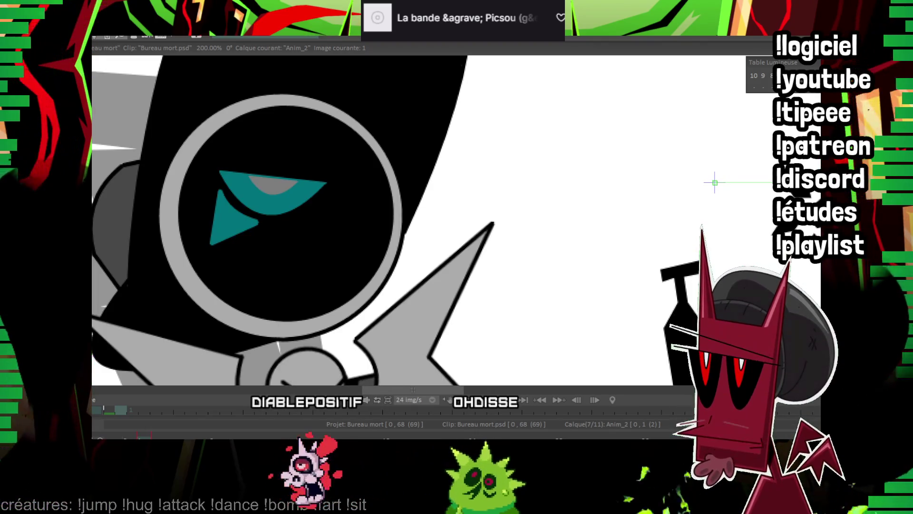
{"action": "left_click", "coordinate": [551, 410]}
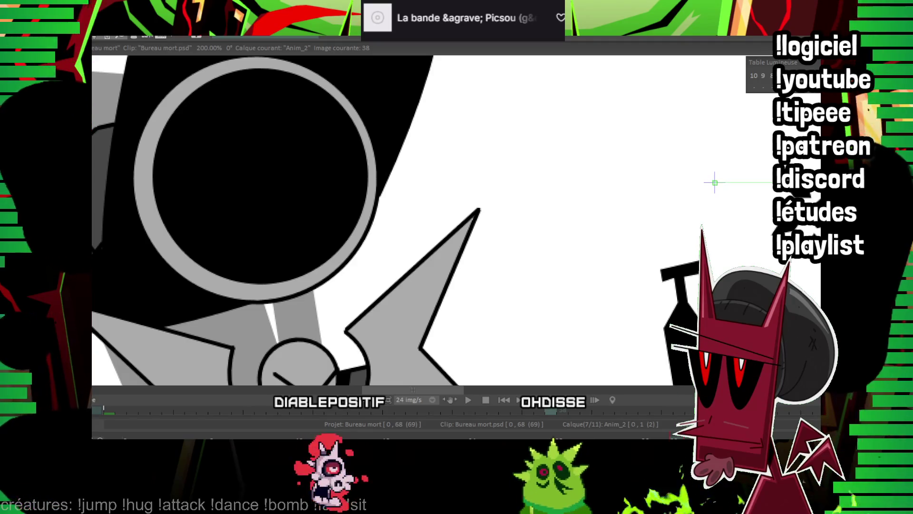
{"action": "scroll", "coordinate": [580, 206], "scroll_direction": "down", "scroll_amount": 3}
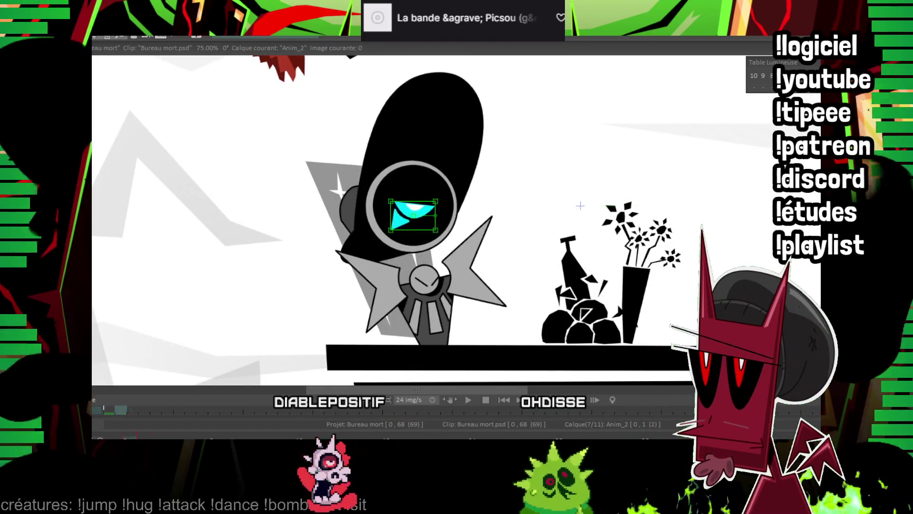
{"action": "scroll", "coordinate": [607, 201], "scroll_direction": "up", "scroll_amount": 1}
{"action": "scroll", "coordinate": [538, 180], "scroll_direction": "up", "scroll_amount": 1}
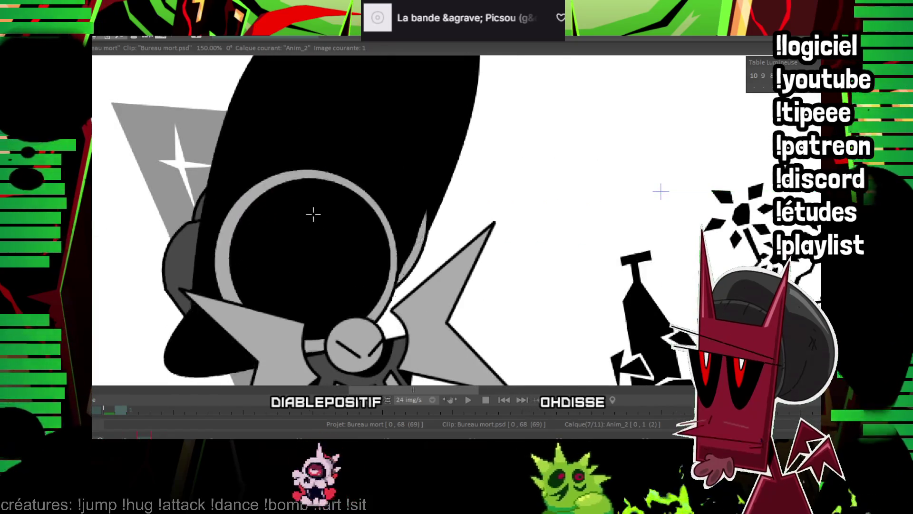
Draw a curved cyan smile stroke beneath the robot's eye on image 1 of Anim_2
{"action": "left_click_drag", "start_coordinate": [313, 230], "coordinate": [393, 245]}
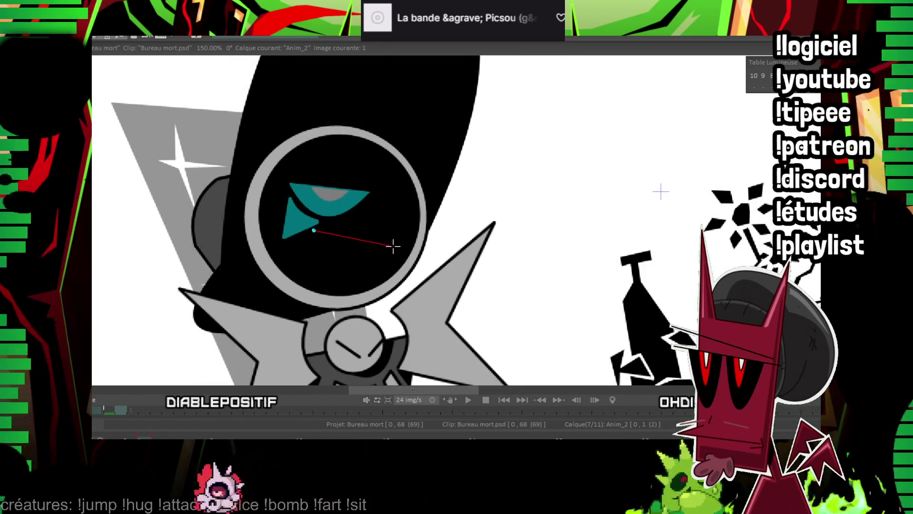
{"action": "key", "text": "Right"}
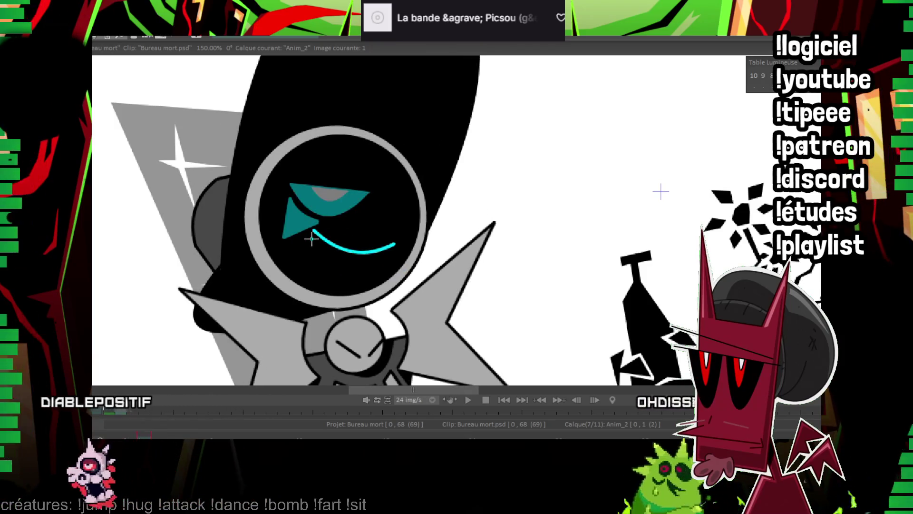
{"action": "mouse_move", "coordinate": [308, 237]}
{"action": "left_mouse_down"}
{"action": "mouse_move", "coordinate": [346, 258]}
{"action": "mouse_move", "coordinate": [302, 261]}
{"action": "mouse_move", "coordinate": [345, 258]}
{"action": "left_mouse_up"}
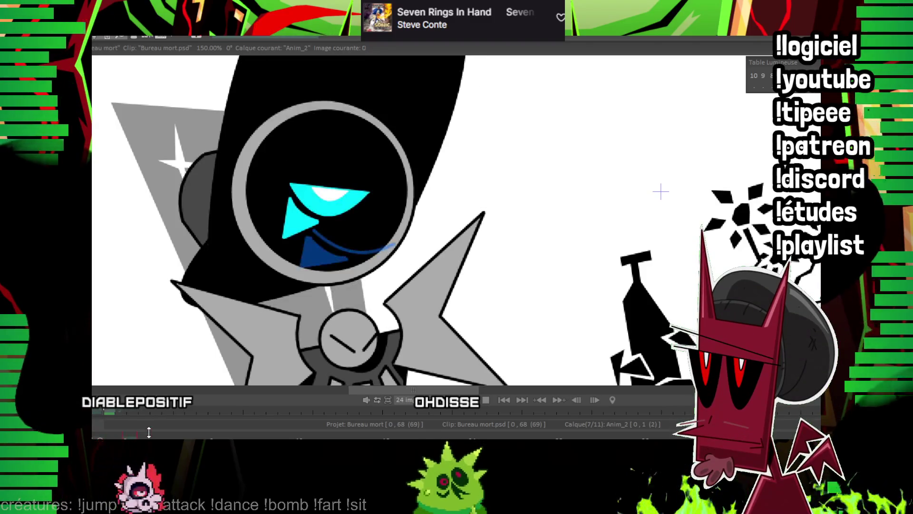
Select the cyan mouth stroke, move forward to image 5, and centre the view on the eye
{"action": "left_click", "coordinate": [144, 409]}
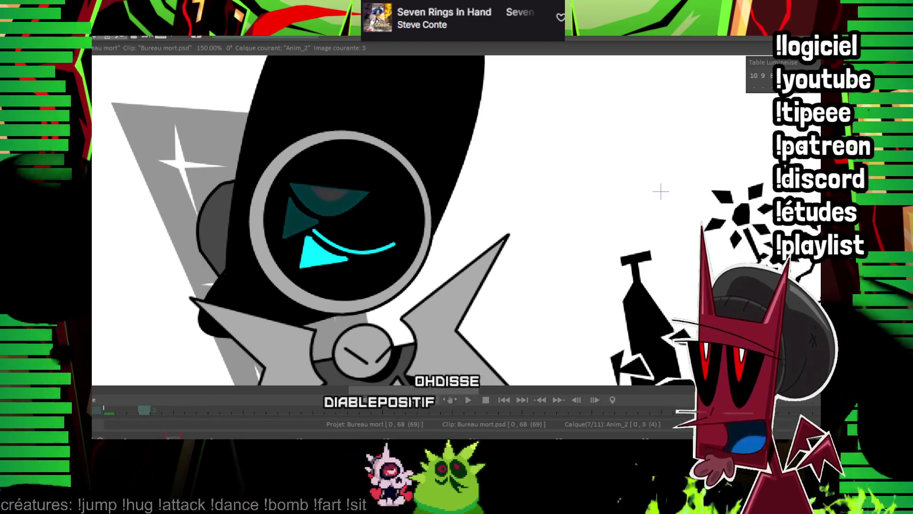
{"action": "left_click_drag", "start_coordinate": [303, 235], "coordinate": [401, 275]}
{"action": "key", "text": "Right"}
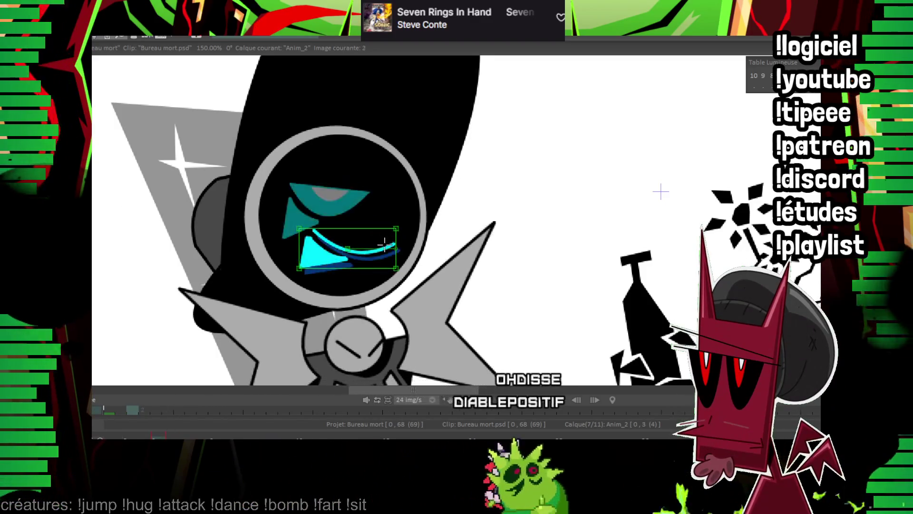
{"action": "key", "text": "Right"}
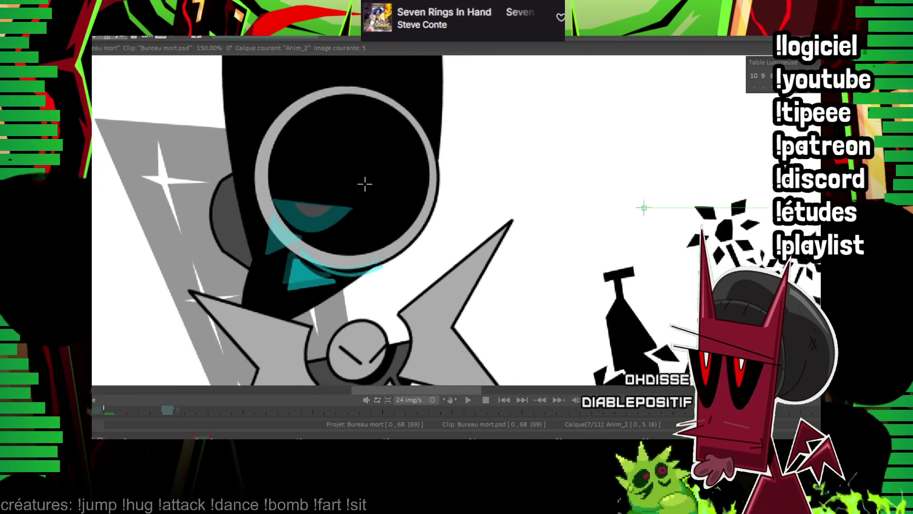
{"action": "left_click_drag", "start_coordinate": [385, 245], "coordinate": [322, 273]}
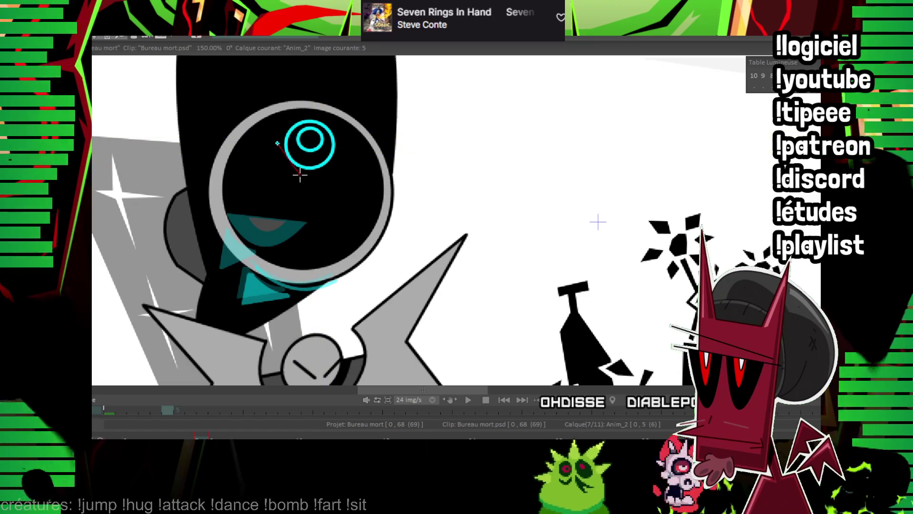
Draw a straight edge to finish the image 5 eye, then select the eye on image 7
{"action": "left_click_drag", "start_coordinate": [276, 142], "coordinate": [258, 183]}
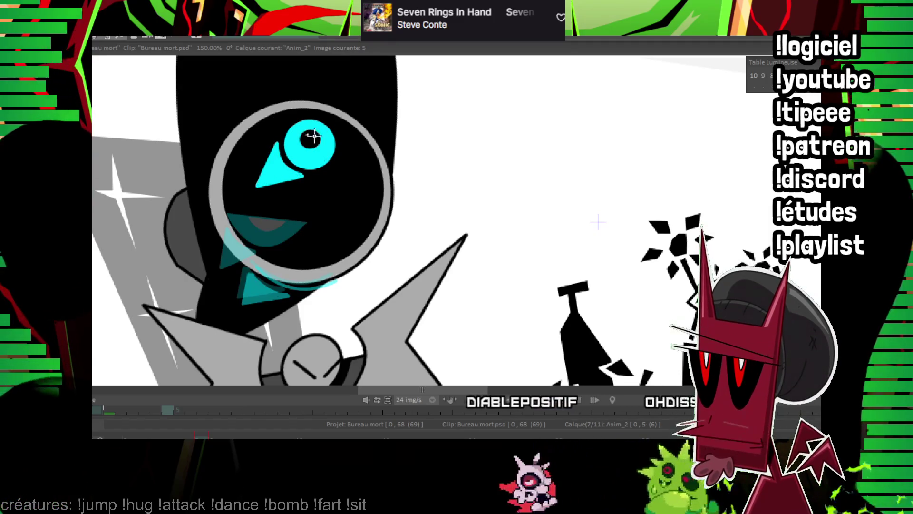
{"action": "key", "text": "Right"}
{"action": "key", "text": "Right"}
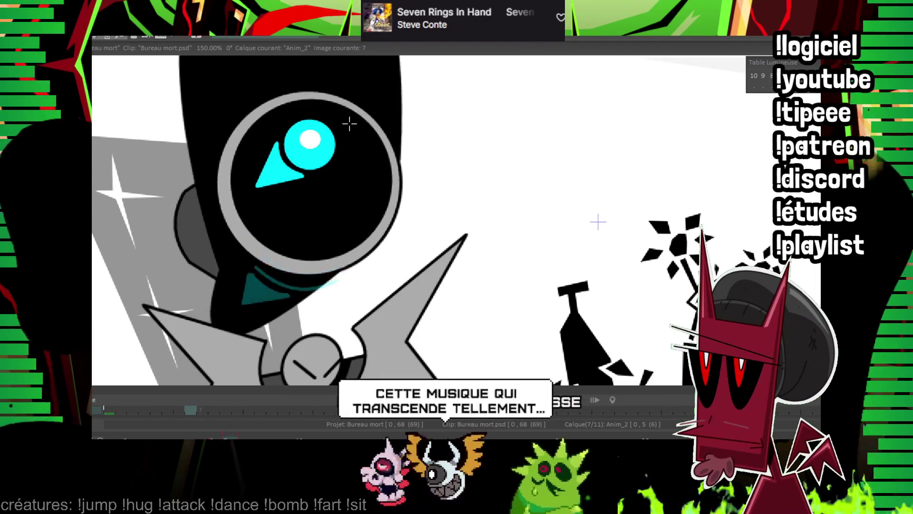
{"action": "key", "text": "Right"}
{"action": "key", "text": "Right"}
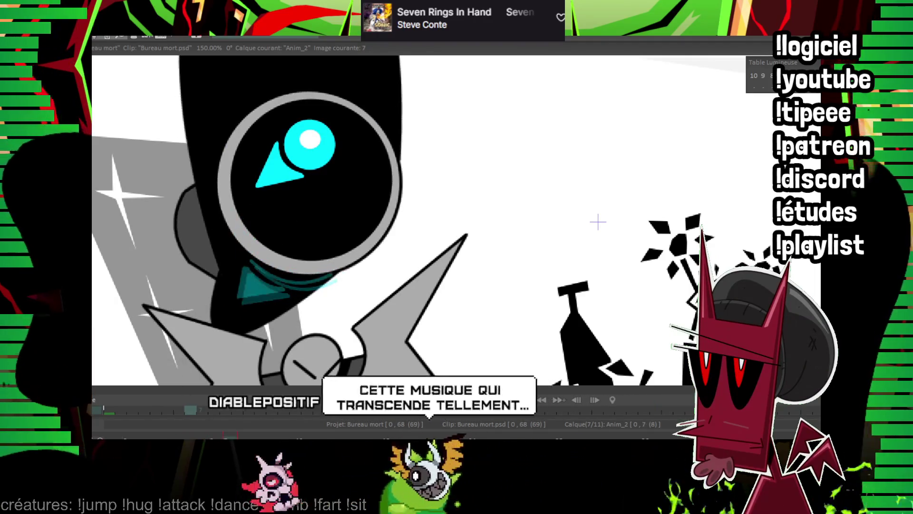
{"action": "left_click", "coordinate": [323, 138]}
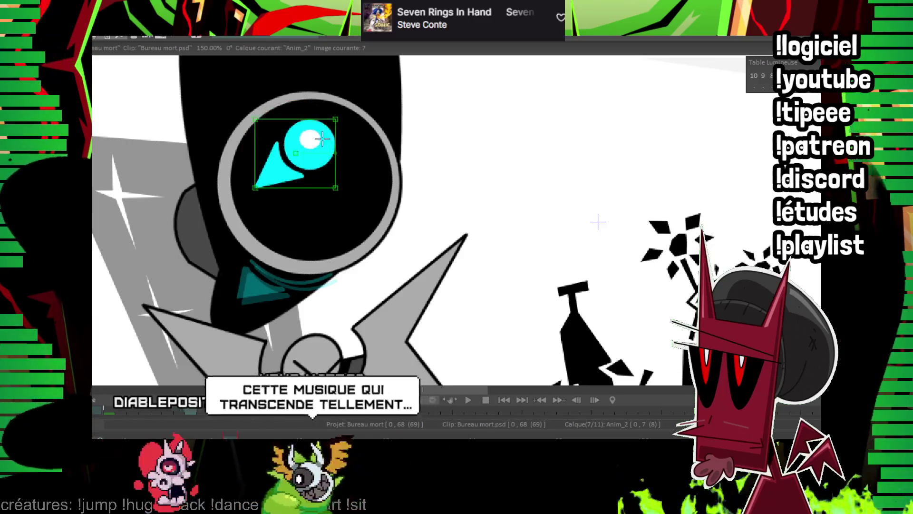
{"action": "left_click_drag", "start_coordinate": [352, 163], "coordinate": [284, 187]}
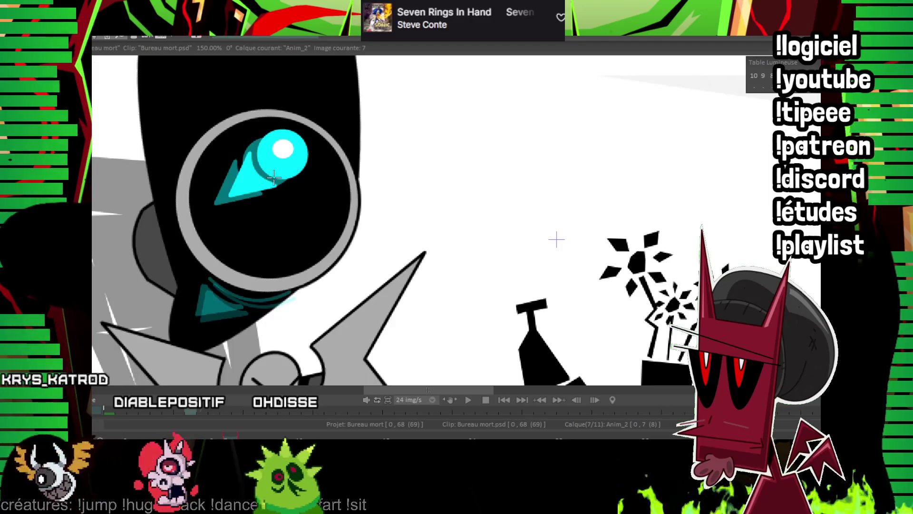
Lasso, rotate and reposition the cyan eye on image 7, then step to image 9
{"action": "left_click_drag", "start_coordinate": [254, 150], "coordinate": [279, 182]}
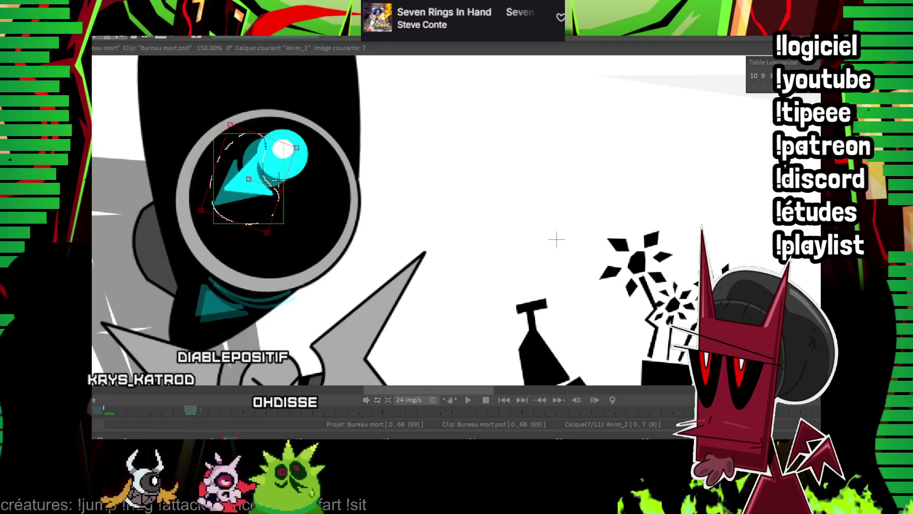
{"action": "left_click_drag", "start_coordinate": [285, 200], "coordinate": [270, 156]}
{"action": "key", "text": "Return"}
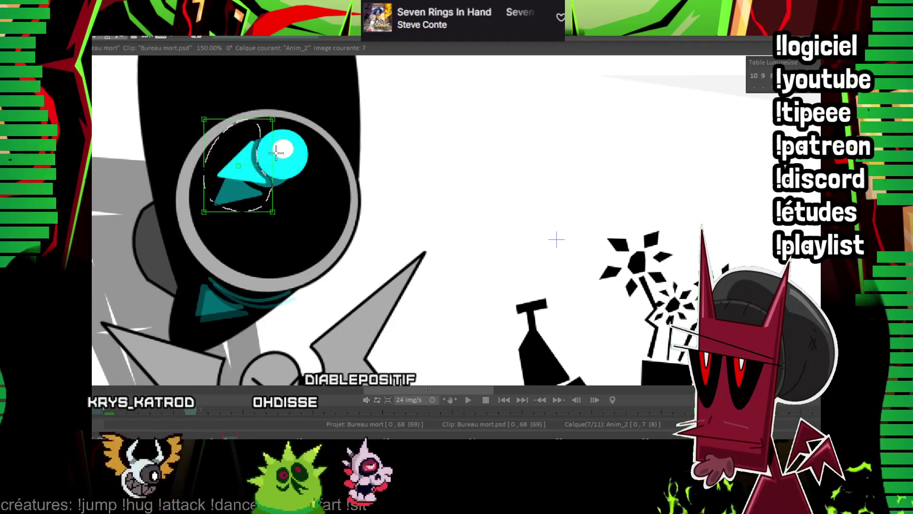
{"action": "key", "text": "ctrl+z"}
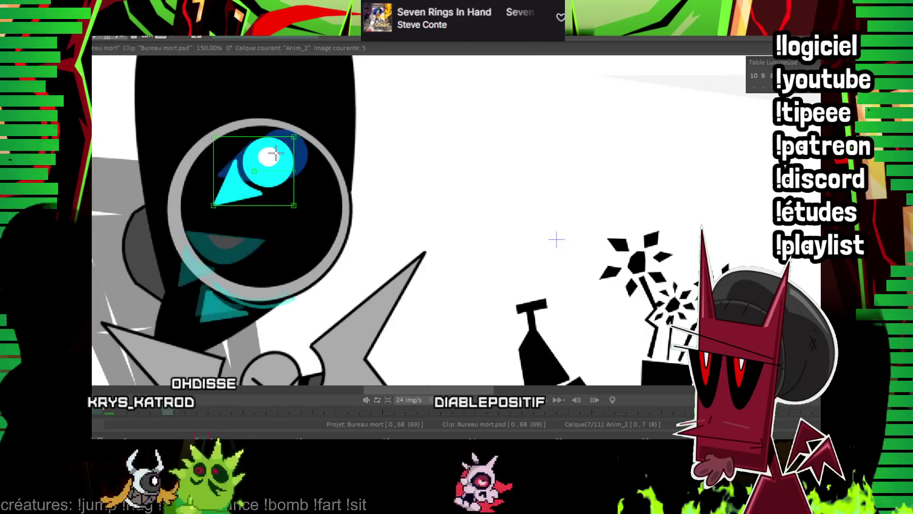
{"action": "key", "text": "ctrl+z"}
{"action": "key", "text": "Right"}
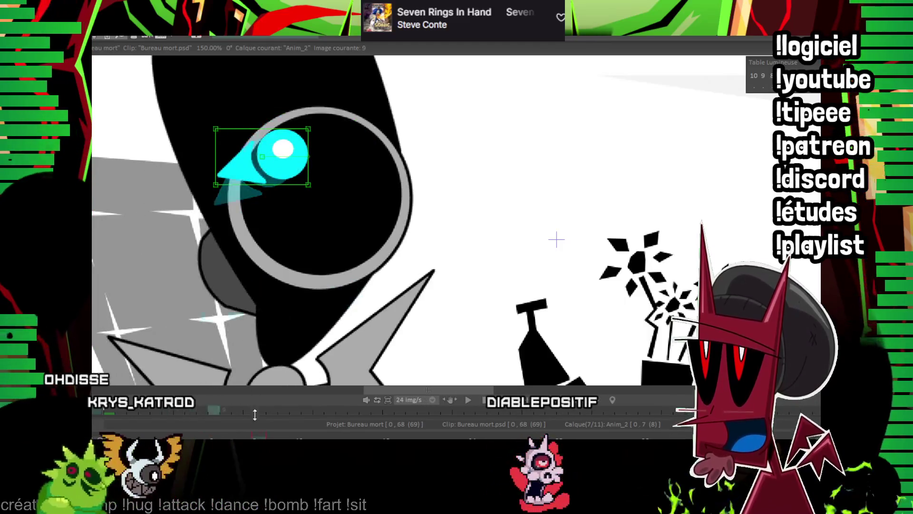
{"action": "key", "text": "Right"}
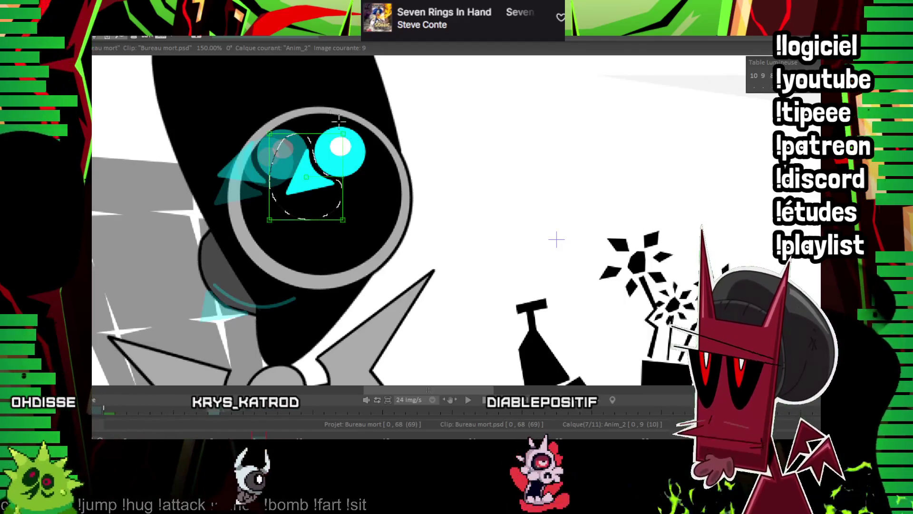
Rotate the image 9 eye upward, then add a new empty image 11 and zoom in
{"action": "left_click_drag", "start_coordinate": [343, 179], "coordinate": [333, 164]}
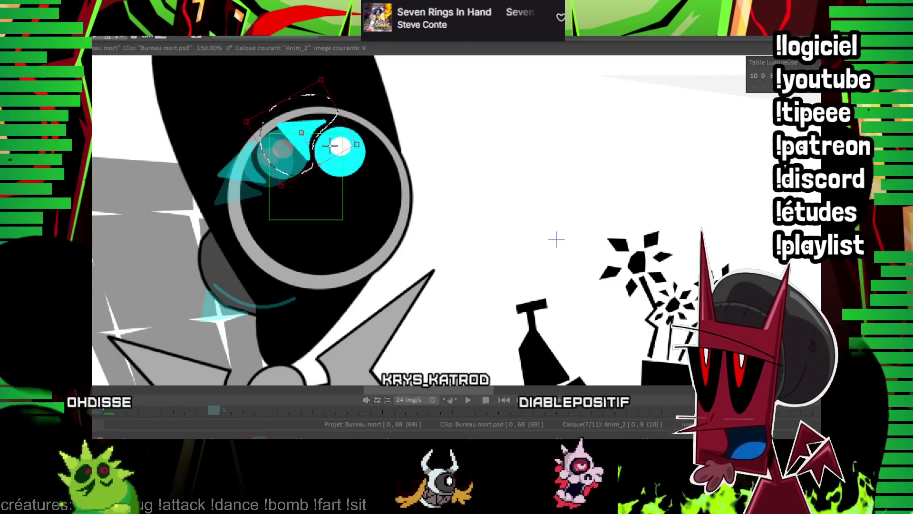
{"action": "key", "text": "Return"}
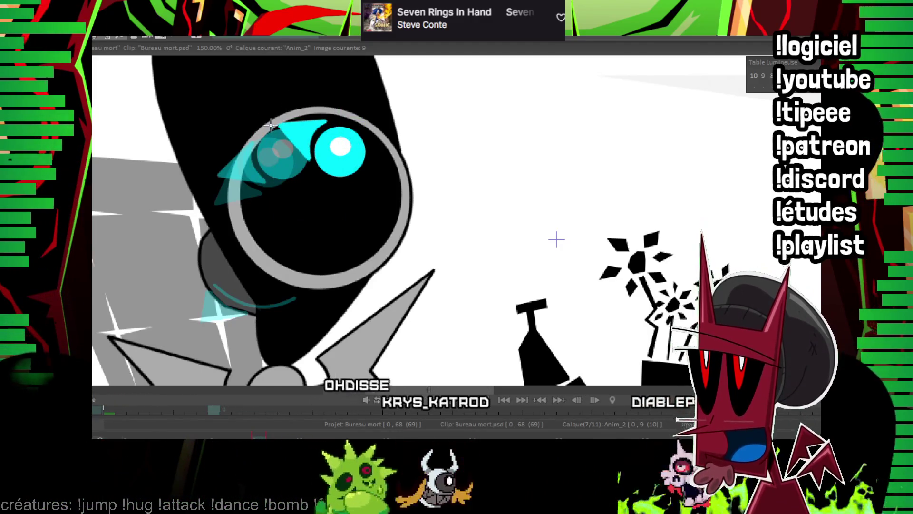
{"action": "key", "text": "Right"}
{"action": "key", "text": "Right"}
{"action": "key", "text": "Return"}
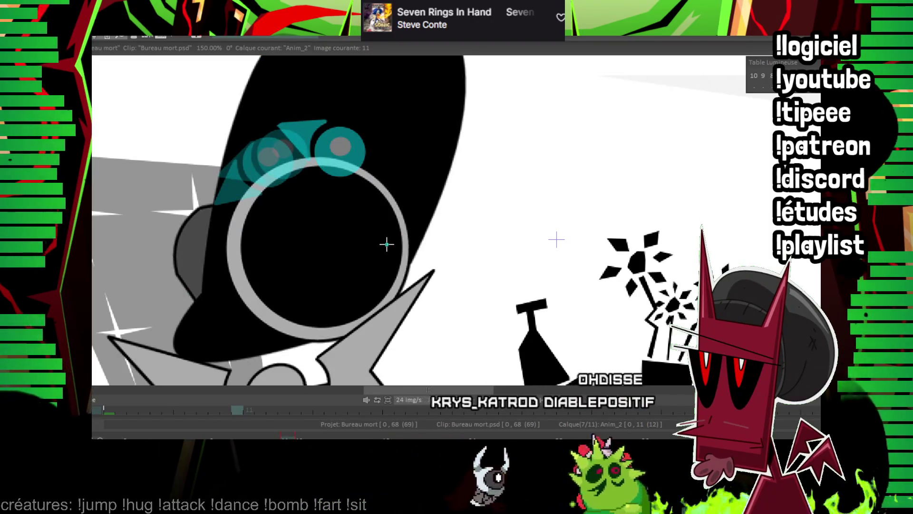
{"action": "scroll", "coordinate": [556, 240], "scroll_direction": "up", "scroll_amount": 1}
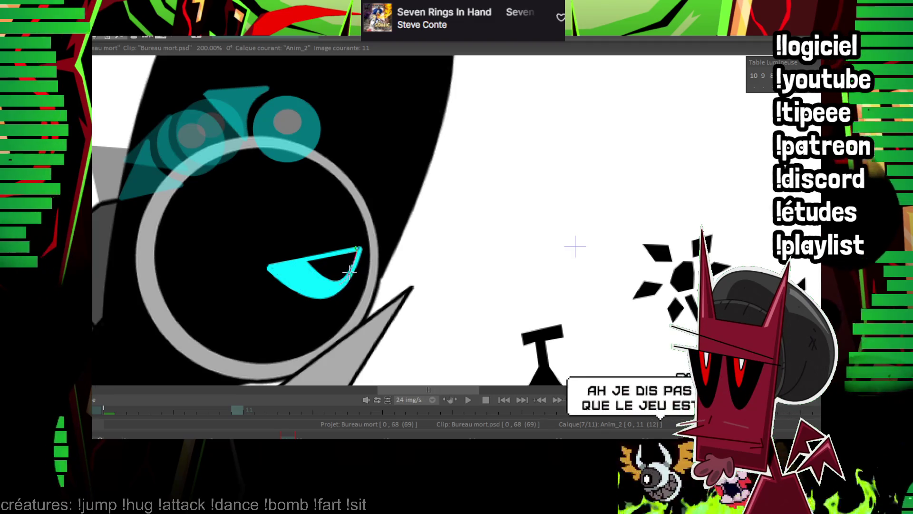
Fill the eye's inner triangle white and draw a filled cyan triangle beneath the eye
{"action": "left_click", "coordinate": [333, 265]}
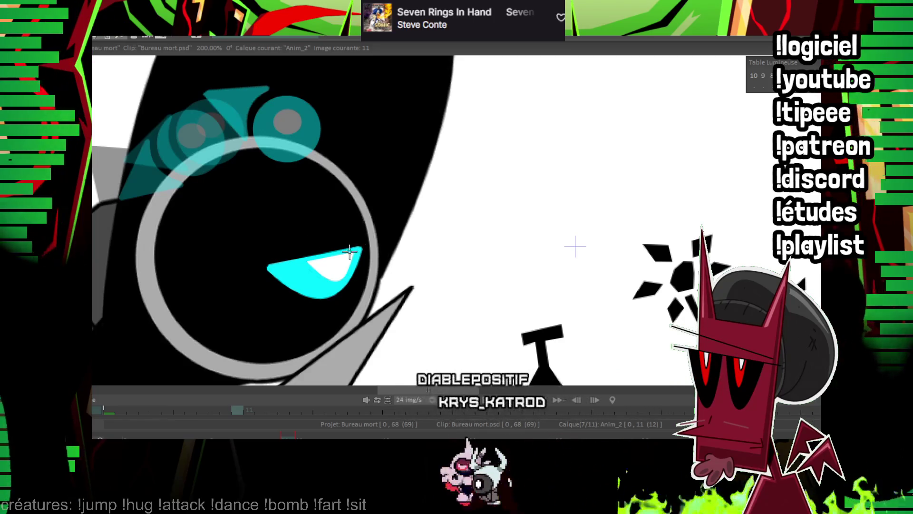
{"action": "left_click_drag", "start_coordinate": [264, 278], "coordinate": [317, 308]}
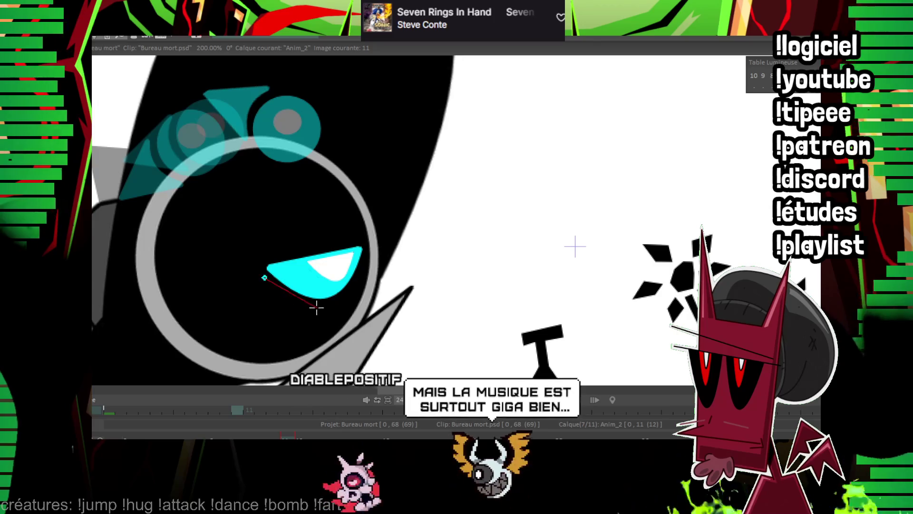
{"action": "left_click", "coordinate": [287, 298]}
{"action": "left_click_drag", "start_coordinate": [263, 278], "coordinate": [263, 330]}
{"action": "left_click", "coordinate": [261, 337]}
{"action": "left_click", "coordinate": [319, 308]}
{"action": "left_click", "coordinate": [264, 281]}
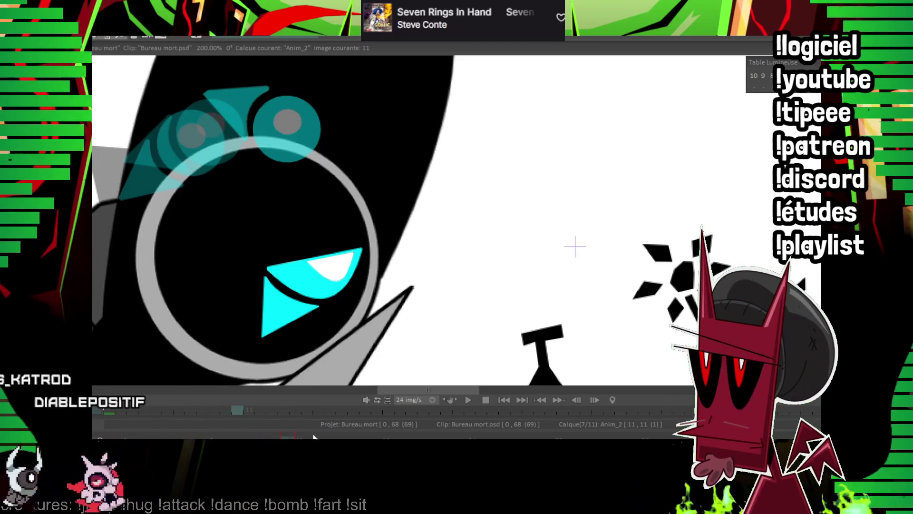
Step through images 13–17 and nudge the cyan eye up and left on image 18
{"action": "key", "text": "Right"}
{"action": "key", "text": "Right"}
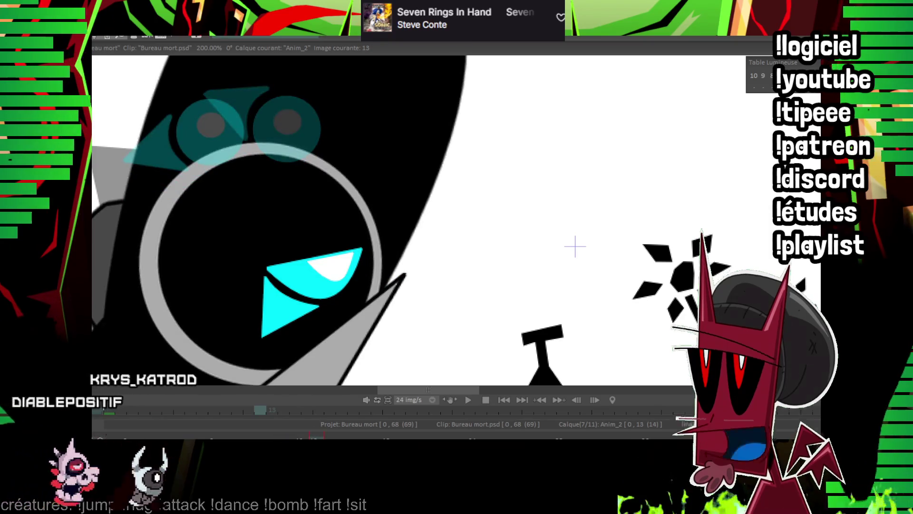
{"action": "left_click", "coordinate": [345, 255]}
{"action": "key", "text": "Right"}
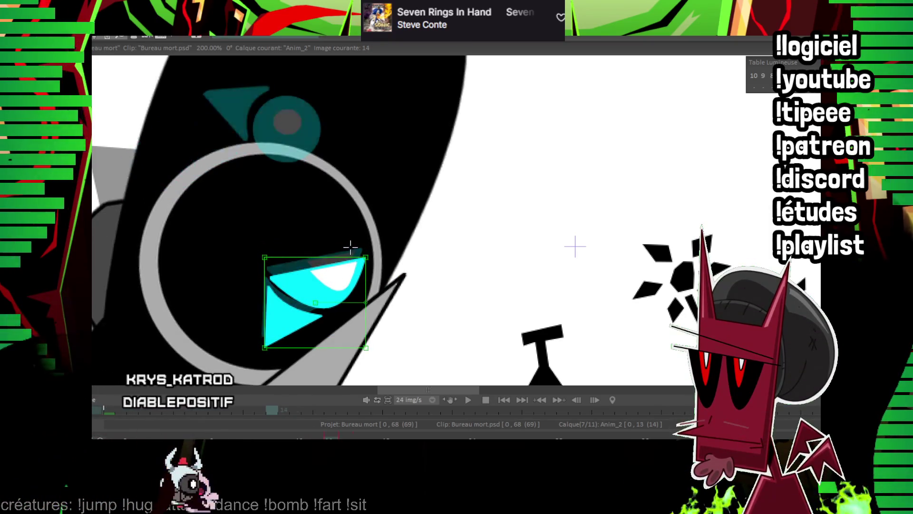
{"action": "key", "text": "Right"}
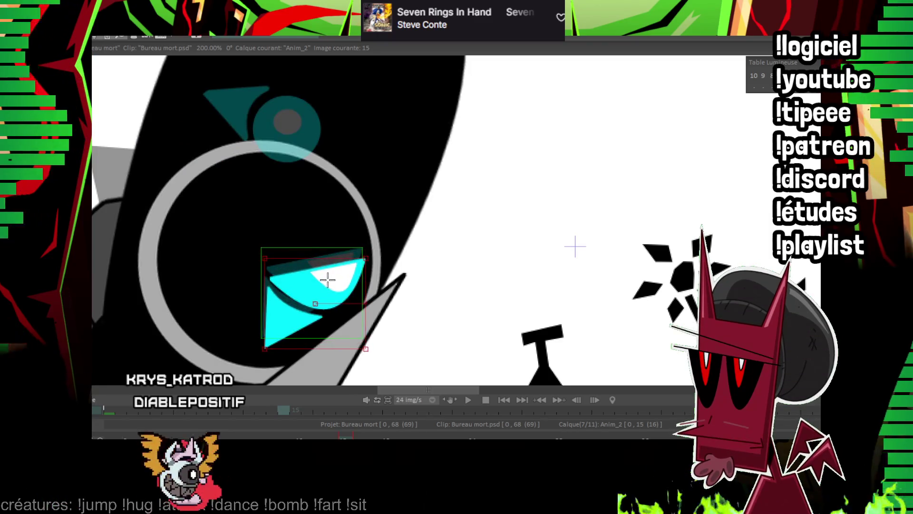
{"action": "key", "text": "Right"}
{"action": "key", "text": "Right"}
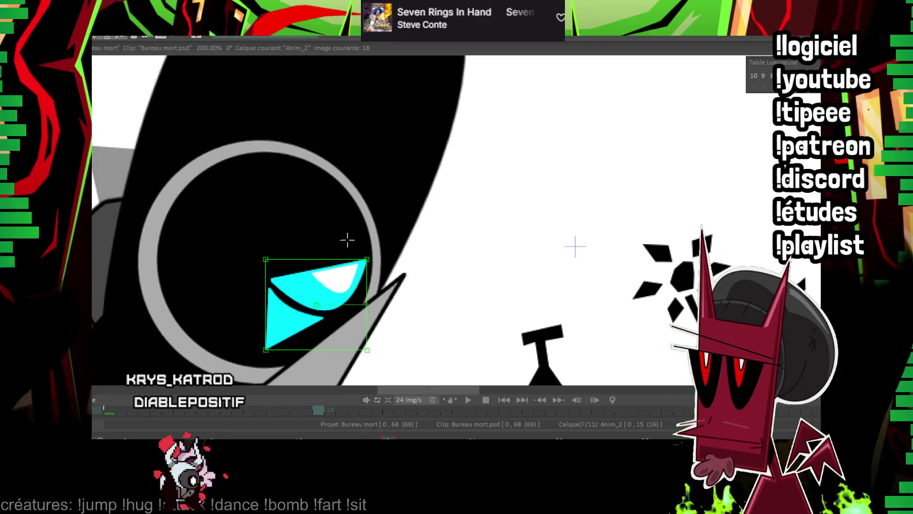
{"action": "left_click_drag", "start_coordinate": [345, 274], "coordinate": [341, 263]}
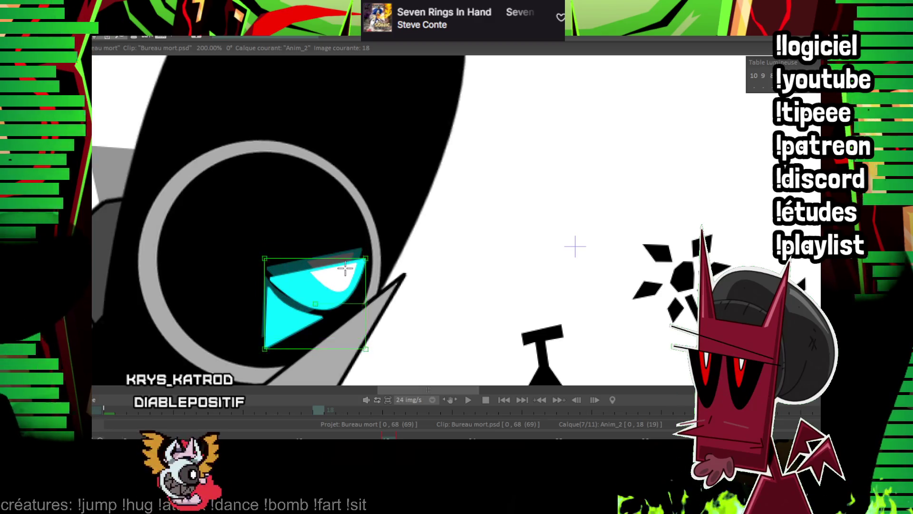
Zoom out to preview the motion around image 18, then begin a cyan stroke under the eye on image 32
{"action": "key", "text": "minus"}
{"action": "key", "text": "minus"}
{"action": "key", "text": "minus"}
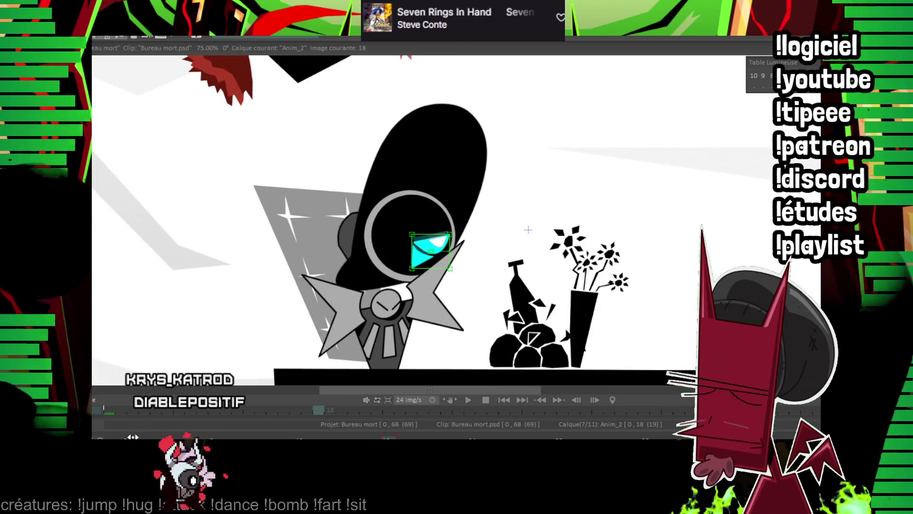
{"action": "key", "text": "Left"}
{"action": "key", "text": "Right"}
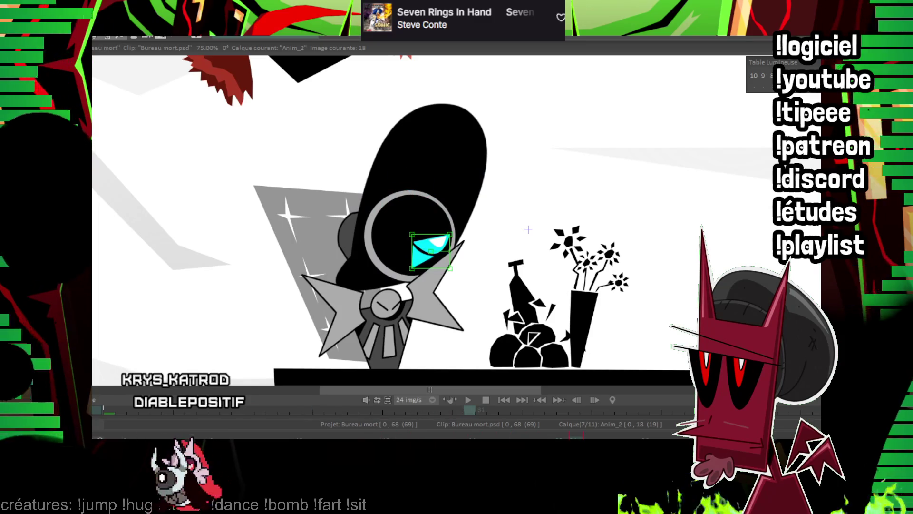
{"action": "key", "text": "space"}
{"action": "scroll", "coordinate": [577, 244], "scroll_direction": "up", "scroll_amount": 3}
{"action": "left_click_drag", "start_coordinate": [288, 266], "coordinate": [407, 255]}
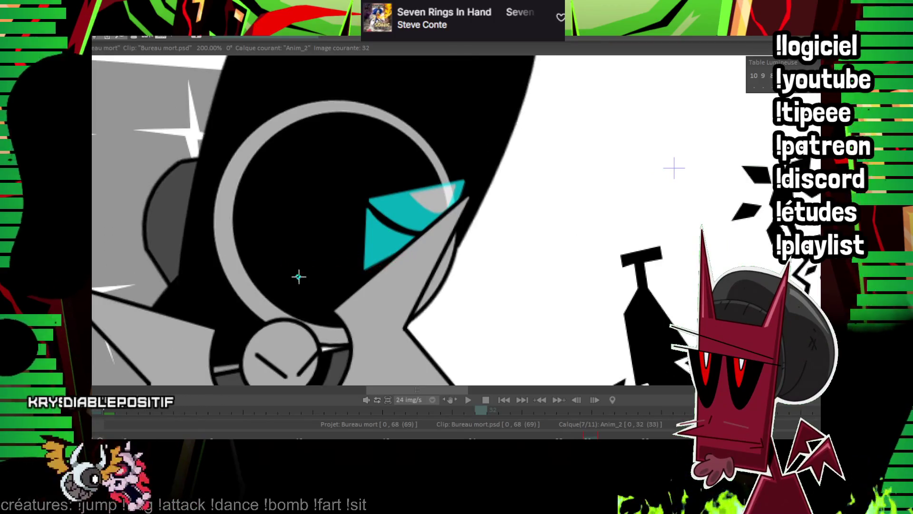
Close the cyan curves under the eye into a filled shape and zoom in to 300%
{"action": "left_click", "coordinate": [346, 271]}
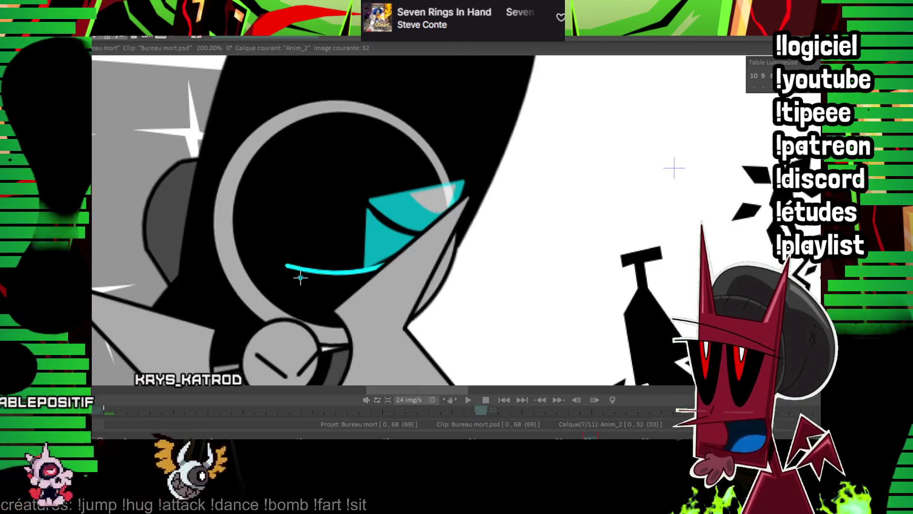
{"action": "left_click_drag", "start_coordinate": [283, 275], "coordinate": [356, 280]}
{"action": "left_click", "coordinate": [321, 283]}
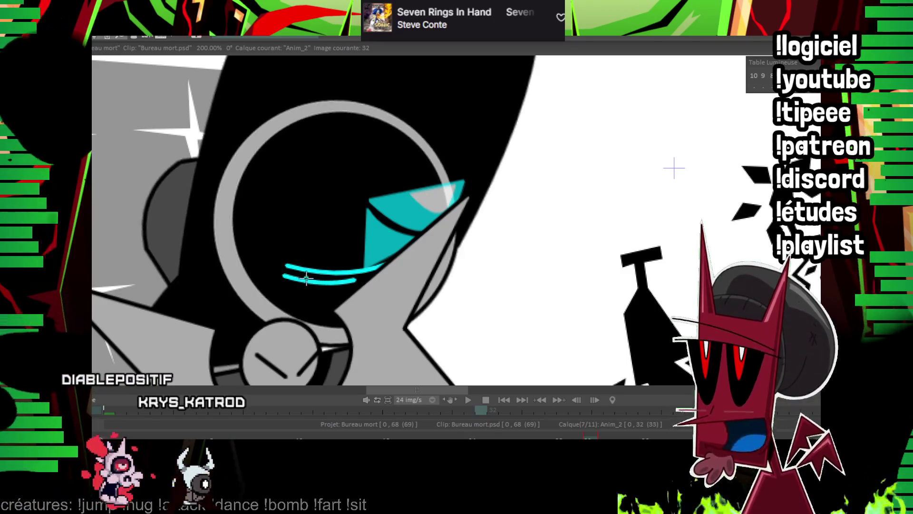
{"action": "left_click_drag", "start_coordinate": [284, 275], "coordinate": [304, 305]}
{"action": "left_click", "coordinate": [348, 281]}
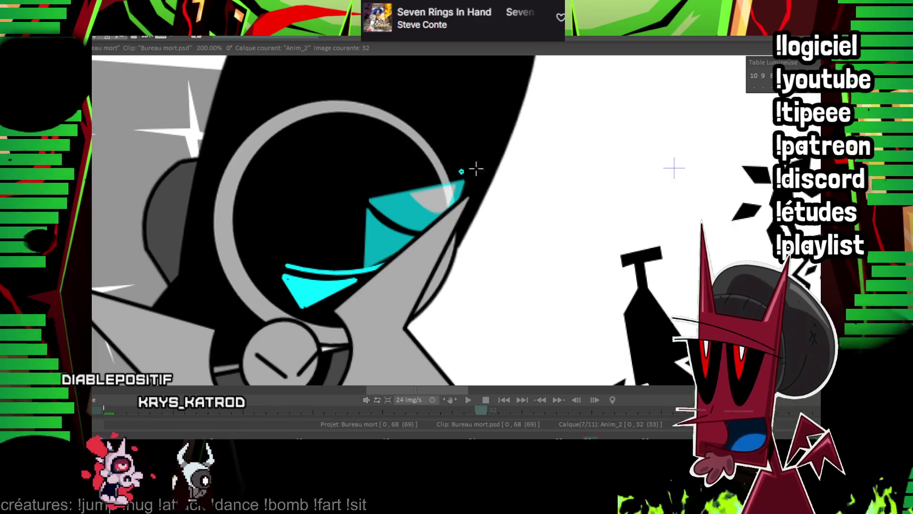
{"action": "key", "text": "plus"}
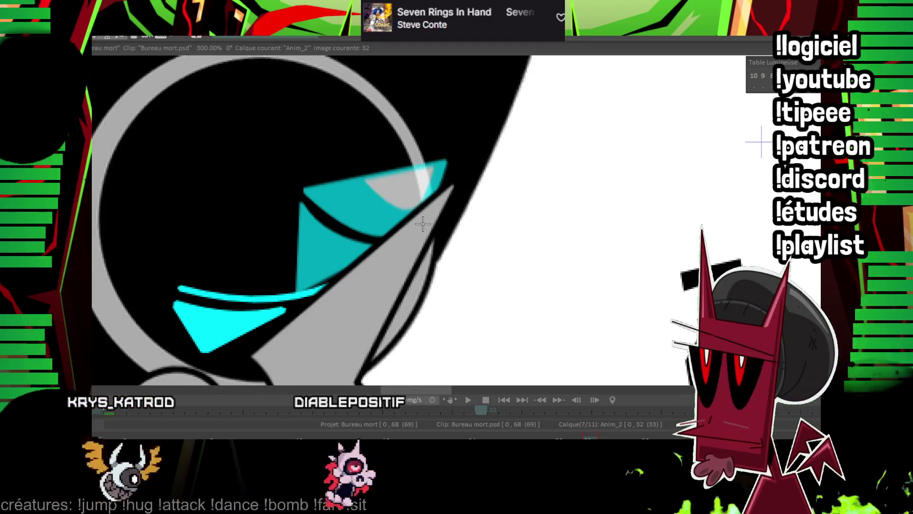
On frame 34, draw cyan curves along the eye's edge and a thick lower stroke
{"action": "key", "text": "Right"}
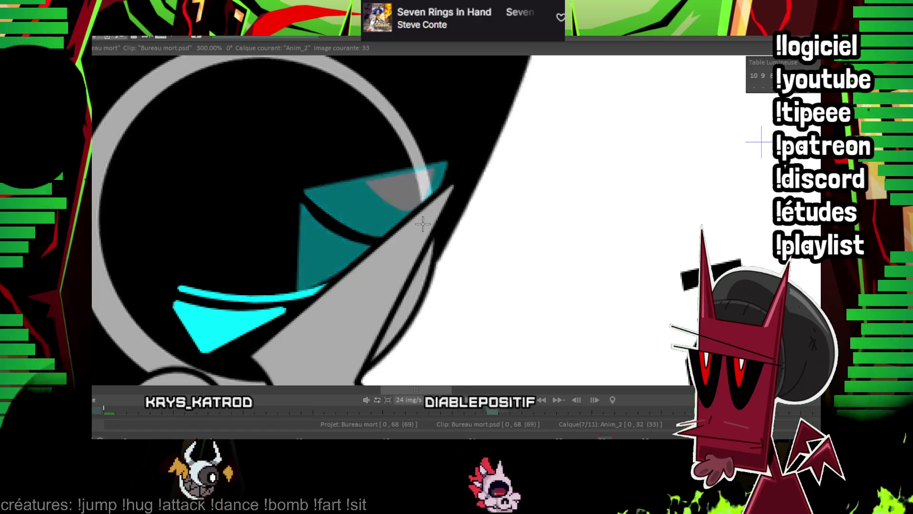
{"action": "key", "text": "Right"}
{"action": "key", "text": "Right"}
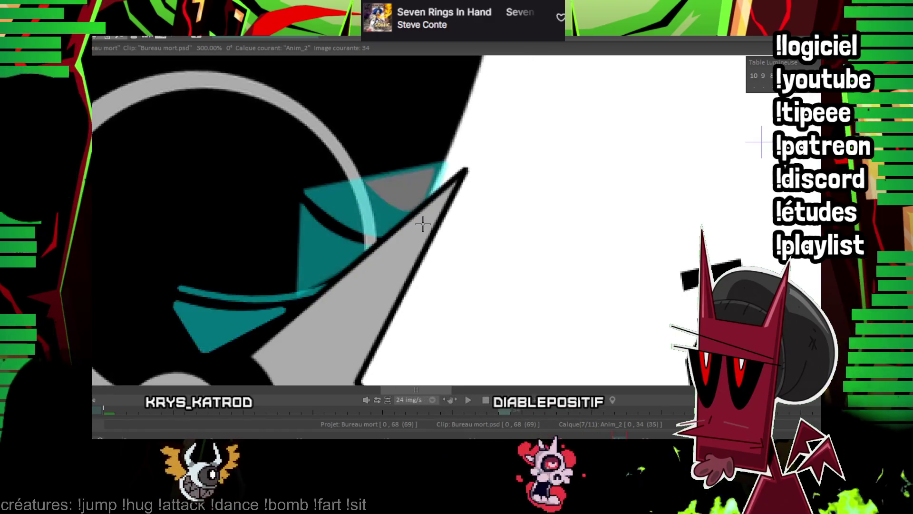
{"action": "key", "text": "Right"}
{"action": "left_click", "coordinate": [182, 241]}
{"action": "left_click", "coordinate": [352, 261]}
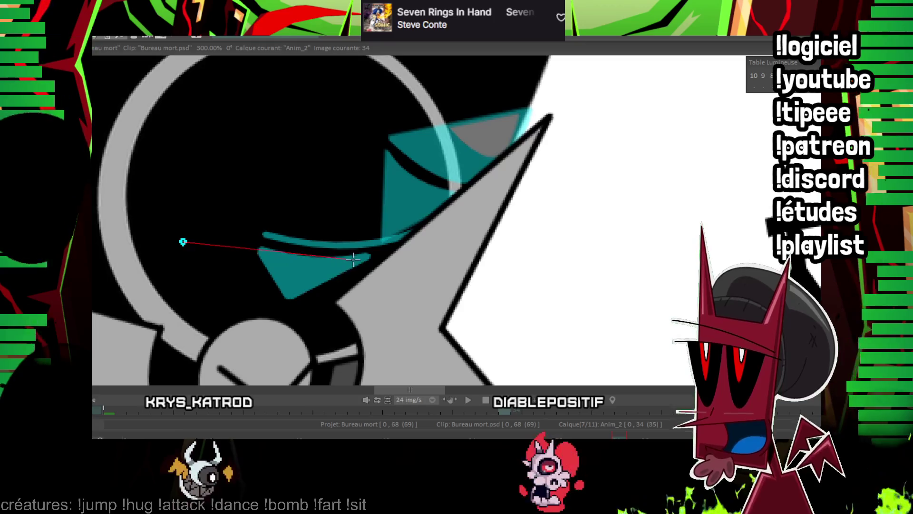
{"action": "left_click", "coordinate": [259, 248]}
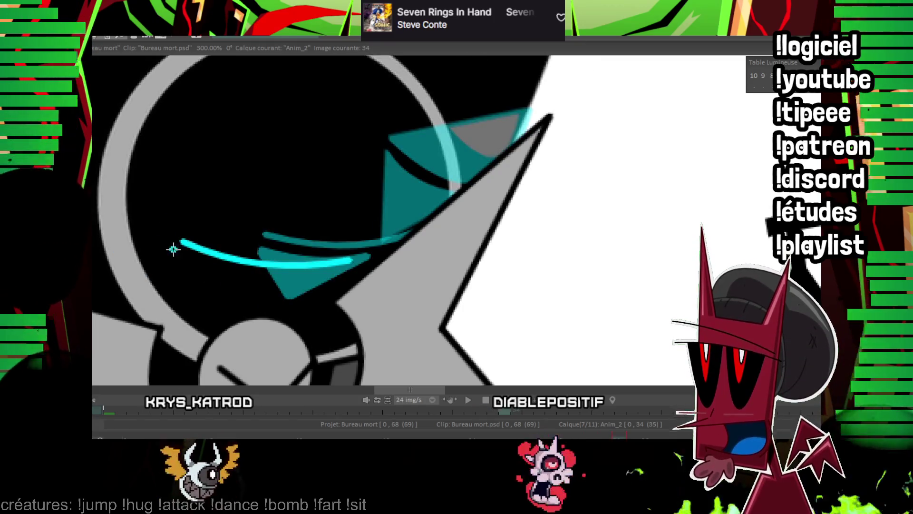
{"action": "left_click", "coordinate": [172, 251]}
{"action": "left_click", "coordinate": [213, 268]}
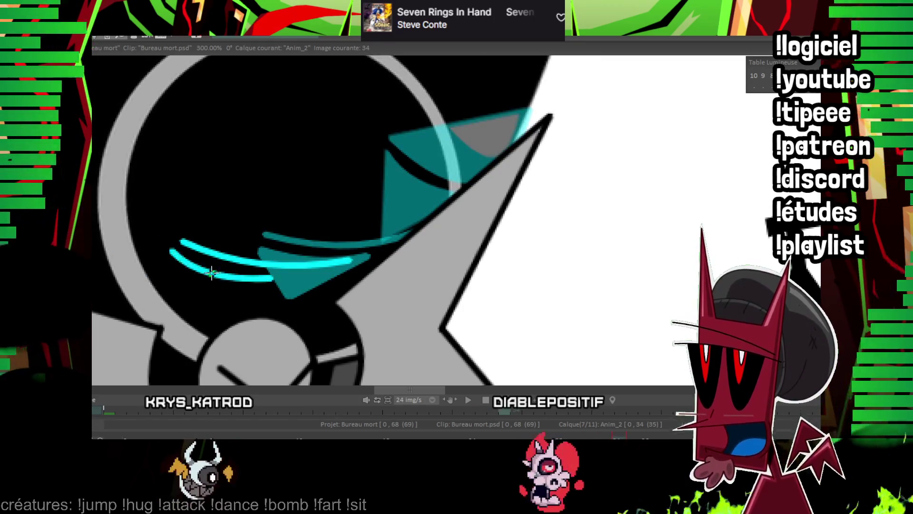
{"action": "left_click", "coordinate": [172, 251]}
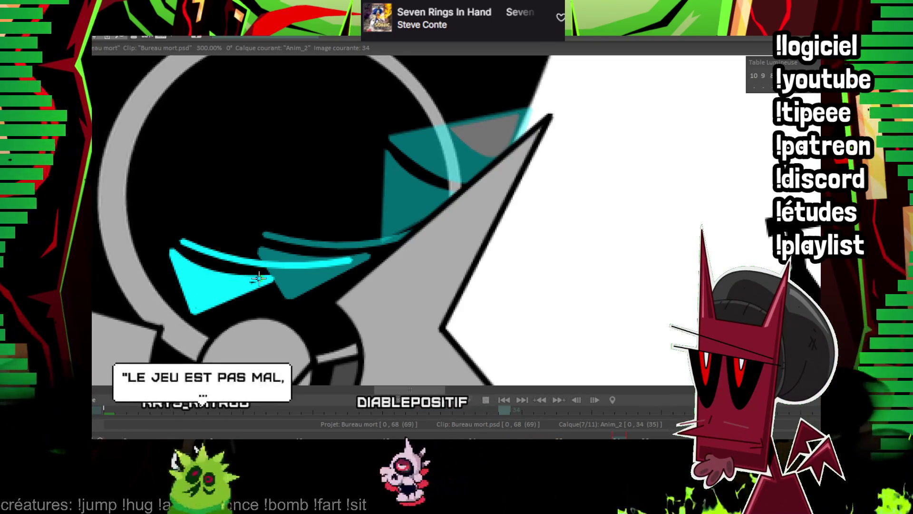
Compare with frame 32, then move to frame 36 with the robot's eye in view
{"action": "key", "text": "Left"}
{"action": "key", "text": "Left"}
{"action": "key", "text": "Right"}
{"action": "key", "text": "Right"}
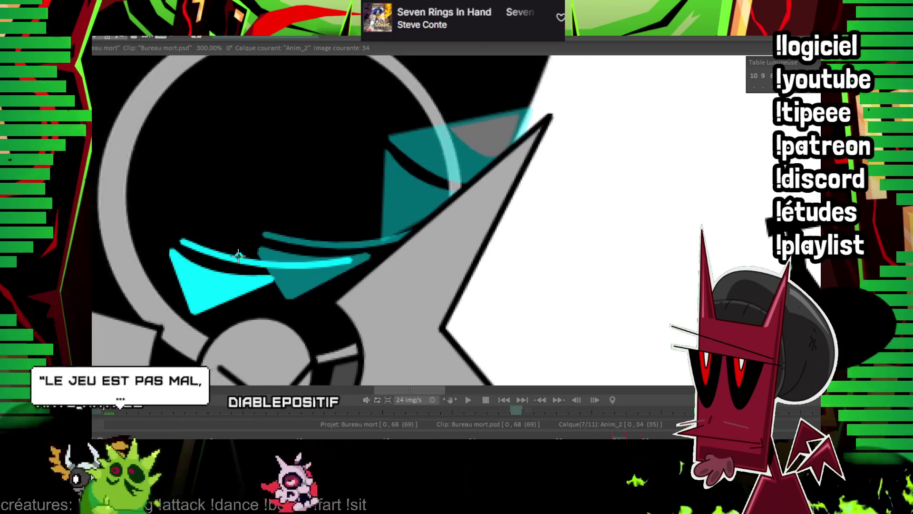
{"action": "key", "text": "Right"}
{"action": "key", "text": "Right"}
{"action": "left_click_drag", "start_coordinate": [162, 138], "coordinate": [308, 220]}
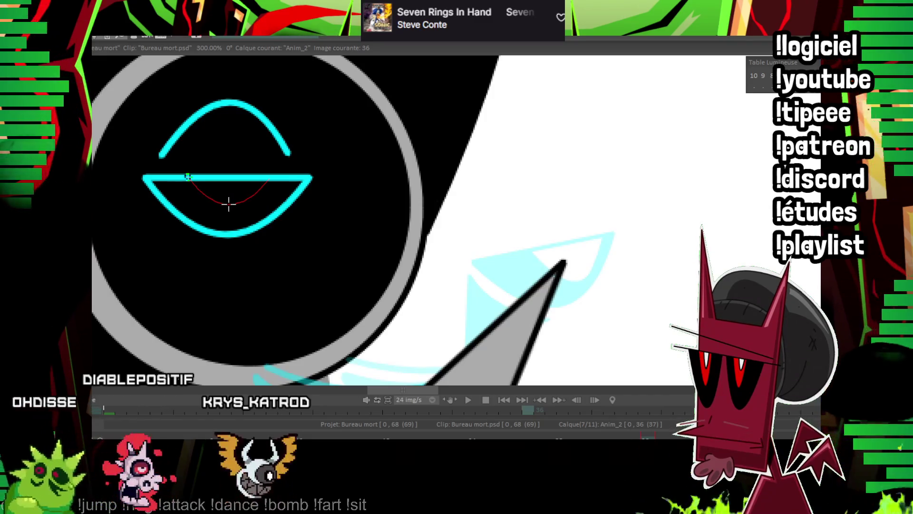
Fill the eye interior with white and nudge the eye slightly up-left on frame 39
{"action": "left_click", "coordinate": [228, 204]}
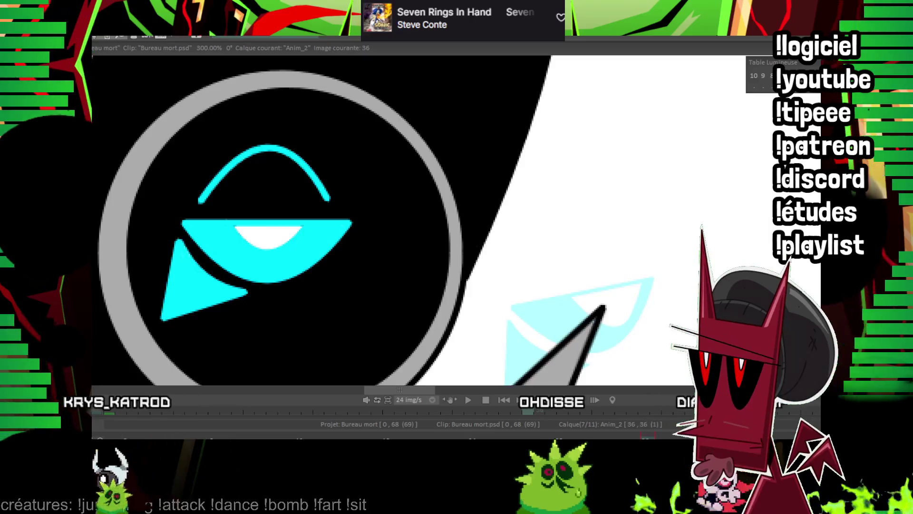
{"action": "key", "text": "Right"}
{"action": "key", "text": "Right"}
{"action": "key", "text": "Right"}
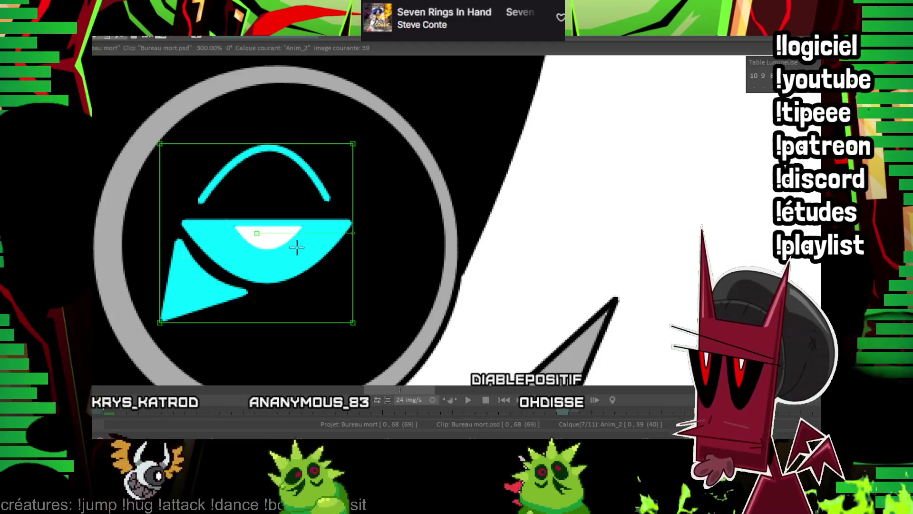
{"action": "left_click_drag", "start_coordinate": [303, 240], "coordinate": [296, 233]}
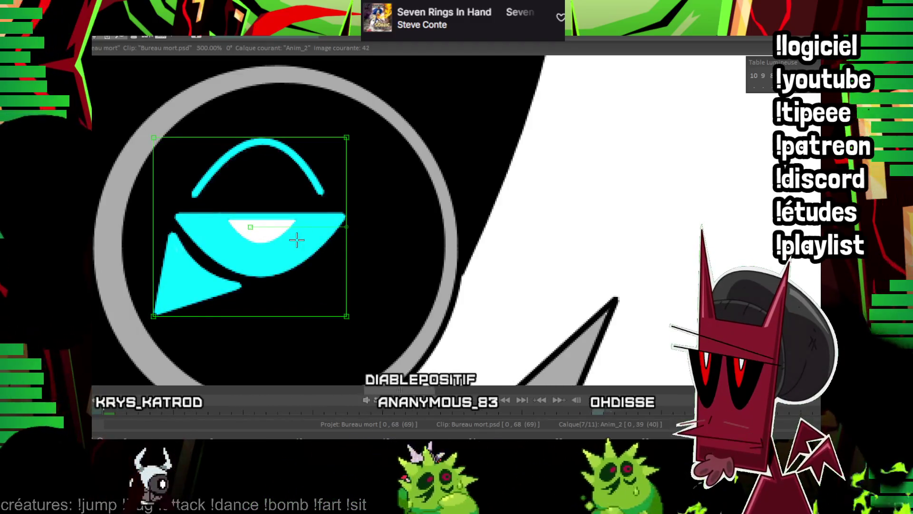
Extend the shifted eye drawing through frames 42–44 and zoom out to view the scene
{"action": "key", "text": "Right"}
{"action": "key", "text": "Right"}
{"action": "key", "text": "Right"}
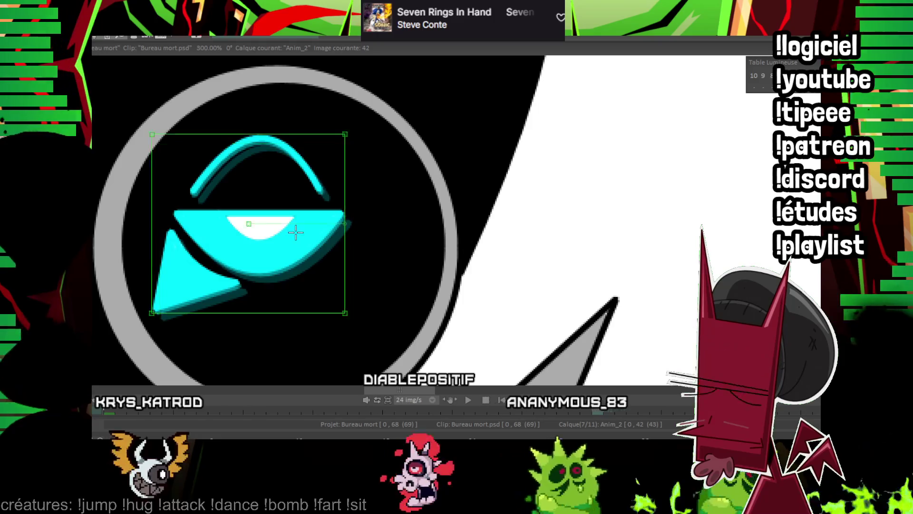
{"action": "key", "text": "Right"}
{"action": "key", "text": "Right"}
{"action": "key", "text": "Return"}
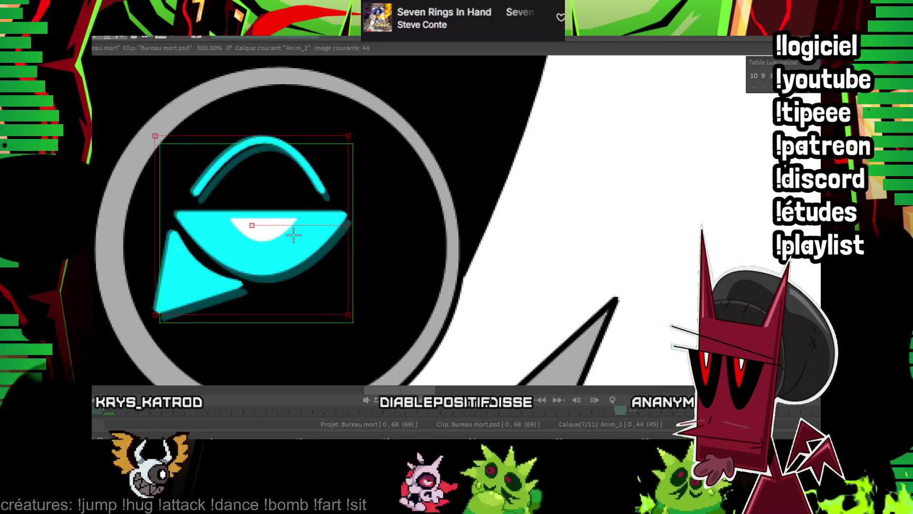
{"action": "key", "text": "Left"}
{"action": "key", "text": "Right"}
{"action": "scroll", "coordinate": [501, 221], "scroll_direction": "down", "scroll_amount": 6}
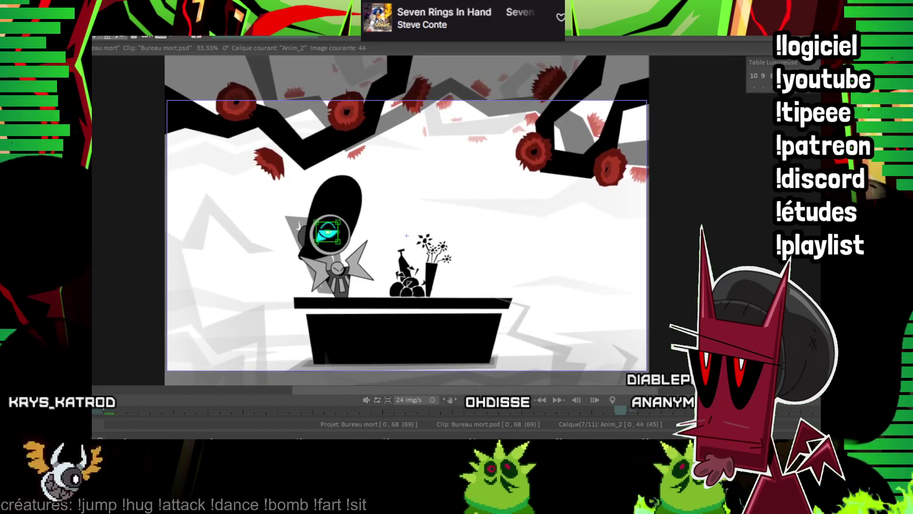
{"action": "scroll", "coordinate": [514, 223], "scroll_direction": "up", "scroll_amount": 1}
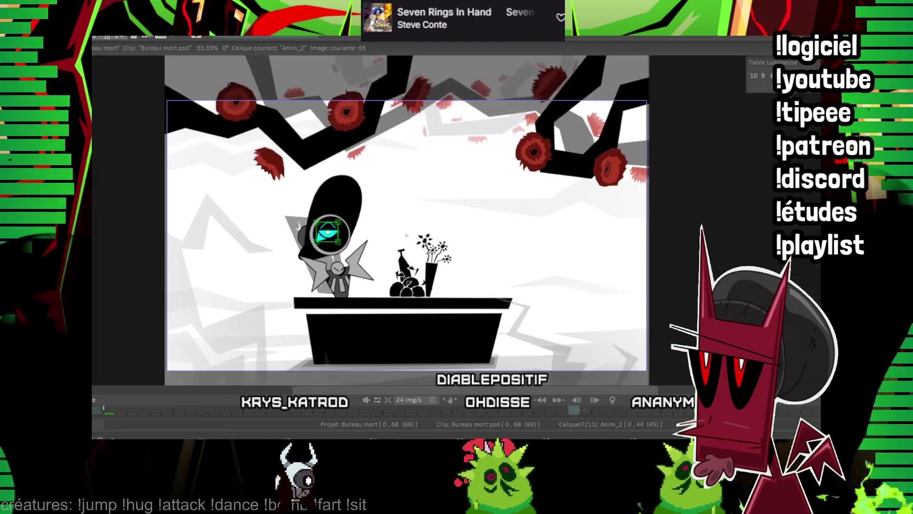
{"action": "key", "text": "space"}
{"action": "key", "text": "space"}
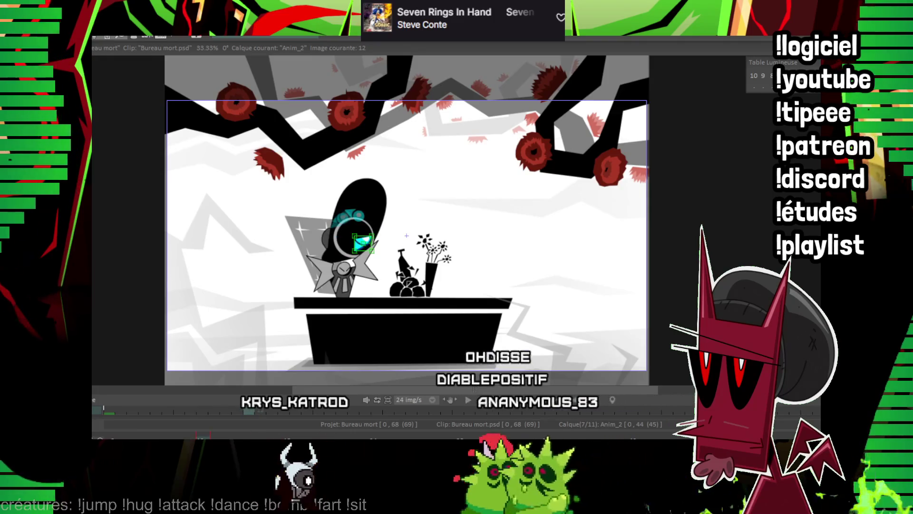
{"action": "key", "text": "slash"}
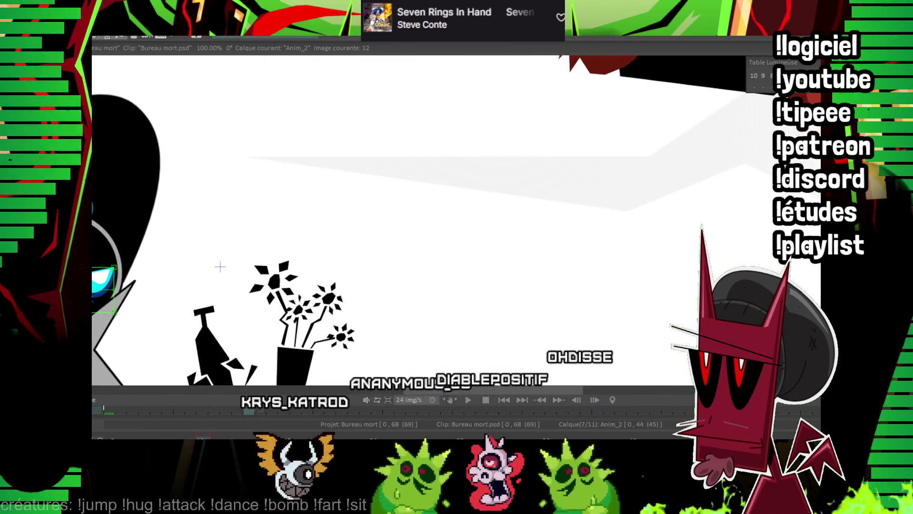
{"action": "scroll", "coordinate": [220, 267], "scroll_direction": "down", "scroll_amount": 3}
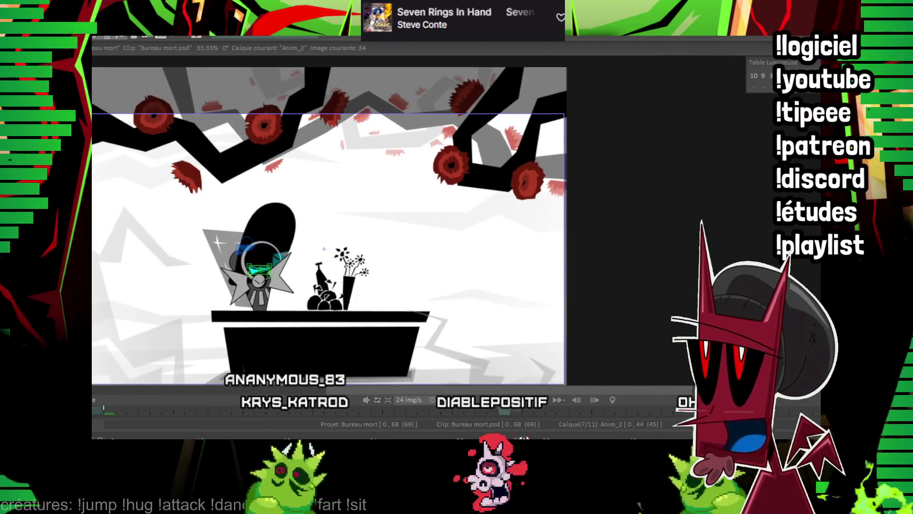
{"action": "left_click", "coordinate": [521, 413]}
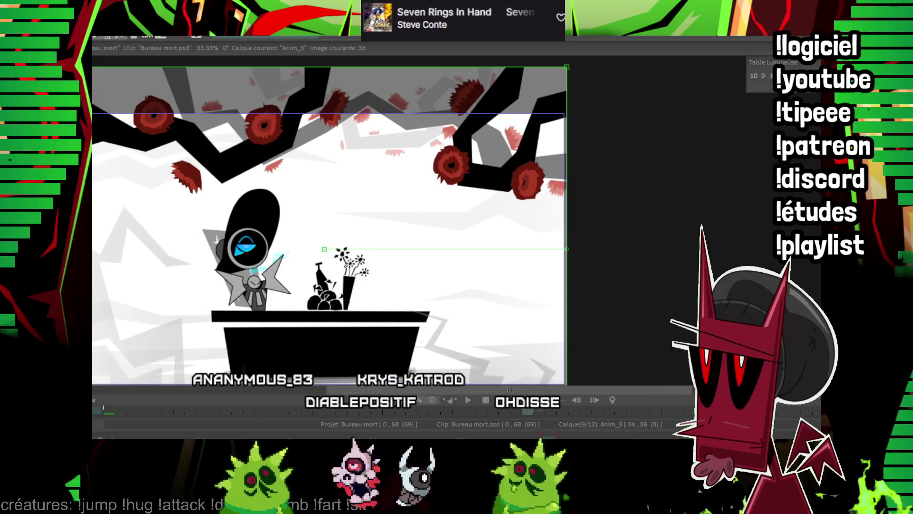
Extend the new layer through image 46 and draw black zigzag lightning strokes down to the grave
{"action": "key", "text": "slash"}
{"action": "left_click_drag", "start_coordinate": [536, 178], "coordinate": [372, 170]}
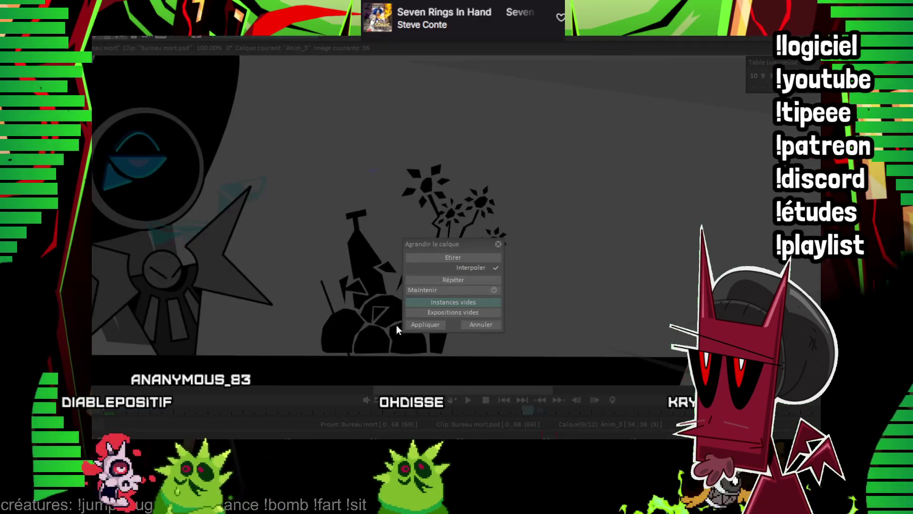
{"action": "left_click", "coordinate": [396, 324]}
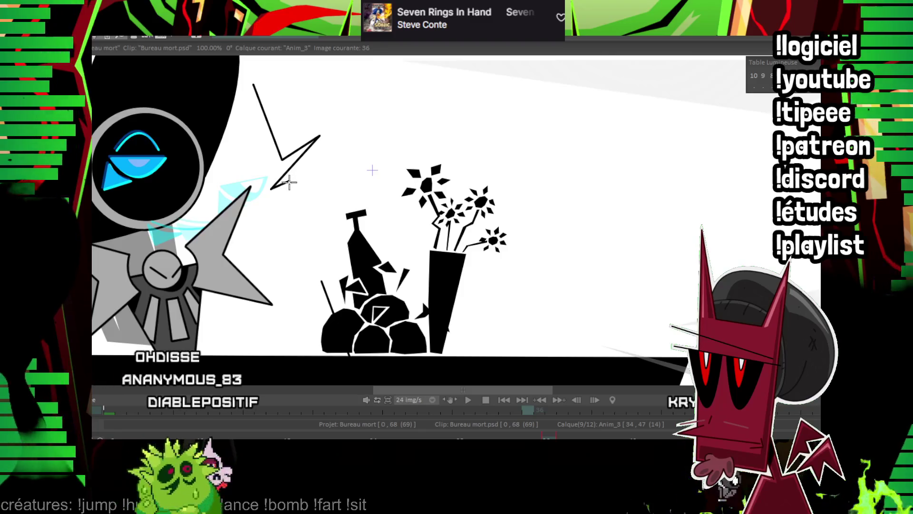
{"action": "left_click_drag", "start_coordinate": [319, 137], "coordinate": [303, 221]}
{"action": "key", "text": "Right"}
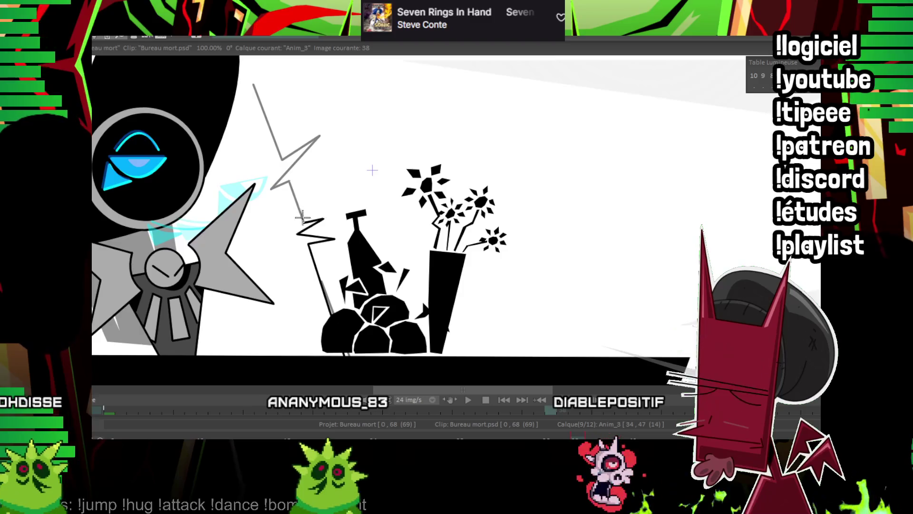
{"action": "left_click_drag", "start_coordinate": [303, 218], "coordinate": [262, 96]}
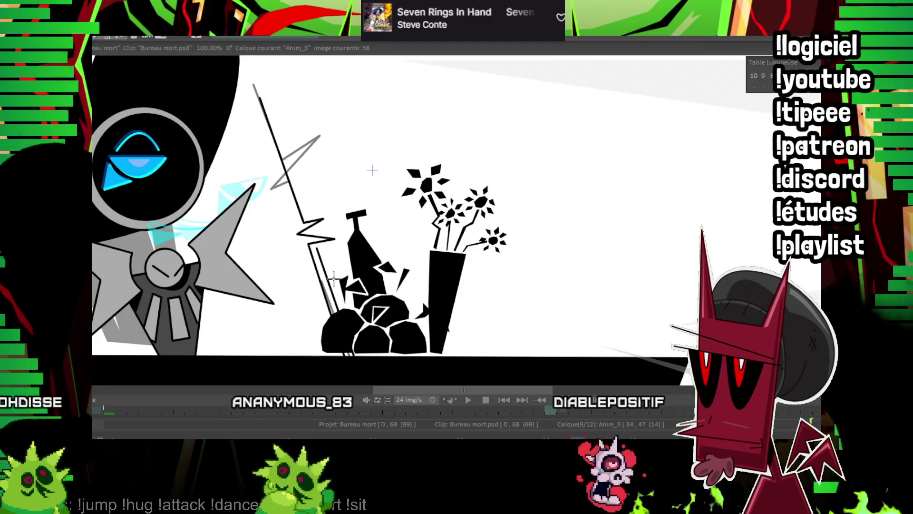
{"action": "left_click_drag", "start_coordinate": [328, 247], "coordinate": [266, 98]}
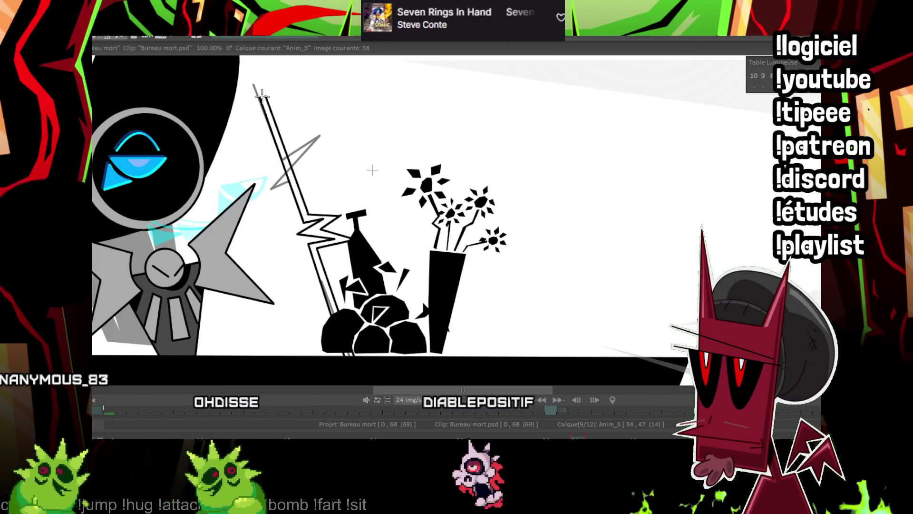
{"action": "left_click_drag", "start_coordinate": [272, 29], "coordinate": [283, 143]}
{"action": "left_click_drag", "start_coordinate": [272, 211], "coordinate": [284, 143]}
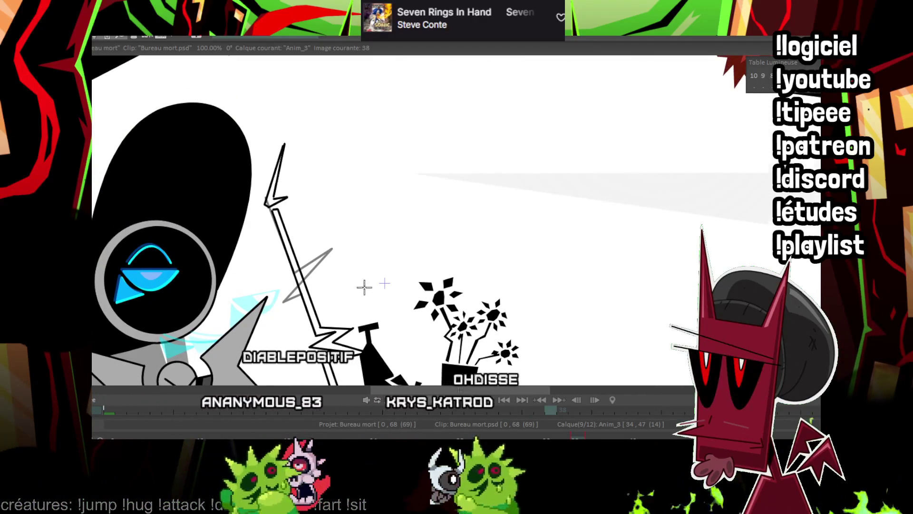
Advance to the next frames, framing the grave and vase closer in the view
{"action": "key", "text": "Right"}
{"action": "key", "text": "plus"}
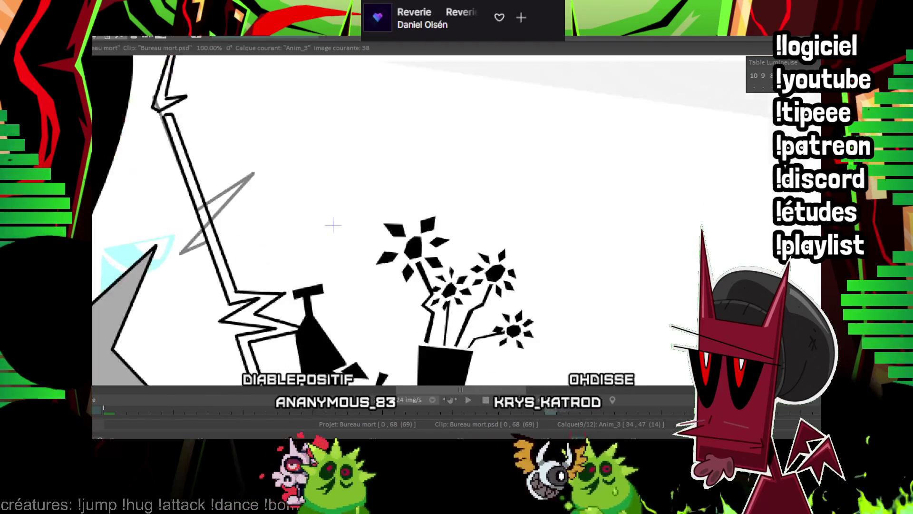
{"action": "left_click_drag", "start_coordinate": [430, 243], "coordinate": [428, 179]}
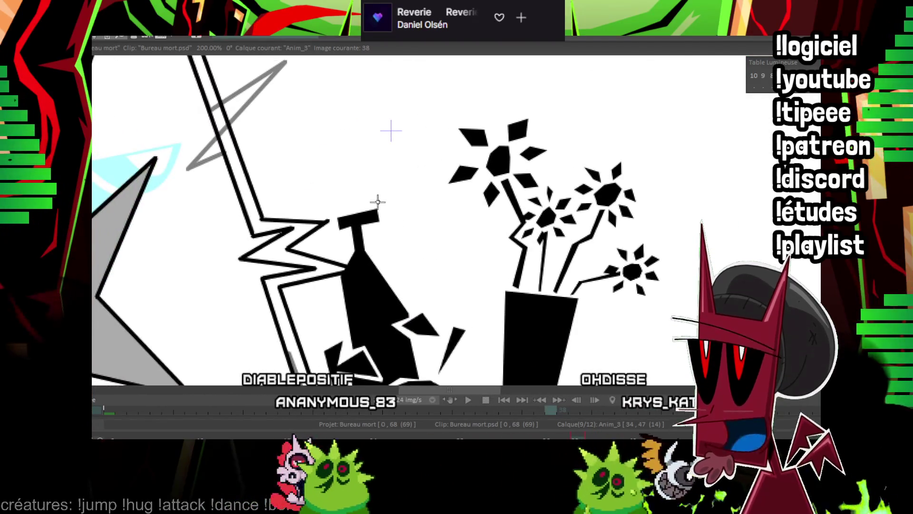
{"action": "left_click_drag", "start_coordinate": [378, 209], "coordinate": [342, 211]}
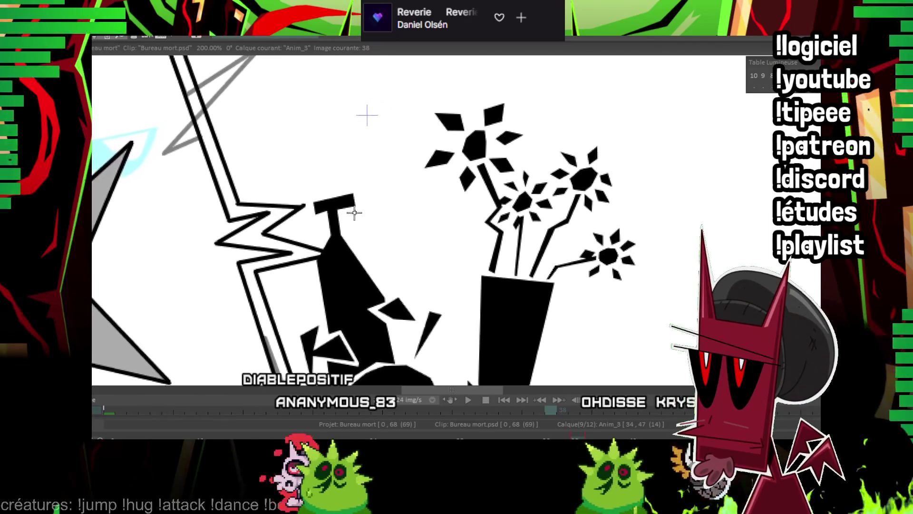
{"action": "left_click_drag", "start_coordinate": [374, 192], "coordinate": [375, 178]}
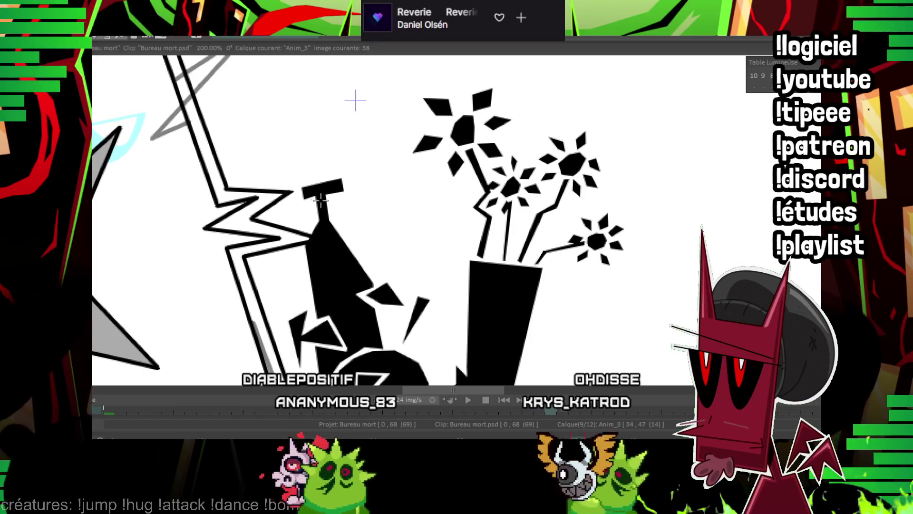
{"action": "scroll", "coordinate": [509, 239], "scroll_direction": "down", "scroll_amount": 4}
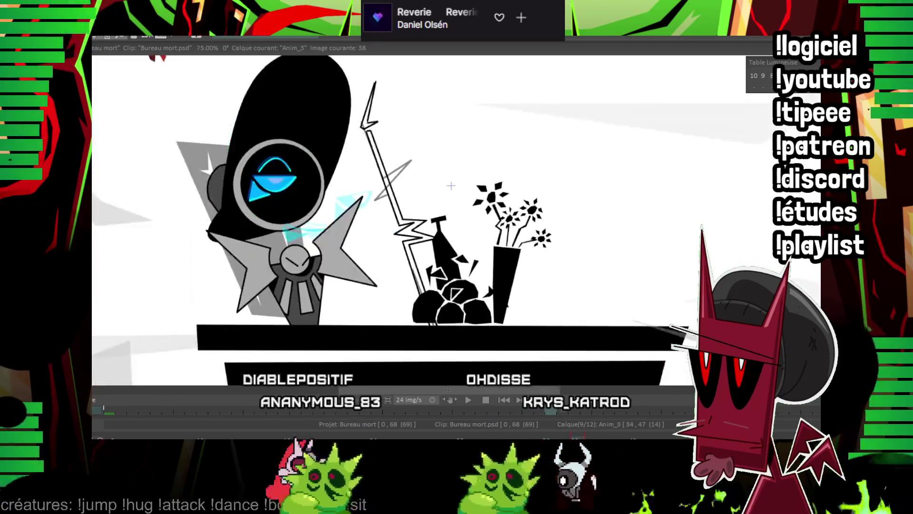
{"action": "scroll", "coordinate": [501, 219], "scroll_direction": "up", "scroll_amount": 1}
{"action": "key", "text": "Right"}
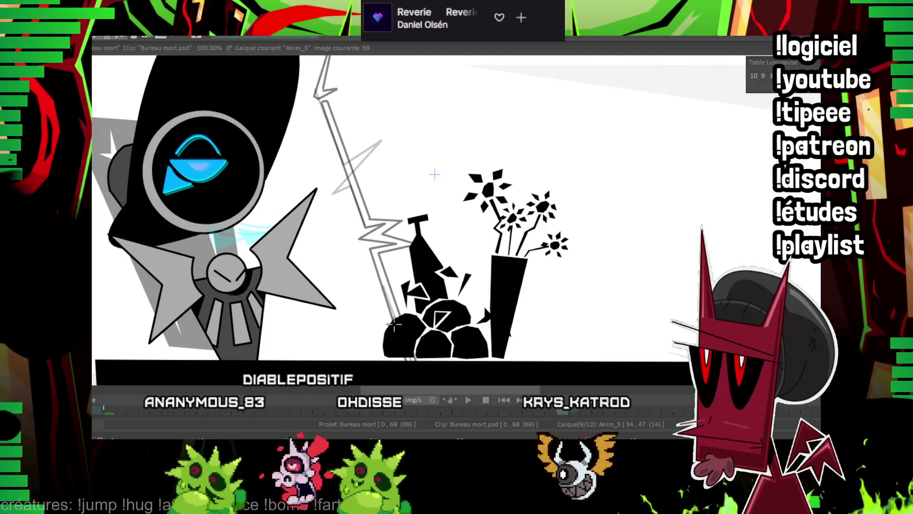
Ink thin straight black lines along the lightning staff on frame 39
{"action": "left_click_drag", "start_coordinate": [394, 324], "coordinate": [347, 155]}
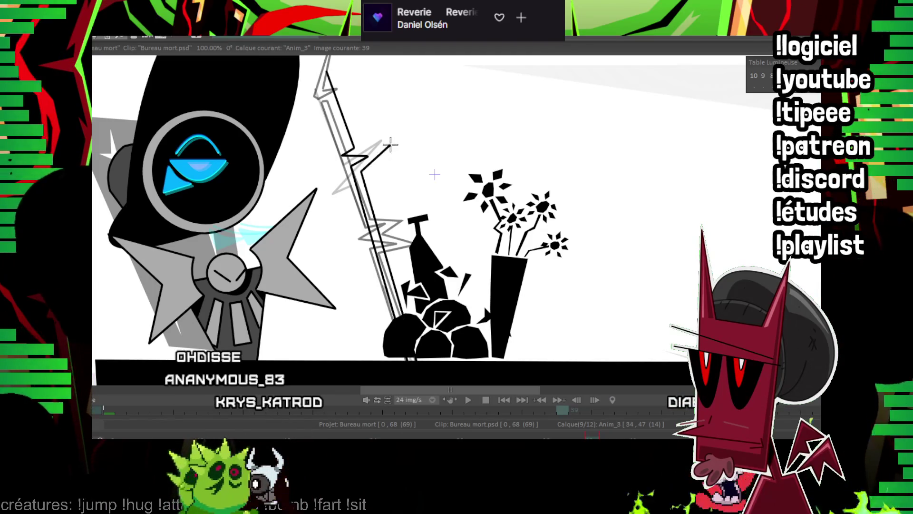
{"action": "left_click_drag", "start_coordinate": [359, 138], "coordinate": [366, 227]}
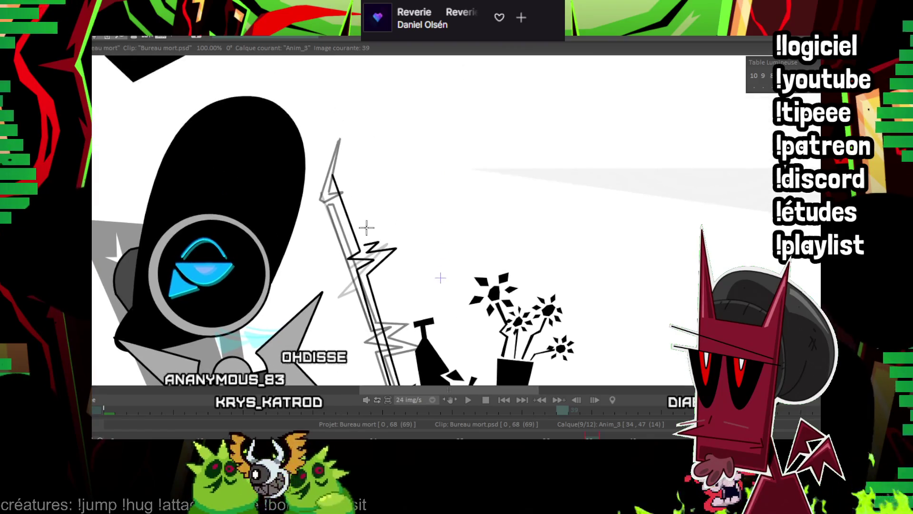
{"action": "left_click", "coordinate": [311, 109]}
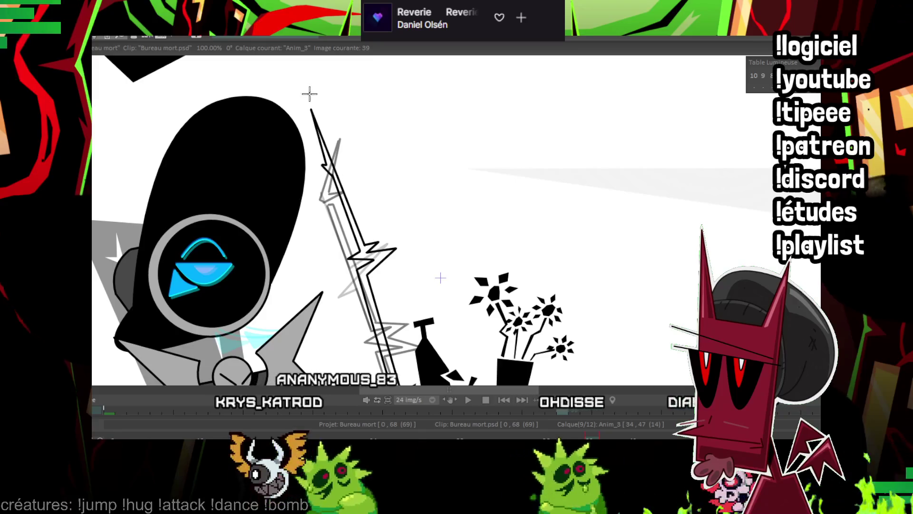
{"action": "left_click_drag", "start_coordinate": [311, 93], "coordinate": [321, 43]}
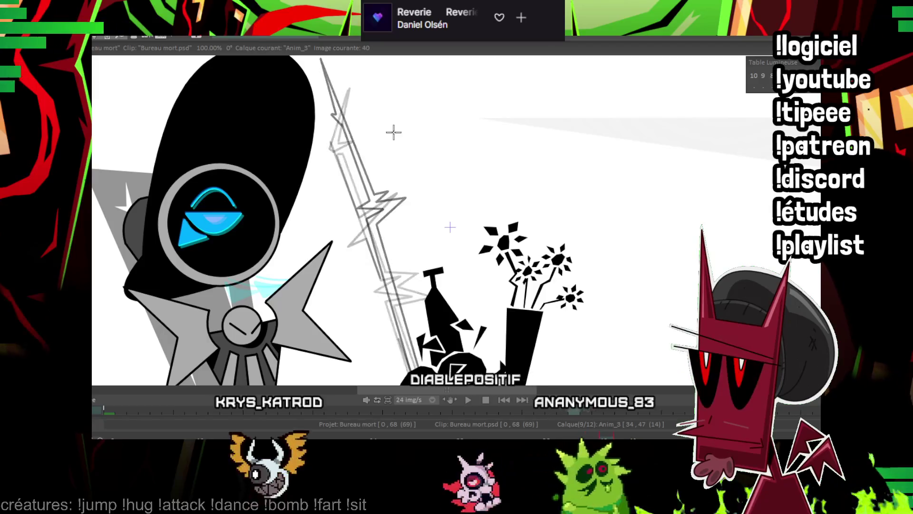
On frame 40, ink and close the staff's black outline and add small sparks above its tip
{"action": "key", "text": "Right"}
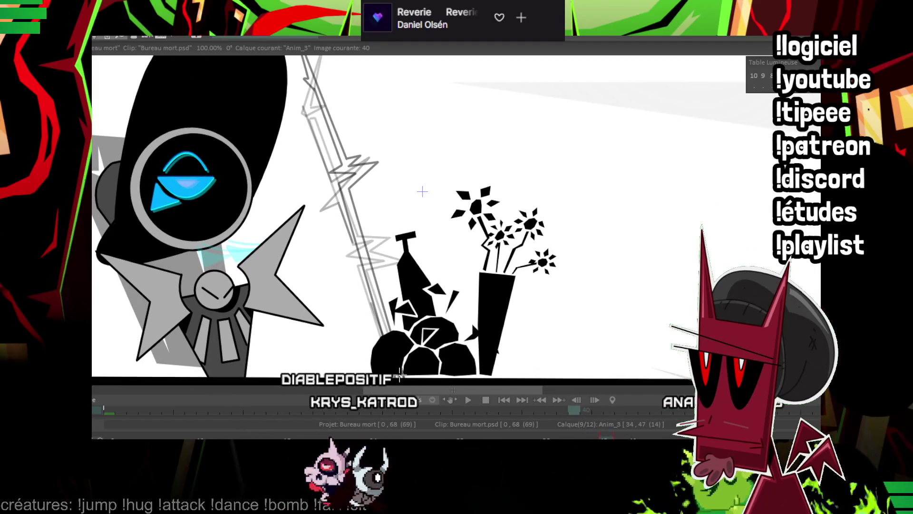
{"action": "left_click_drag", "start_coordinate": [348, 224], "coordinate": [306, 60]}
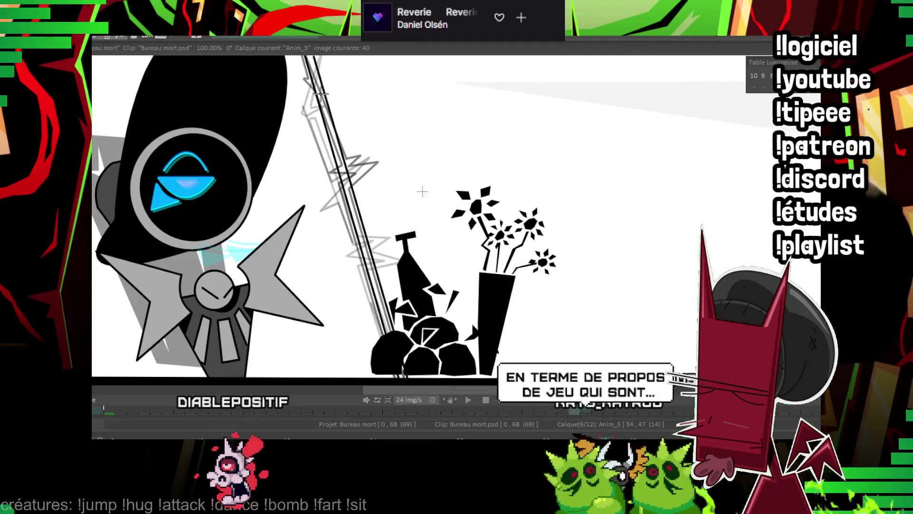
{"action": "left_click_drag", "start_coordinate": [388, 185], "coordinate": [439, 270]}
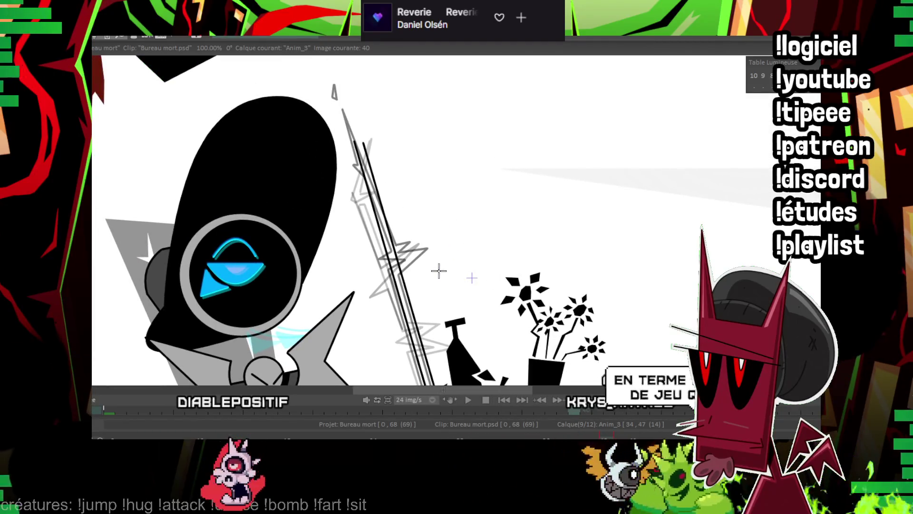
{"action": "scroll", "coordinate": [471, 278], "scroll_direction": "up", "scroll_amount": 3}
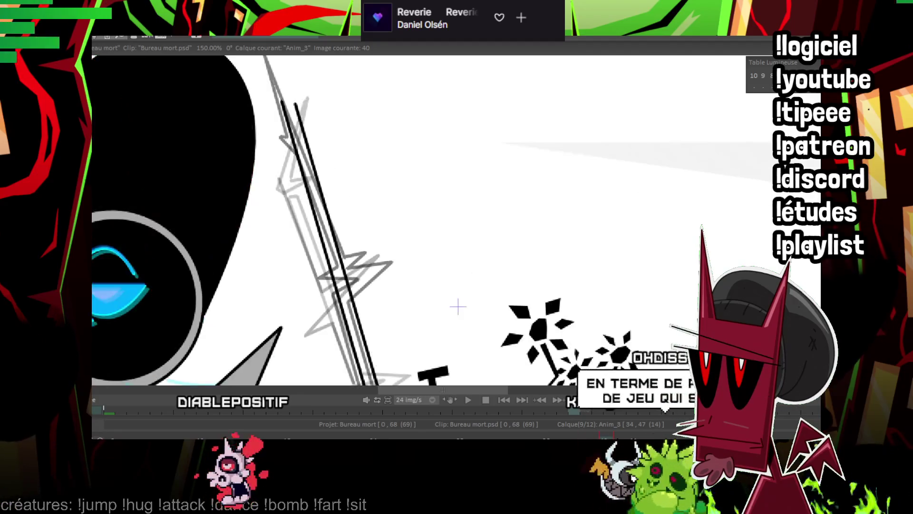
{"action": "left_click_drag", "start_coordinate": [284, 248], "coordinate": [297, 252]}
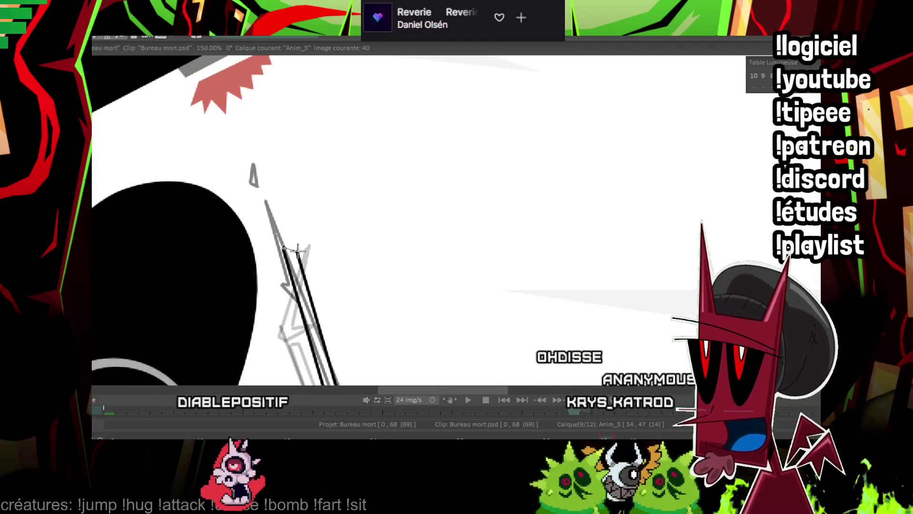
{"action": "mouse_move", "coordinate": [247, 165]}
{"action": "left_mouse_down"}
{"action": "mouse_move", "coordinate": [251, 158]}
{"action": "mouse_move", "coordinate": [269, 177]}
{"action": "mouse_move", "coordinate": [215, 52]}
{"action": "left_mouse_up"}
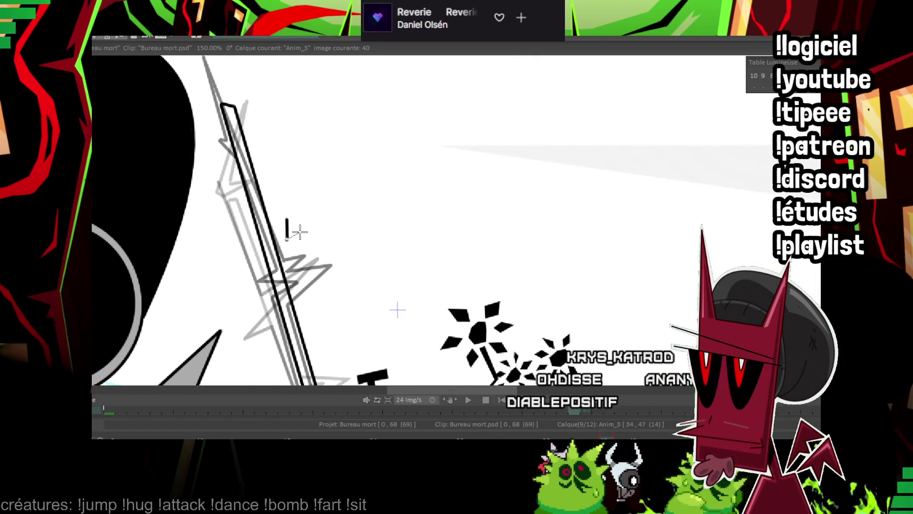
{"action": "scroll", "coordinate": [397, 309], "scroll_direction": "down", "scroll_amount": 3}
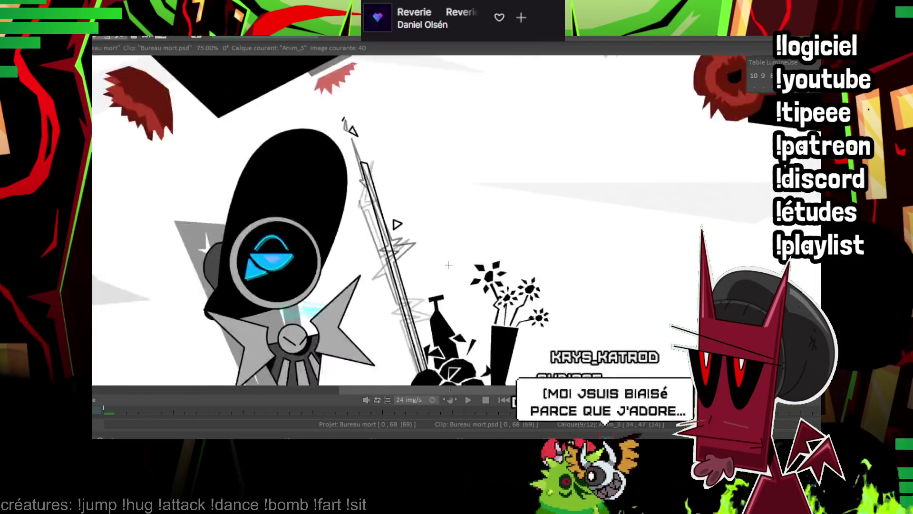
Review the inked staff across frames 36–41, panning along its length
{"action": "scroll", "coordinate": [397, 310], "scroll_direction": "down", "scroll_amount": 2}
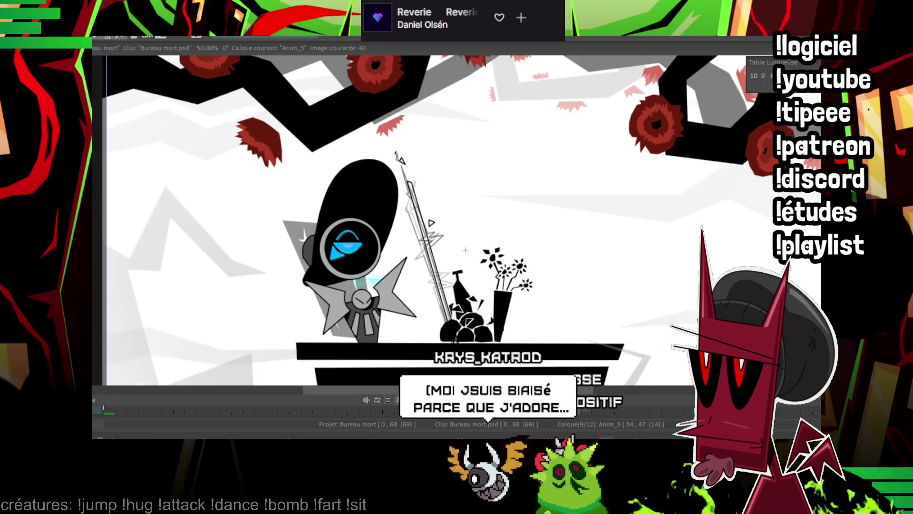
{"action": "key", "text": "Left"}
{"action": "key", "text": "Left"}
{"action": "key", "text": "Left"}
{"action": "key", "text": "Left"}
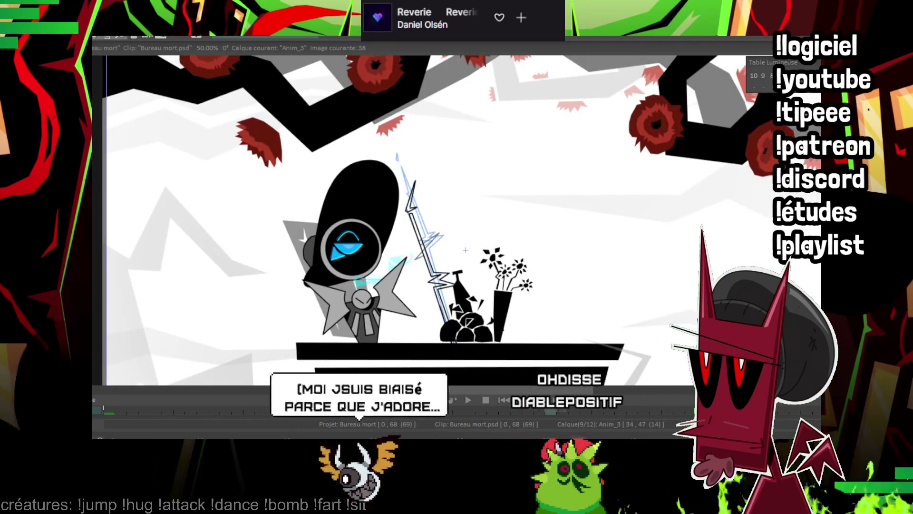
{"action": "key", "text": "Right"}
{"action": "key", "text": "Right"}
{"action": "key", "text": "Right"}
{"action": "key", "text": "Right"}
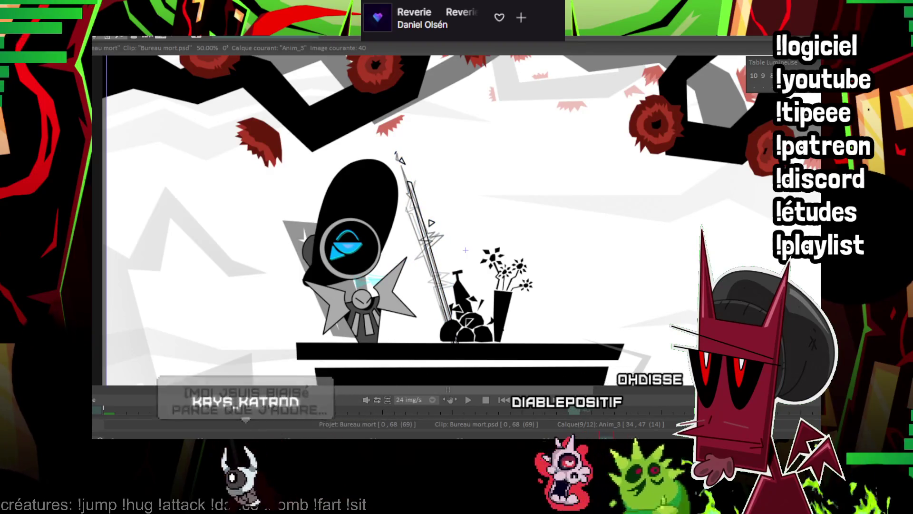
{"action": "key", "text": "Right"}
{"action": "scroll", "coordinate": [489, 260], "scroll_direction": "up", "scroll_amount": 1}
{"action": "scroll", "coordinate": [407, 340], "scroll_direction": "down", "scroll_amount": 1}
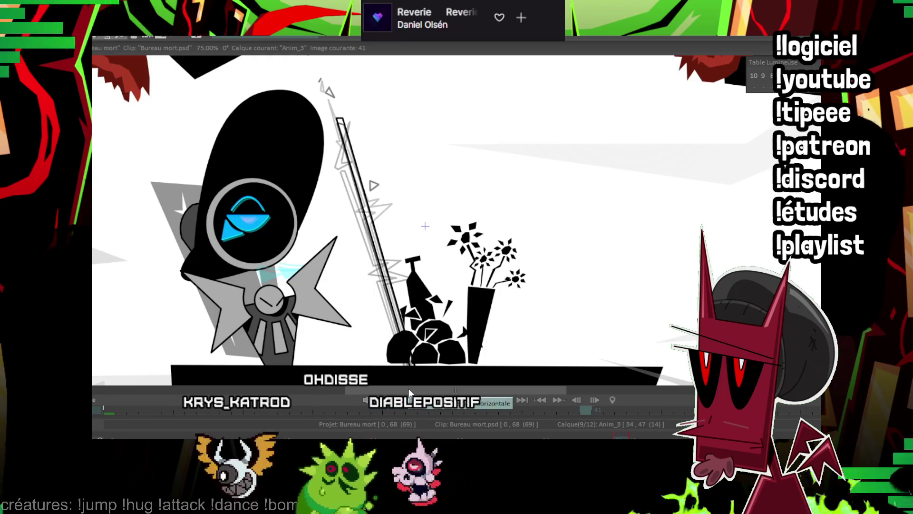
{"action": "scroll", "coordinate": [350, 230], "scroll_direction": "up", "scroll_amount": 2}
{"action": "scroll", "coordinate": [345, 316], "scroll_direction": "up", "scroll_amount": 2}
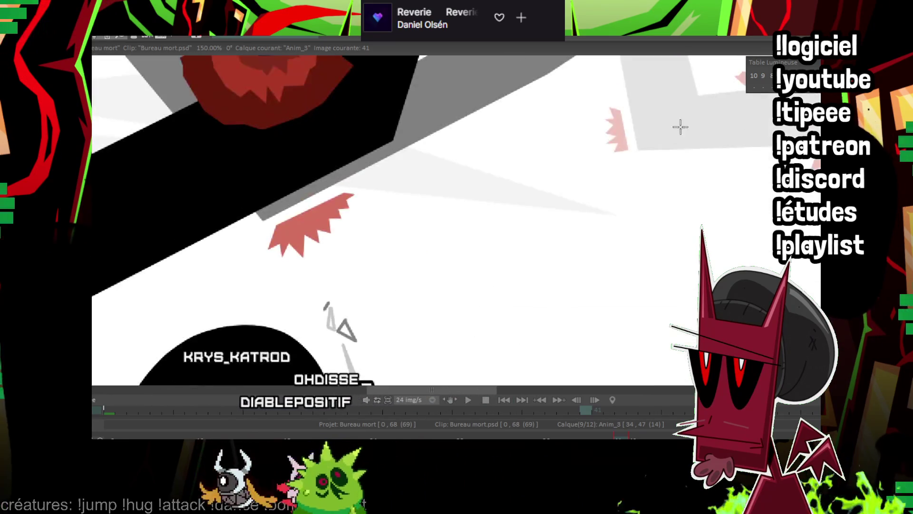
{"action": "left_click_drag", "start_coordinate": [343, 316], "coordinate": [301, 138]}
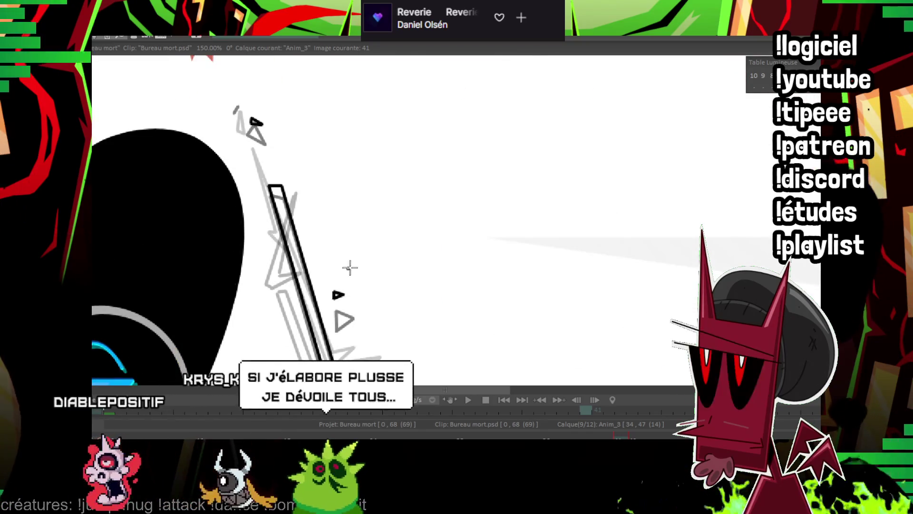
{"action": "left_click_drag", "start_coordinate": [486, 241], "coordinate": [481, 175]}
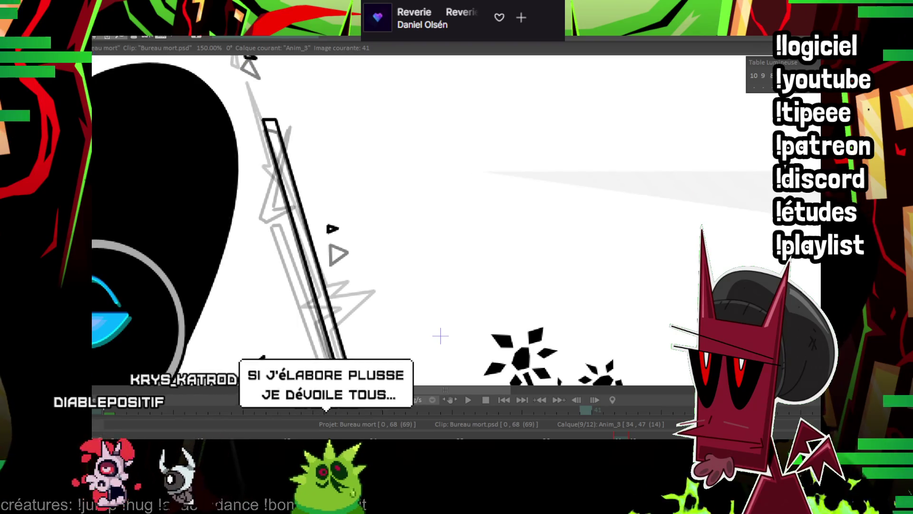
{"action": "scroll", "coordinate": [480, 258], "scroll_direction": "down", "scroll_amount": 5}
{"action": "key", "text": "Left"}
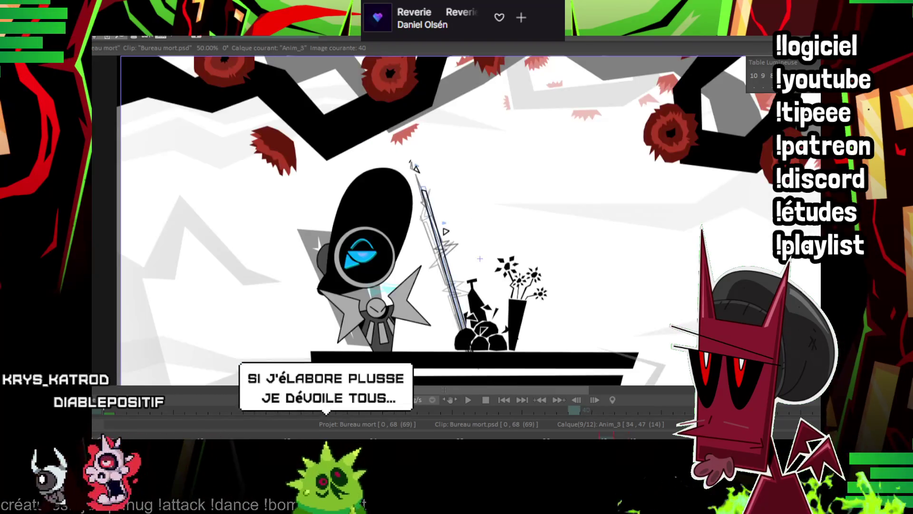
{"action": "key", "text": "Right"}
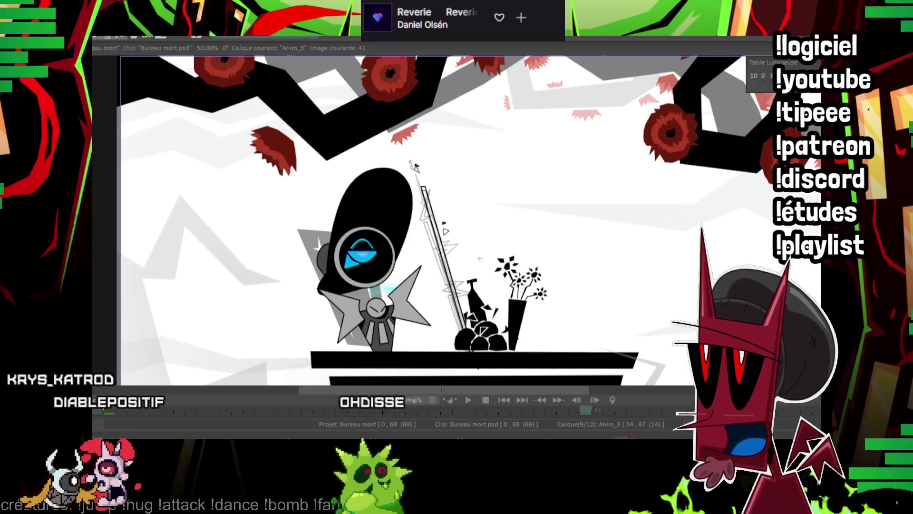
{"action": "scroll", "coordinate": [479, 258], "scroll_direction": "up", "scroll_amount": 2}
Draw straight black staff lines down into the rock pile on frames 42 and 43
{"action": "key", "text": "Right"}
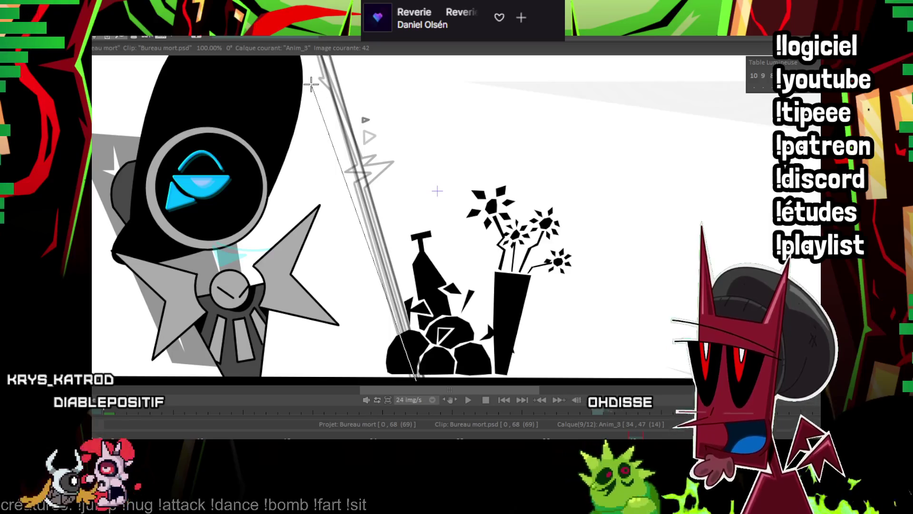
{"action": "left_click_drag", "start_coordinate": [405, 349], "coordinate": [310, 85]}
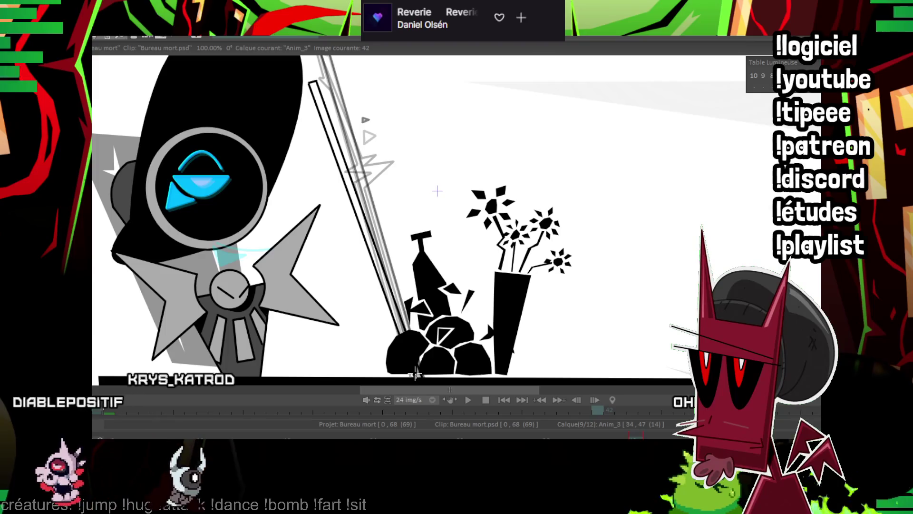
{"action": "key", "text": "Right"}
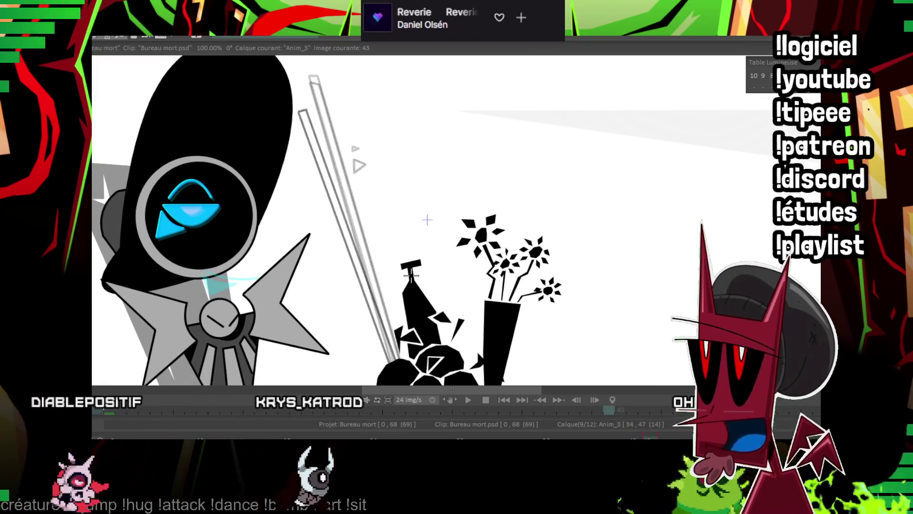
{"action": "left_click_drag", "start_coordinate": [315, 109], "coordinate": [309, 90]}
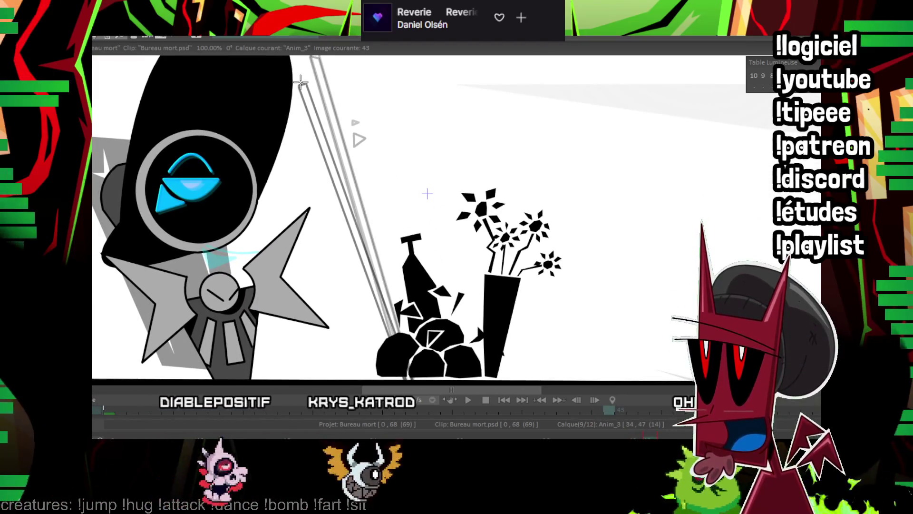
{"action": "left_click_drag", "start_coordinate": [402, 345], "coordinate": [408, 375]}
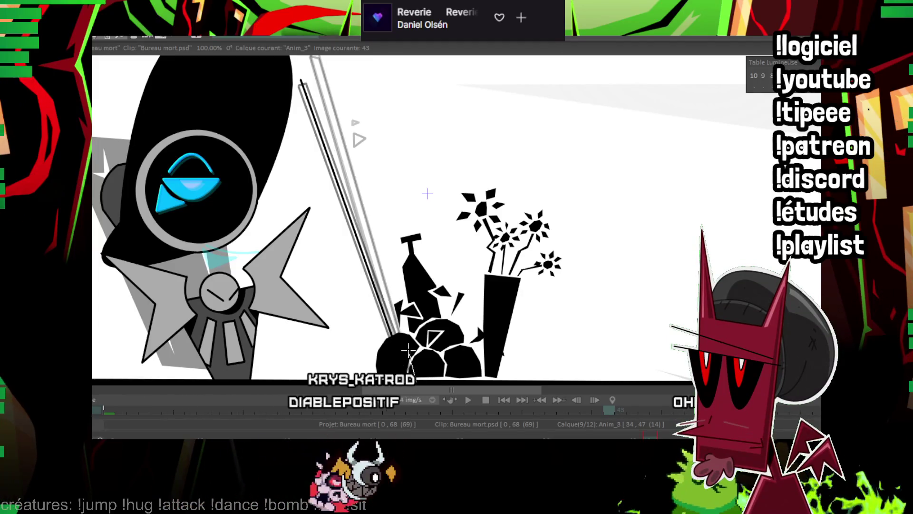
{"action": "left_click_drag", "start_coordinate": [302, 77], "coordinate": [306, 135]}
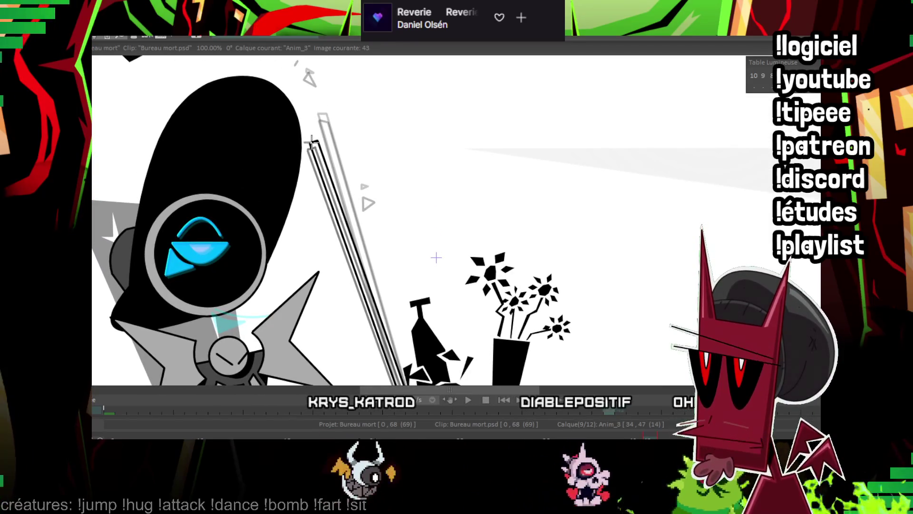
{"action": "left_click_drag", "start_coordinate": [370, 220], "coordinate": [392, 199]}
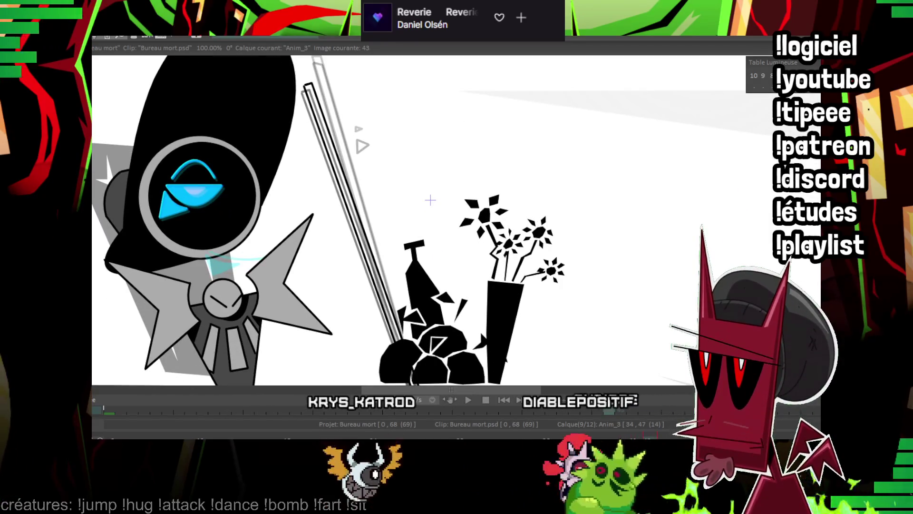
Step forward through the later frames to image 50
{"action": "key", "text": "Right"}
{"action": "key", "text": "Right"}
{"action": "key", "text": "Right"}
{"action": "key", "text": "Right"}
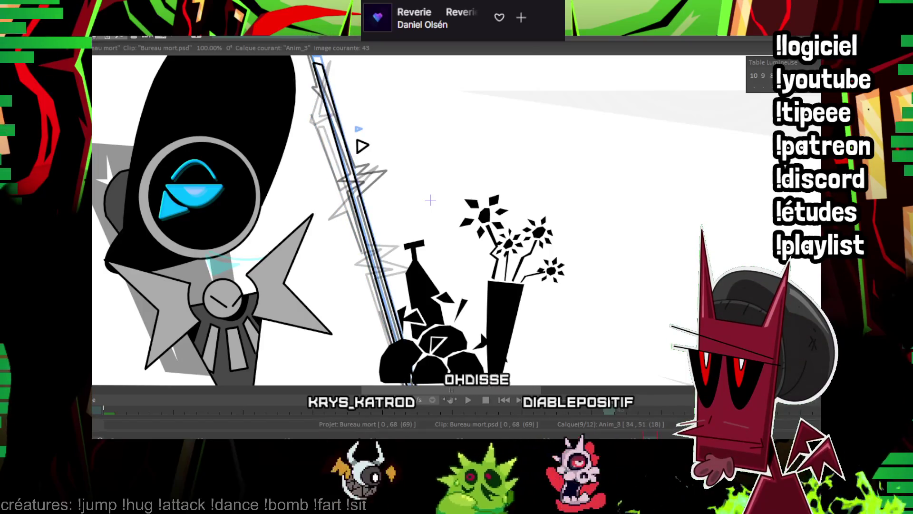
{"action": "key", "text": "Right"}
{"action": "key", "text": "Right"}
{"action": "key", "text": "Right"}
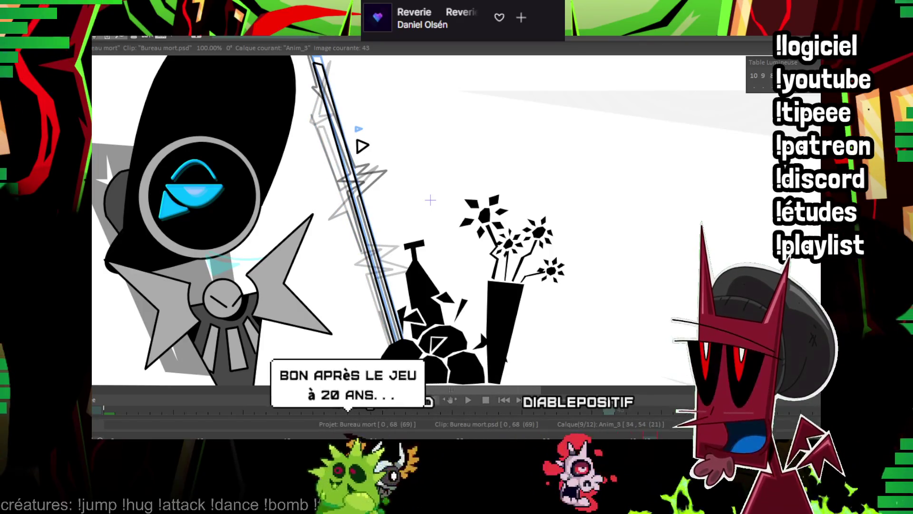
{"action": "key", "text": "Right"}
{"action": "key", "text": "Right"}
{"action": "key", "text": "Right"}
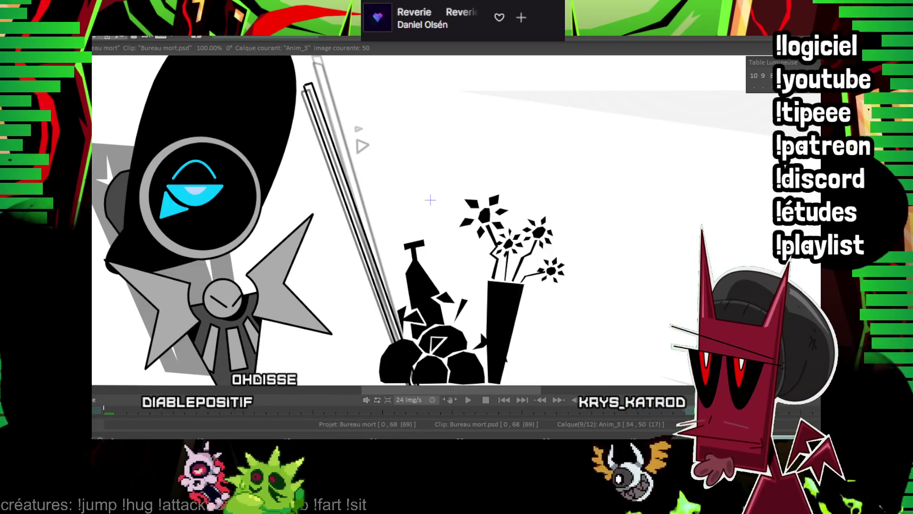
{"action": "scroll", "coordinate": [466, 235], "scroll_direction": "down", "scroll_amount": 2}
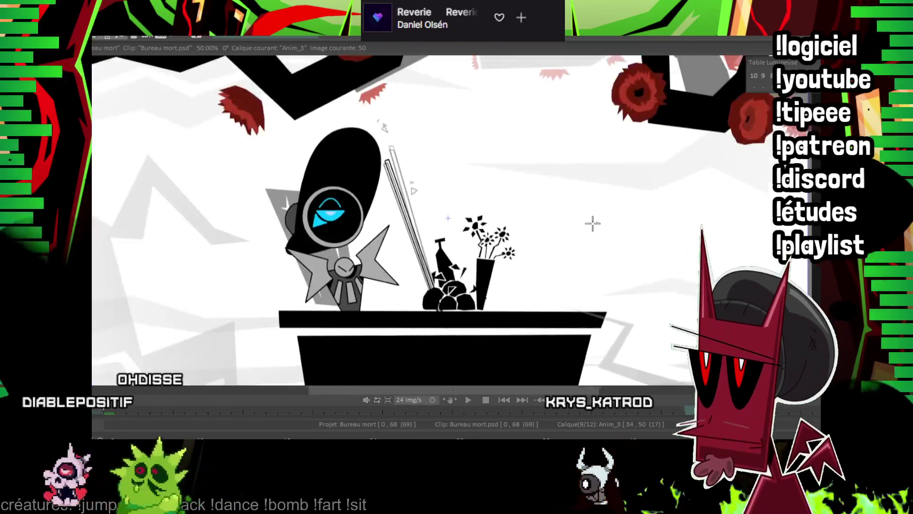
Zoom to 150% and compare the staff sketch between images 36 and 38
{"action": "left_click_drag", "start_coordinate": [592, 223], "coordinate": [552, 246]}
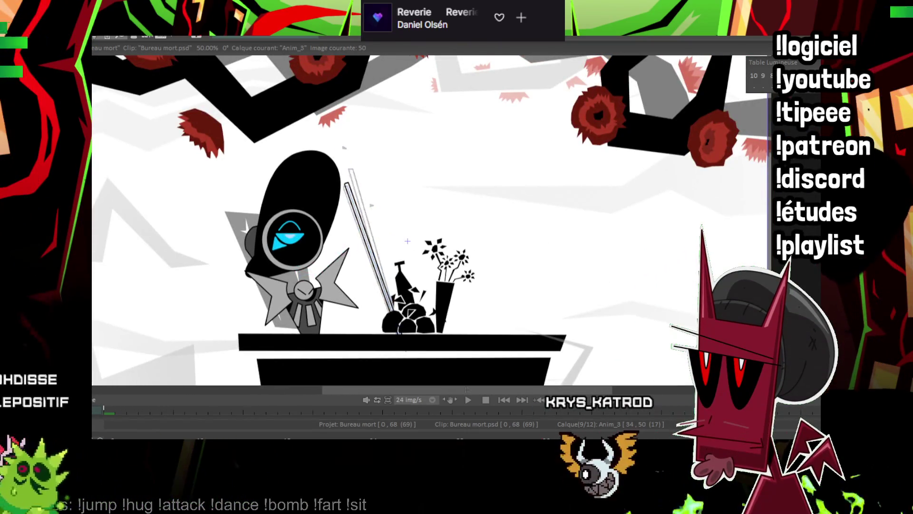
{"action": "key", "text": "Left"}
{"action": "key", "text": "Left"}
{"action": "key", "text": "Left"}
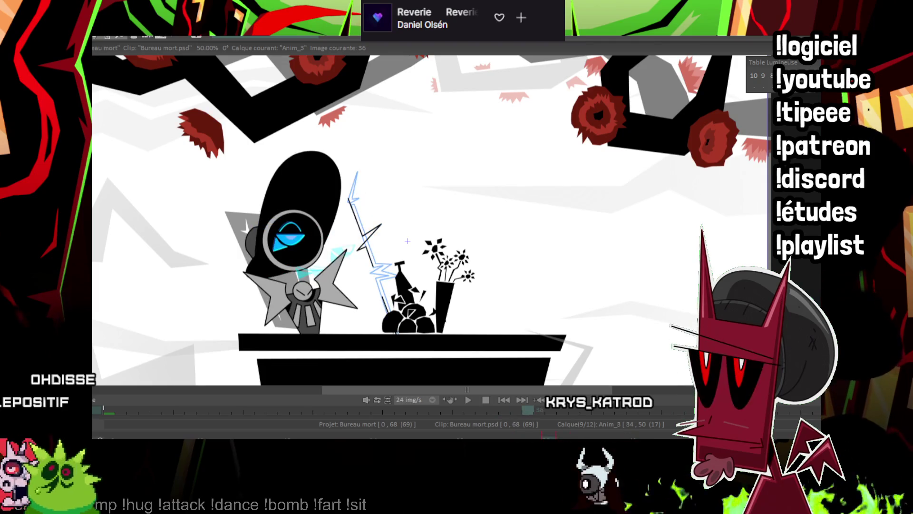
{"action": "scroll", "coordinate": [485, 150], "scroll_direction": "up", "scroll_amount": 2}
{"action": "scroll", "coordinate": [485, 150], "scroll_direction": "up", "scroll_amount": 1}
{"action": "scroll", "coordinate": [485, 150], "scroll_direction": "up", "scroll_amount": 1}
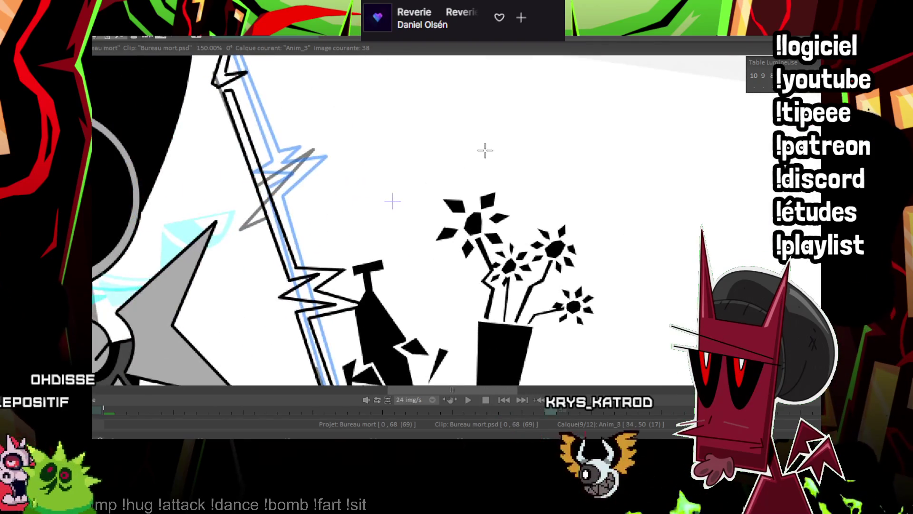
{"action": "key", "text": "Right"}
{"action": "scroll", "coordinate": [282, 169], "scroll_direction": "down", "scroll_amount": 2}
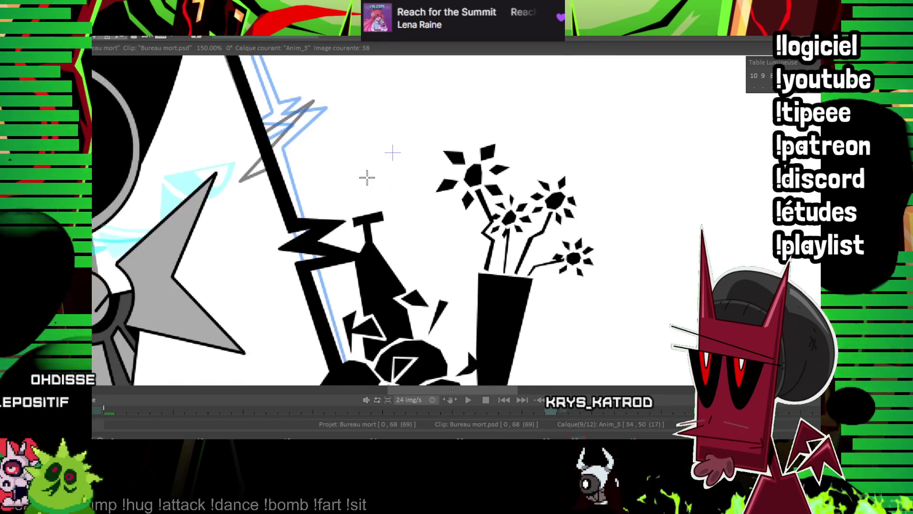
{"action": "scroll", "coordinate": [282, 169], "scroll_direction": "up", "scroll_amount": 6}
{"action": "scroll", "coordinate": [260, 247], "scroll_direction": "up", "scroll_amount": 4}
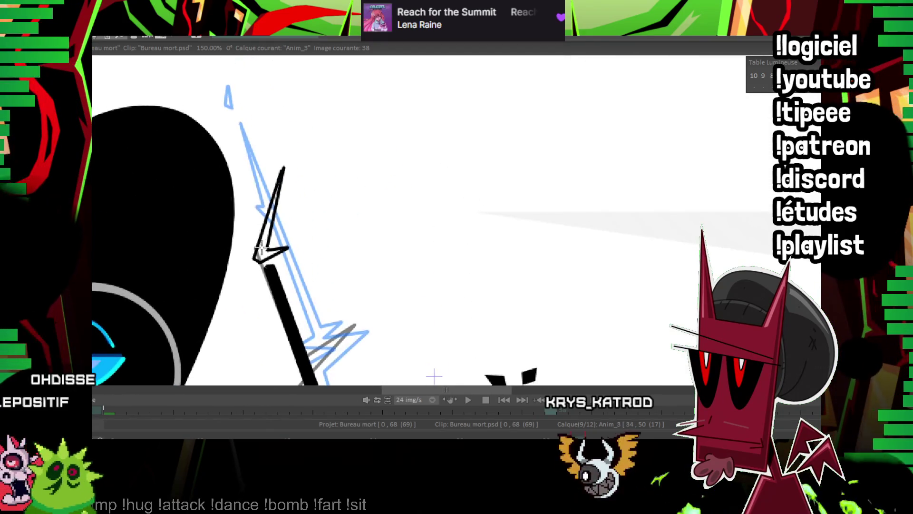
Advance through images 40, 42 and 44, zooming to inspect the staff outline
{"action": "key", "text": "Return"}
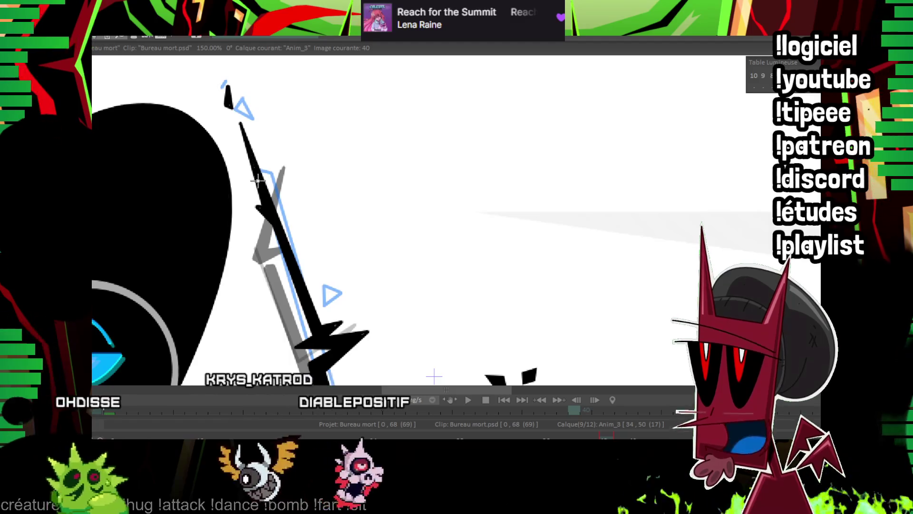
{"action": "scroll", "coordinate": [285, 190], "scroll_direction": "down", "scroll_amount": 8}
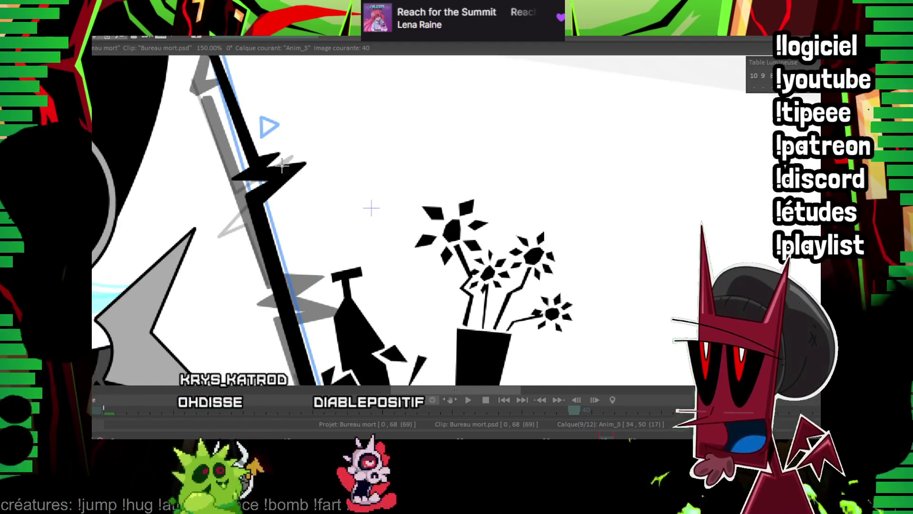
{"action": "key", "text": "Right"}
{"action": "key", "text": "Right"}
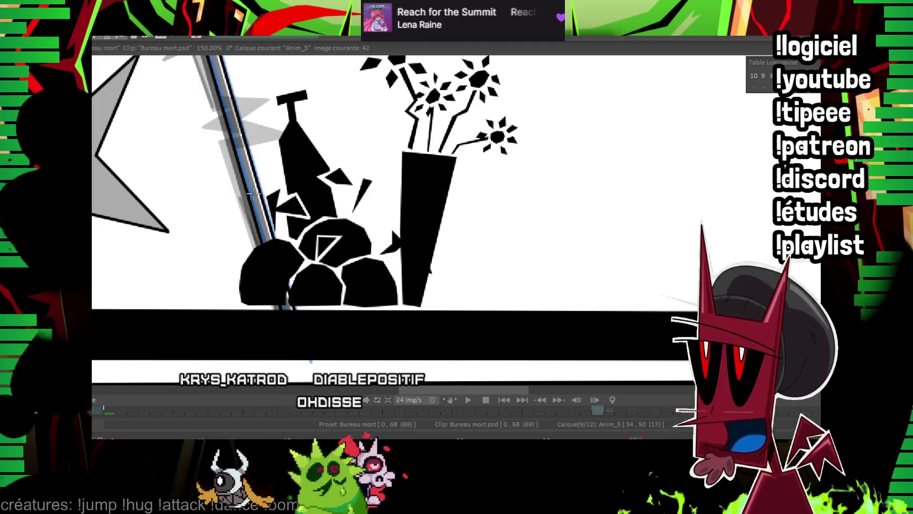
{"action": "scroll", "coordinate": [253, 194], "scroll_direction": "up", "scroll_amount": 8}
{"action": "scroll", "coordinate": [224, 246], "scroll_direction": "up", "scroll_amount": 3}
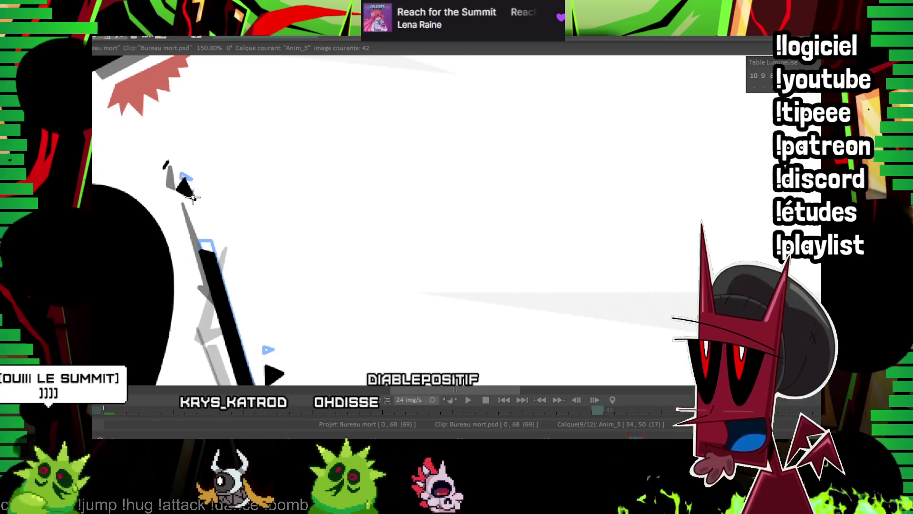
{"action": "scroll", "coordinate": [265, 98], "scroll_direction": "down", "scroll_amount": 3}
{"action": "scroll", "coordinate": [402, 265], "scroll_direction": "down", "scroll_amount": 2}
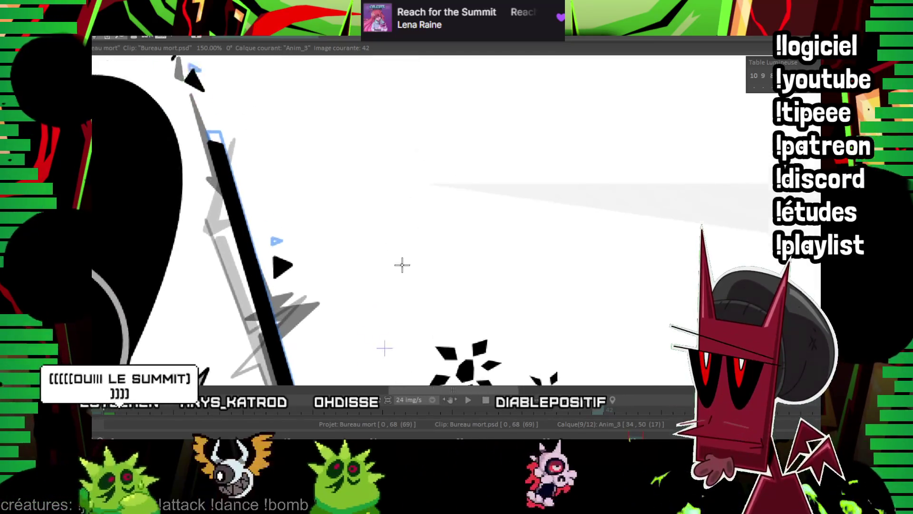
{"action": "key", "text": "Right"}
{"action": "key", "text": "Right"}
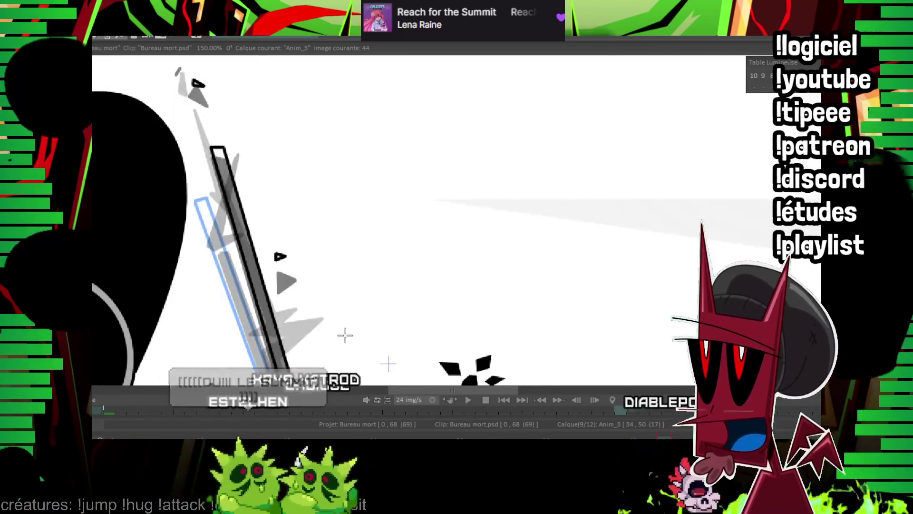
{"action": "scroll", "coordinate": [345, 335], "scroll_direction": "down", "scroll_amount": 4}
{"action": "scroll", "coordinate": [298, 215], "scroll_direction": "down", "scroll_amount": 4}
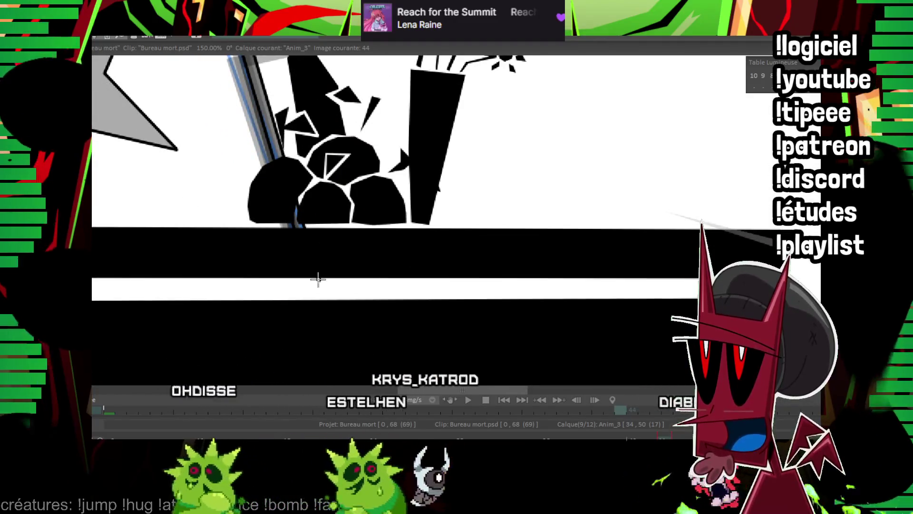
Zoom to 200% and advance to image 46 to check the staff pose
{"action": "scroll", "coordinate": [290, 228], "scroll_direction": "up", "scroll_amount": 3}
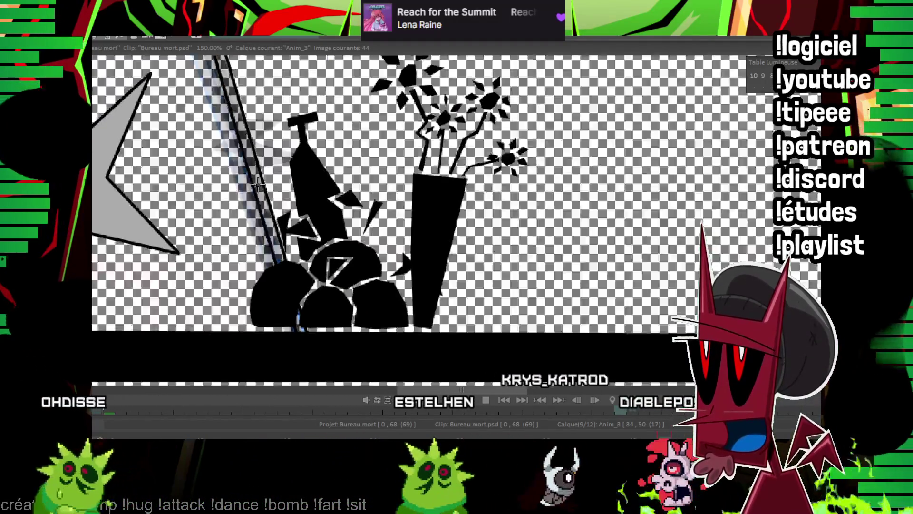
{"action": "scroll", "coordinate": [259, 157], "scroll_direction": "down", "scroll_amount": 1}
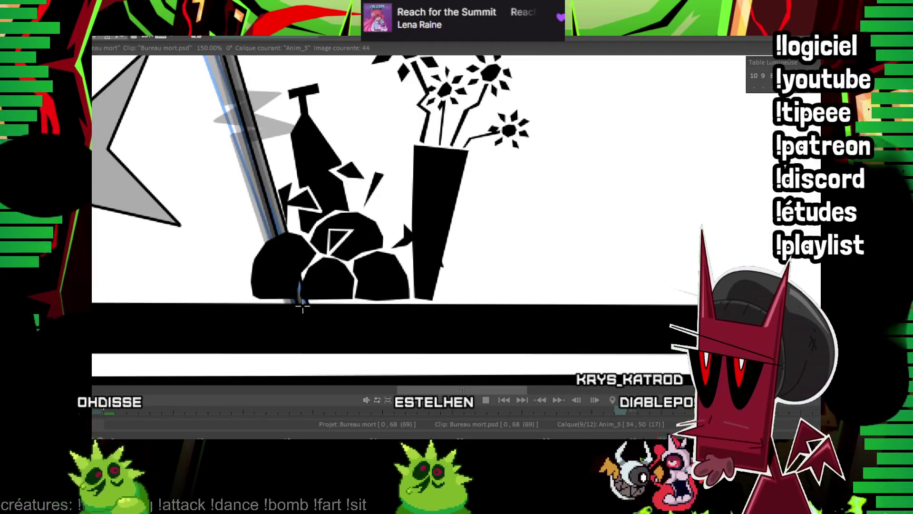
{"action": "scroll", "coordinate": [367, 306], "scroll_direction": "up", "scroll_amount": 6}
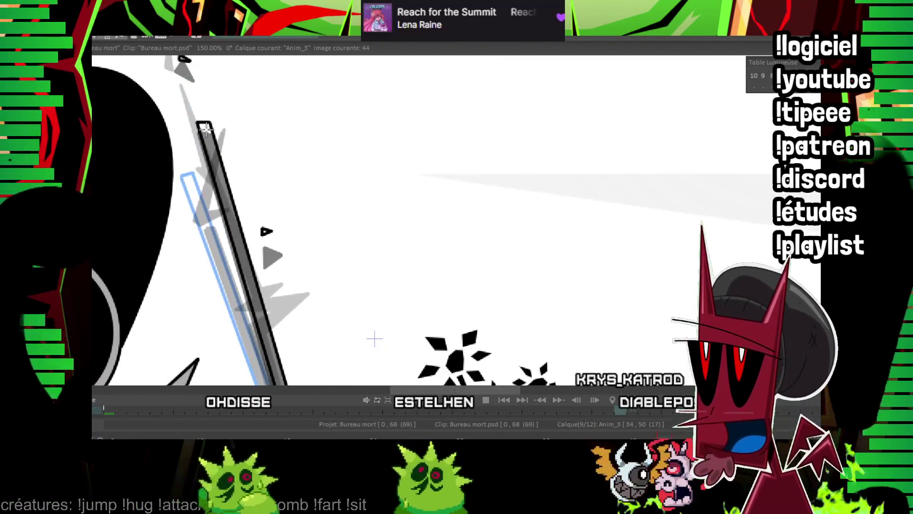
{"action": "scroll", "coordinate": [244, 272], "scroll_direction": "up", "scroll_amount": 3}
{"action": "scroll", "coordinate": [244, 273], "scroll_direction": "up", "scroll_amount": 2}
{"action": "scroll", "coordinate": [240, 240], "scroll_direction": "up", "scroll_amount": 1}
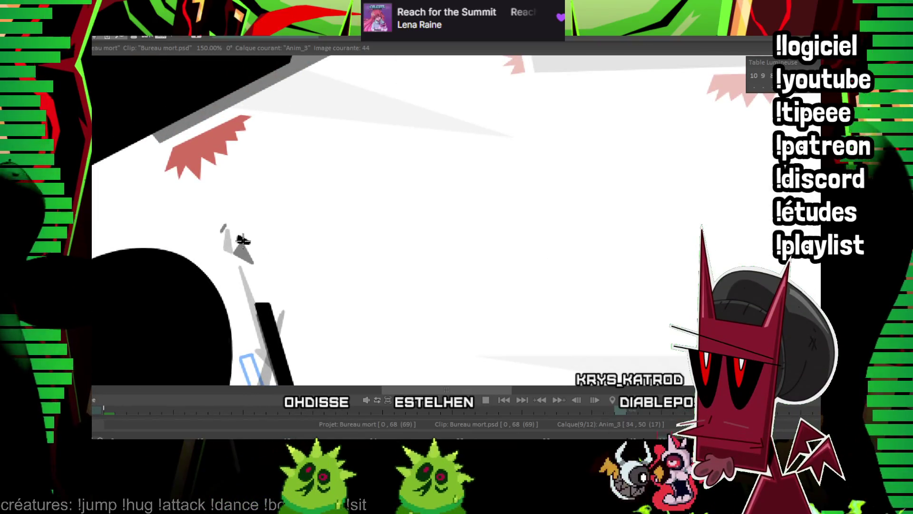
{"action": "scroll", "coordinate": [260, 251], "scroll_direction": "up", "scroll_amount": 2}
{"action": "scroll", "coordinate": [709, 120], "scroll_direction": "down", "scroll_amount": 1}
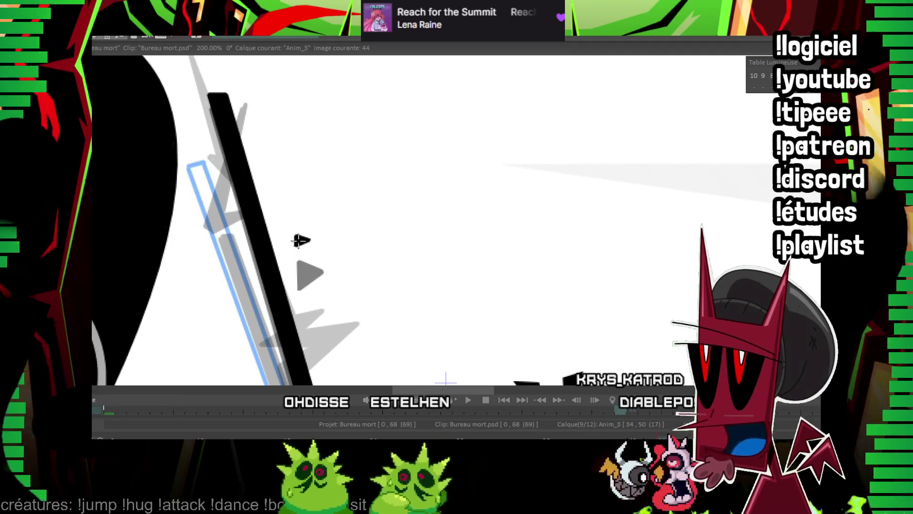
{"action": "scroll", "coordinate": [300, 241], "scroll_direction": "down", "scroll_amount": 5}
{"action": "scroll", "coordinate": [375, 194], "scroll_direction": "down", "scroll_amount": 5}
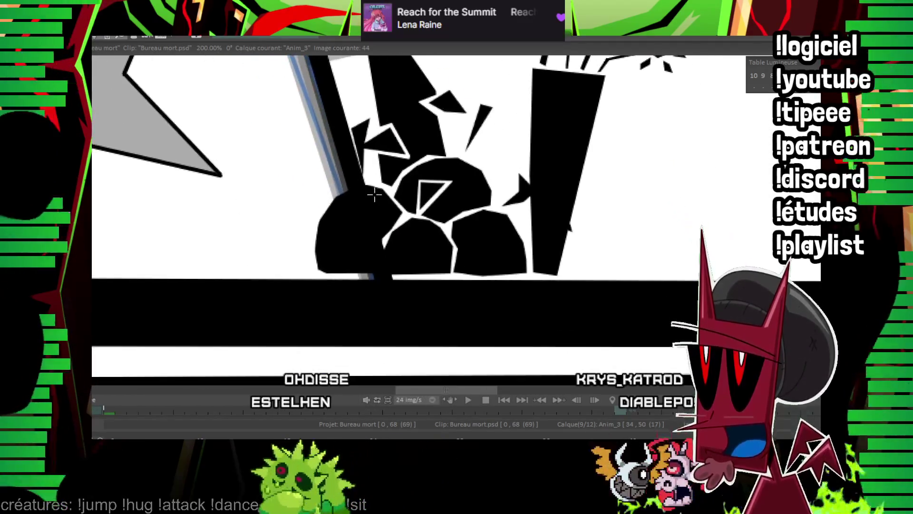
{"action": "key", "text": "Right"}
{"action": "key", "text": "Right"}
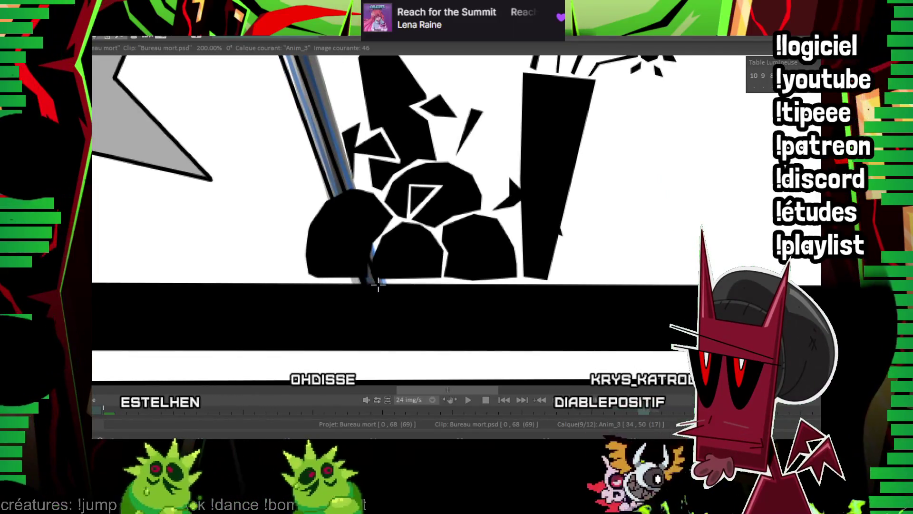
{"action": "scroll", "coordinate": [333, 238], "scroll_direction": "up", "scroll_amount": 3}
{"action": "scroll", "coordinate": [245, 138], "scroll_direction": "up", "scroll_amount": 3}
{"action": "scroll", "coordinate": [245, 138], "scroll_direction": "down", "scroll_amount": 3}
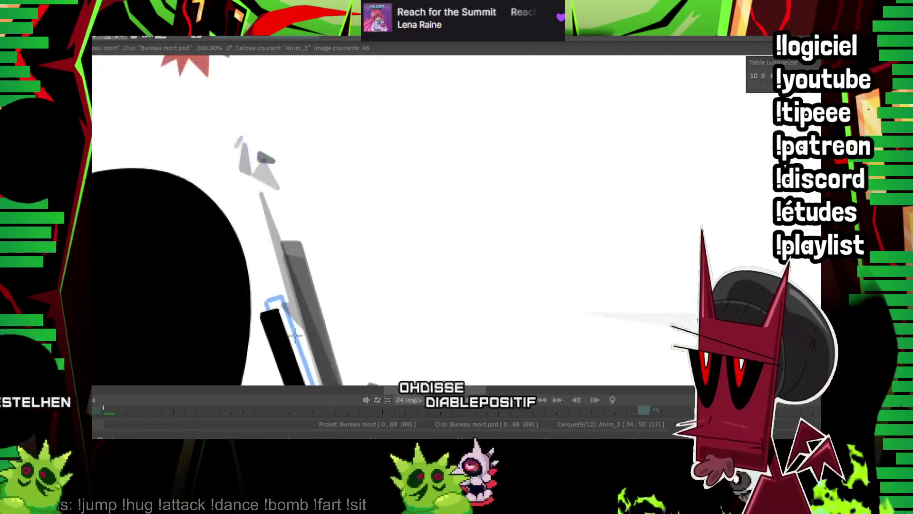
{"action": "scroll", "coordinate": [389, 241], "scroll_direction": "down", "scroll_amount": 3}
Jump to image 50, then zoom out to 50% and step back toward image 40
{"action": "key", "text": "Right"}
{"action": "key", "text": "Right"}
{"action": "key", "text": "Right"}
{"action": "scroll", "coordinate": [388, 241], "scroll_direction": "down", "scroll_amount": 1}
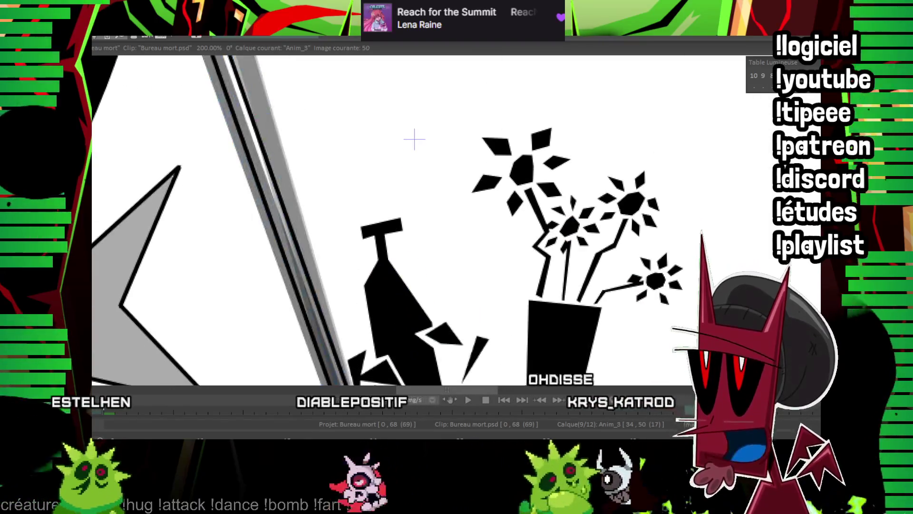
{"action": "scroll", "coordinate": [357, 143], "scroll_direction": "up", "scroll_amount": 4}
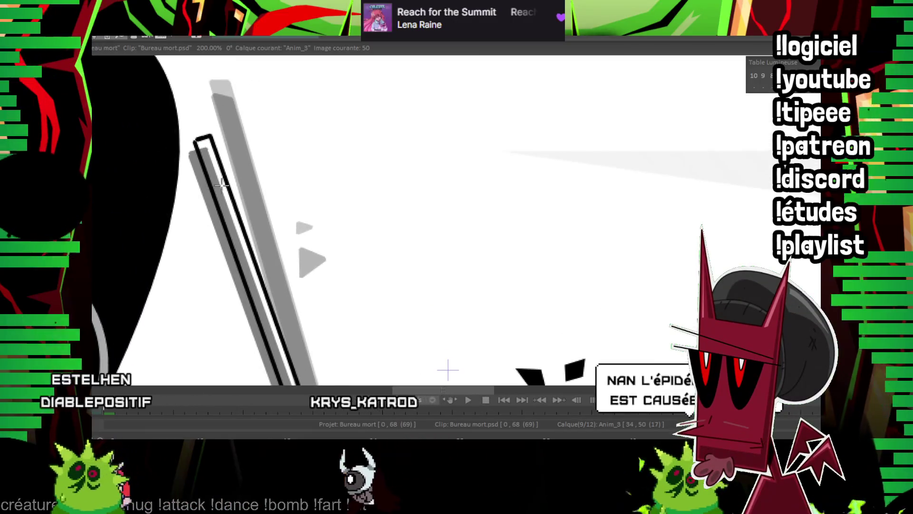
{"action": "scroll", "coordinate": [371, 238], "scroll_direction": "down", "scroll_amount": 2}
{"action": "scroll", "coordinate": [372, 313], "scroll_direction": "down", "scroll_amount": 2}
{"action": "scroll", "coordinate": [402, 279], "scroll_direction": "down", "scroll_amount": 3}
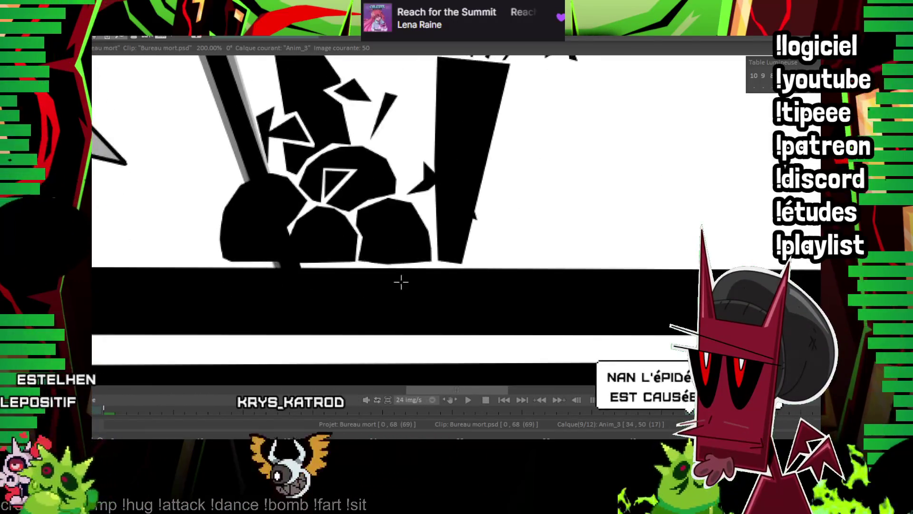
{"action": "scroll", "coordinate": [423, 285], "scroll_direction": "up", "scroll_amount": 1}
{"action": "scroll", "coordinate": [518, 257], "scroll_direction": "down", "scroll_amount": 2}
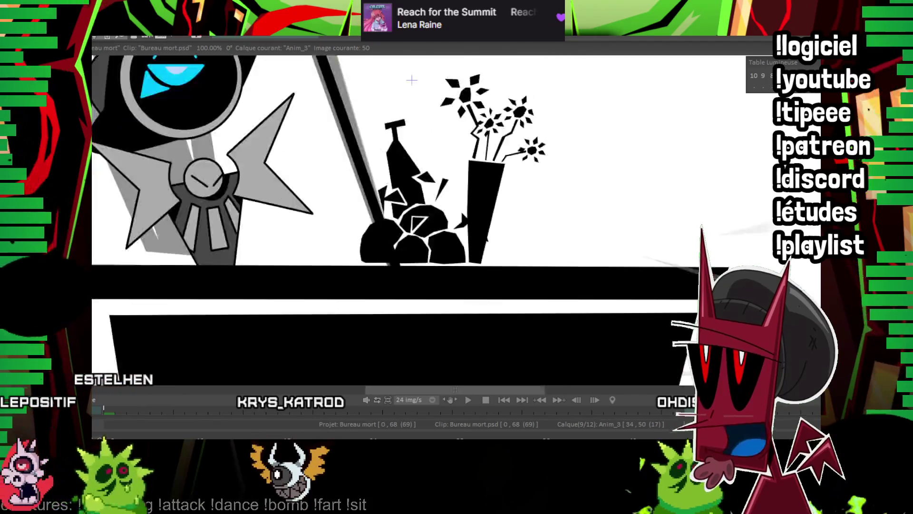
{"action": "scroll", "coordinate": [518, 257], "scroll_direction": "down", "scroll_amount": 2}
{"action": "key", "text": "Left"}
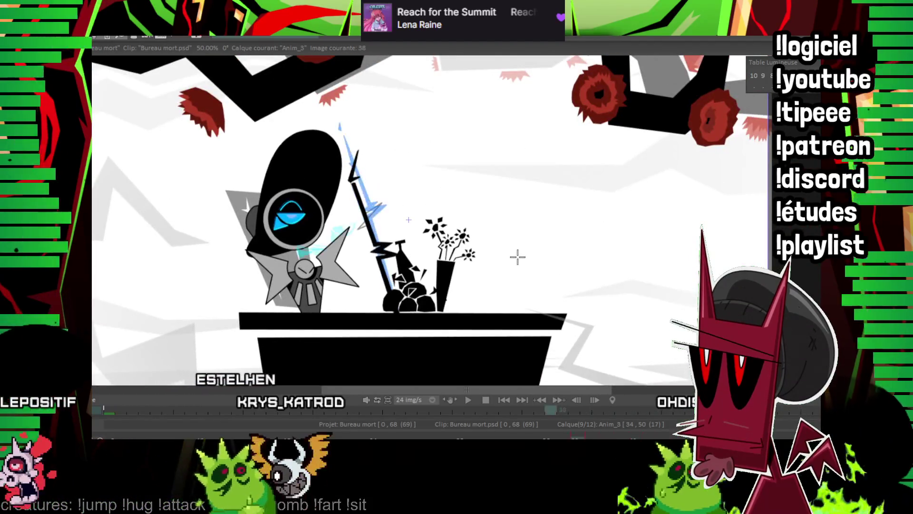
Step back to image 40, add a new layer Anim_4 and zoom the canvas to 100%
{"action": "key", "text": "Left"}
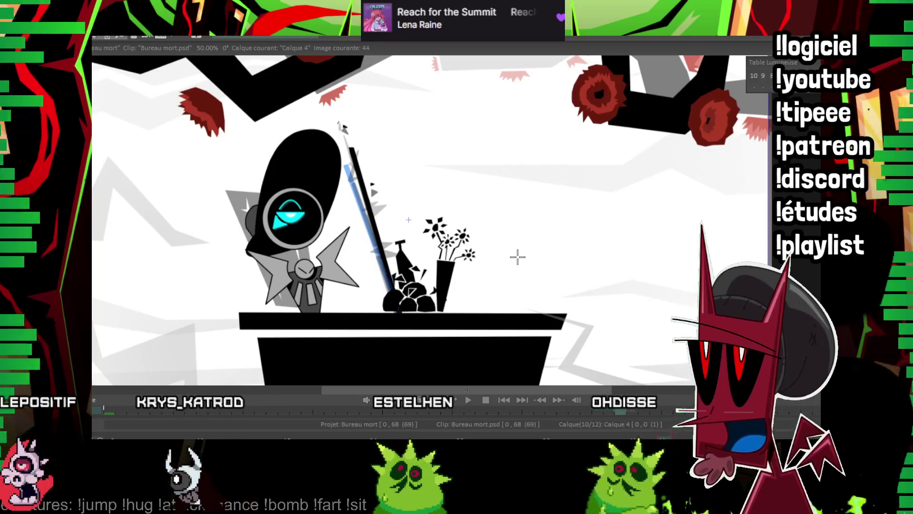
{"action": "key", "text": "ctrl+shift+n"}
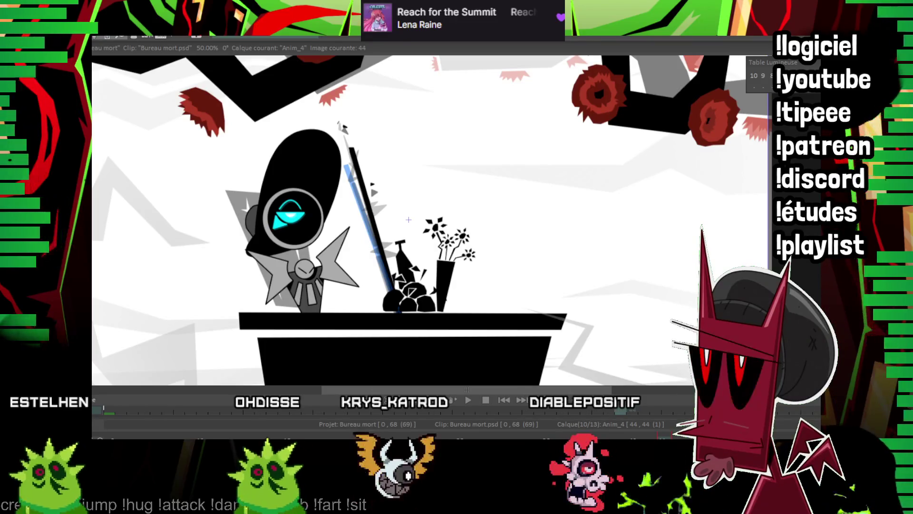
{"action": "key", "text": "plus"}
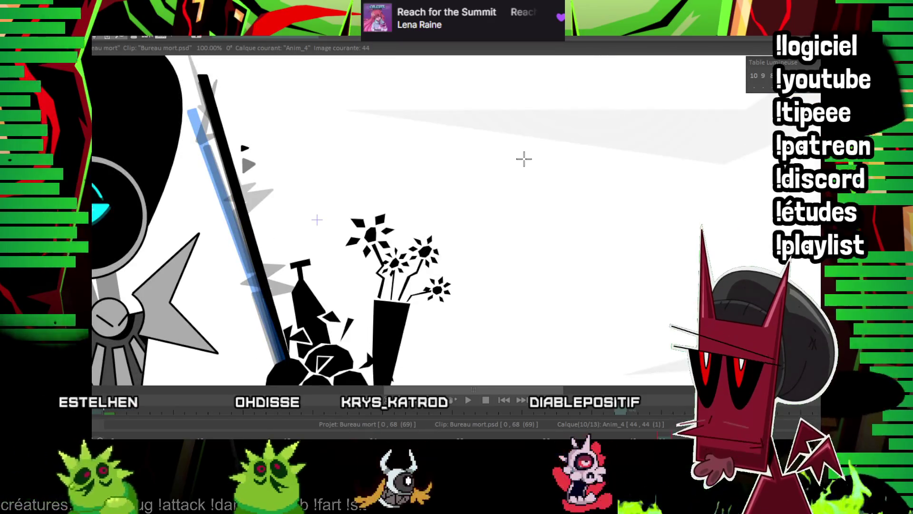
Zoom to 150% on the staff tip and extend the new layer to image 54
{"action": "left_click_drag", "start_coordinate": [285, 108], "coordinate": [368, 226]}
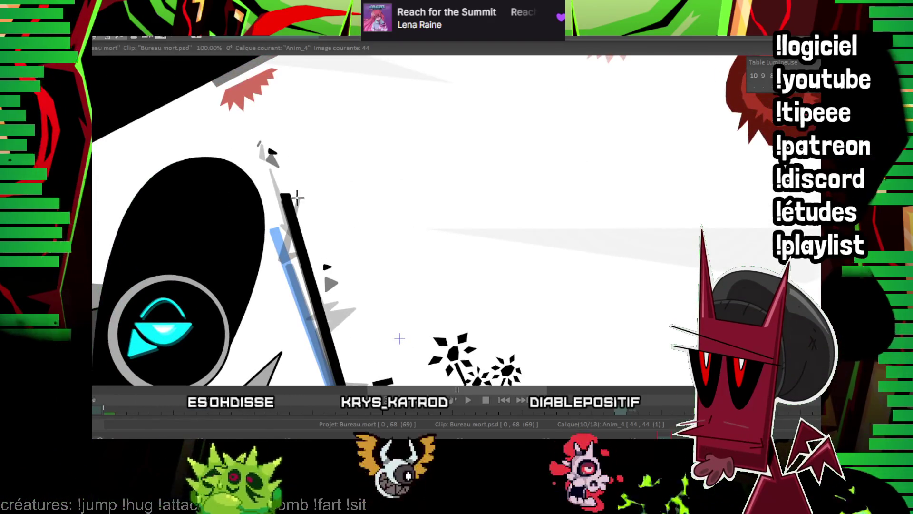
{"action": "key", "text": "plus"}
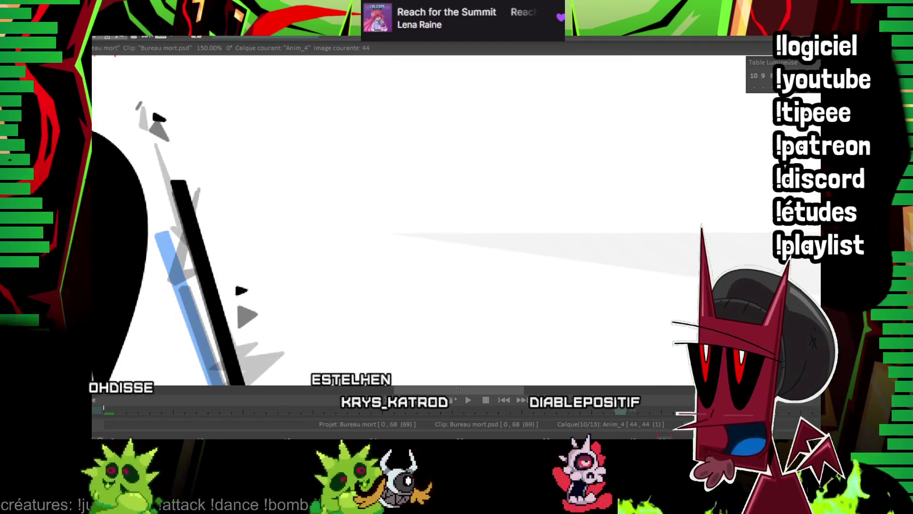
{"action": "key", "text": "Right"}
{"action": "left_click", "coordinate": [426, 326]}
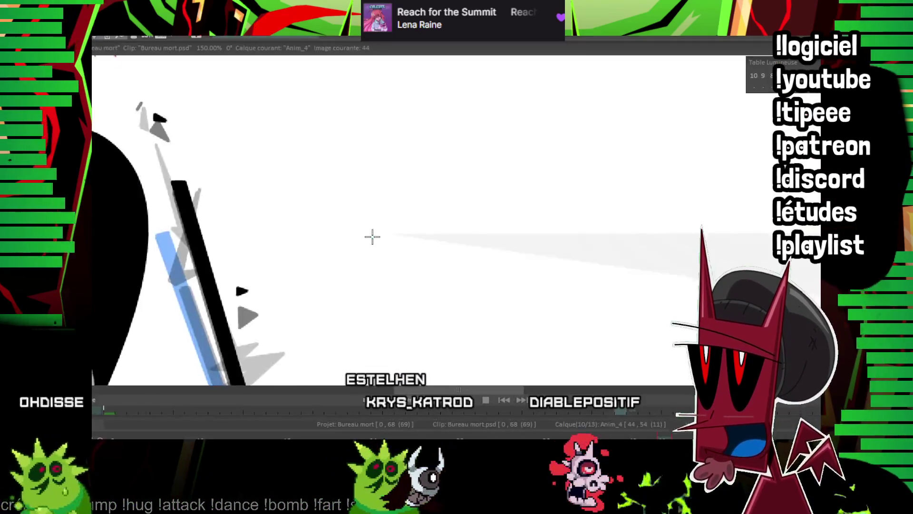
Draw a cyan zigzag lightning line spreading out from the staff tip on image 44
{"action": "left_click", "coordinate": [209, 207]}
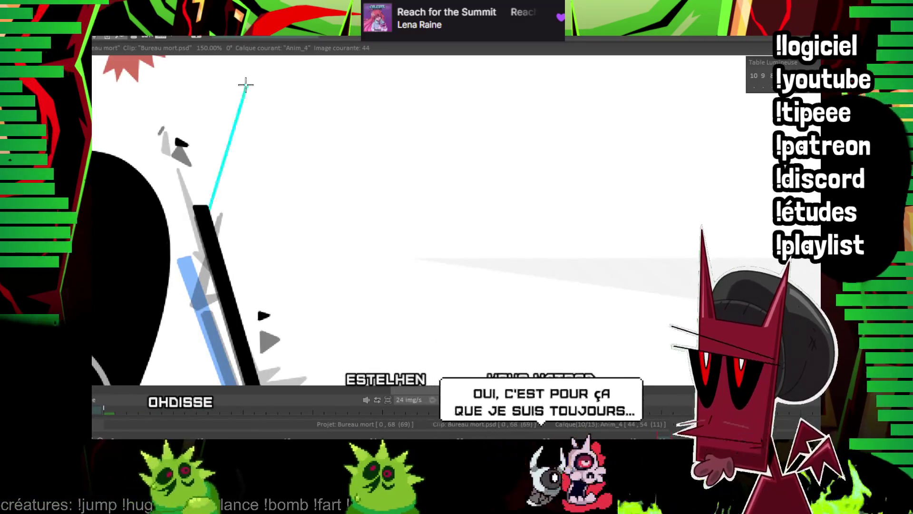
{"action": "left_click", "coordinate": [246, 84]}
{"action": "left_click", "coordinate": [245, 228]}
{"action": "left_click", "coordinate": [389, 199]}
{"action": "left_click", "coordinate": [277, 248]}
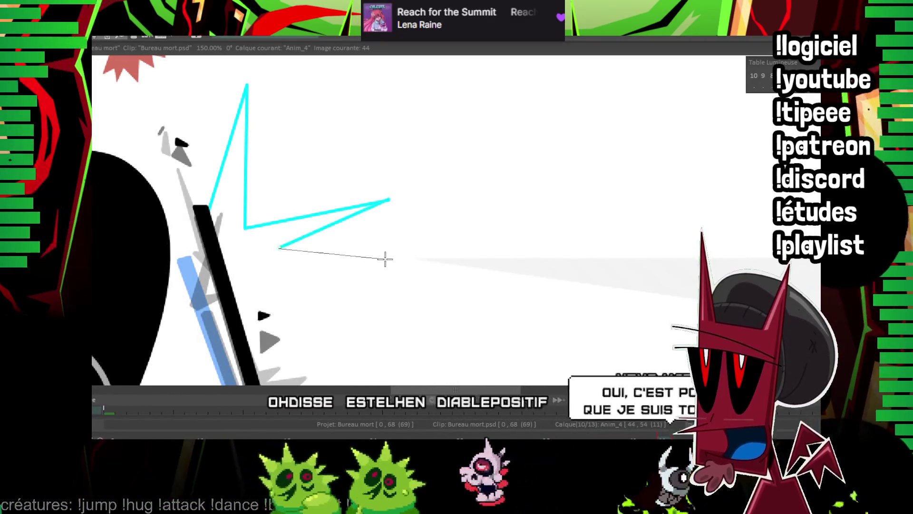
{"action": "left_click", "coordinate": [448, 278]}
{"action": "left_click", "coordinate": [292, 324]}
{"action": "scroll", "coordinate": [371, 176], "scroll_direction": "down", "scroll_amount": 2}
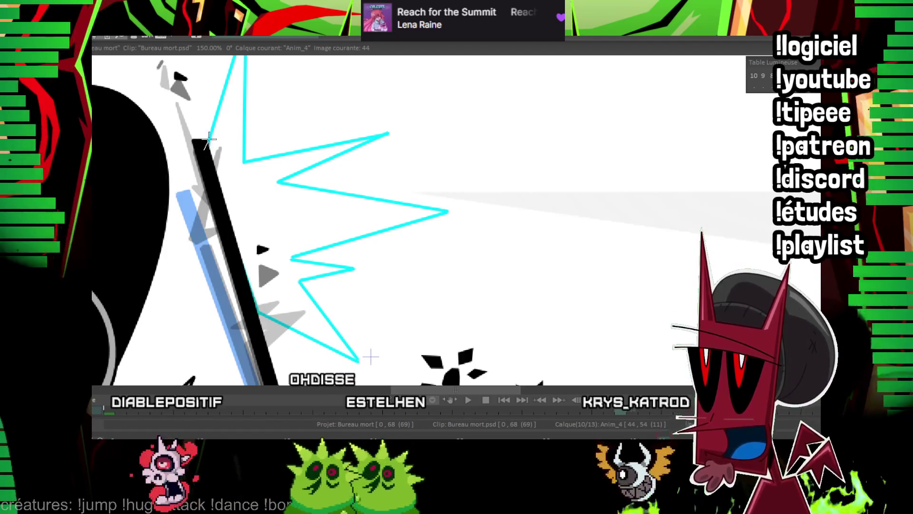
Trace the closed cyan zigzag outline of the lightning burst around the staff
{"action": "left_click_drag", "start_coordinate": [210, 133], "coordinate": [206, 195]}
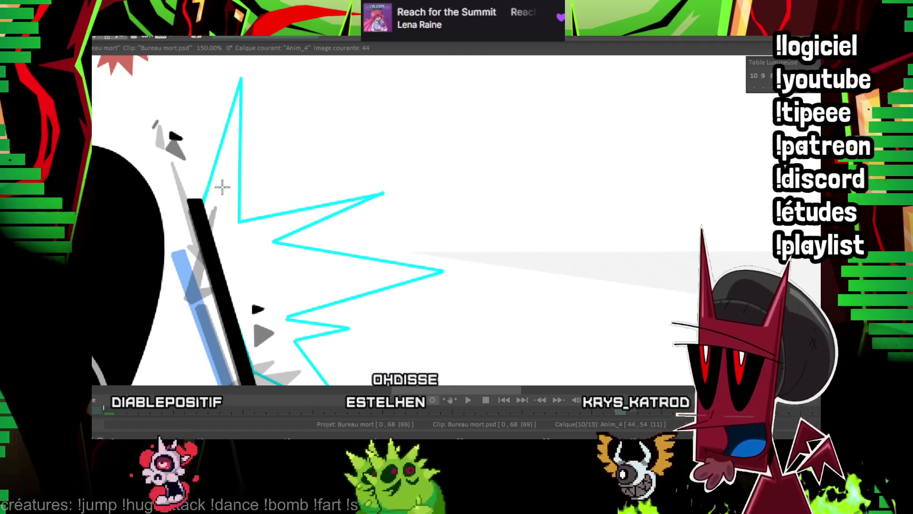
{"action": "mouse_move", "coordinate": [232, 132]}
{"action": "left_mouse_down"}
{"action": "mouse_move", "coordinate": [328, 209]}
{"action": "mouse_move", "coordinate": [265, 242]}
{"action": "left_mouse_up"}
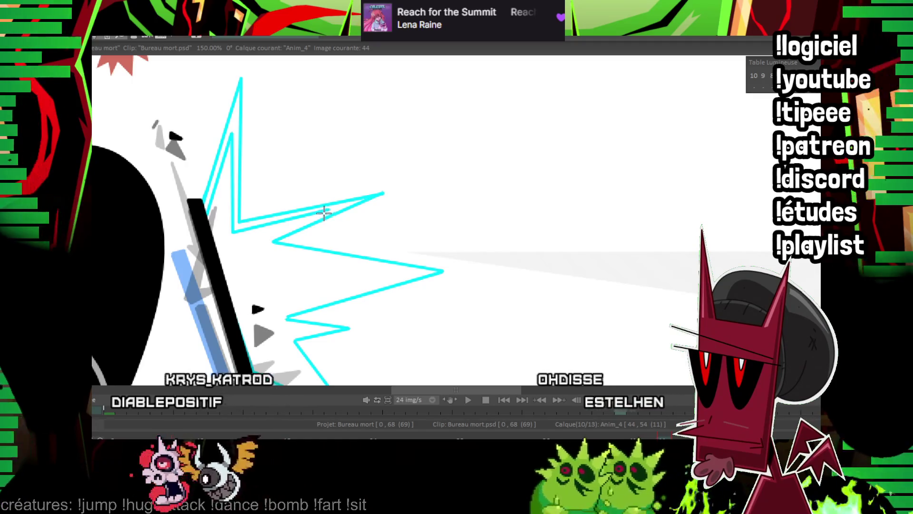
{"action": "left_click", "coordinate": [254, 246]}
{"action": "left_click", "coordinate": [409, 271]}
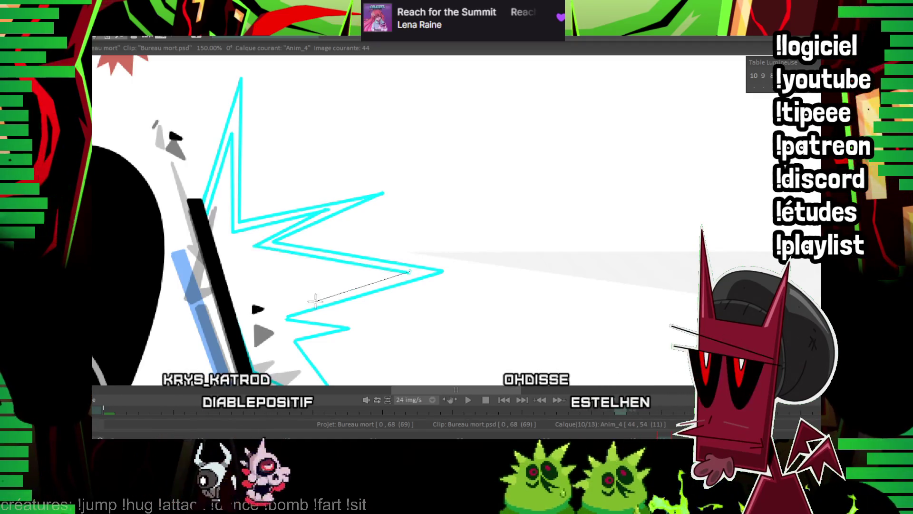
{"action": "left_click", "coordinate": [268, 317]}
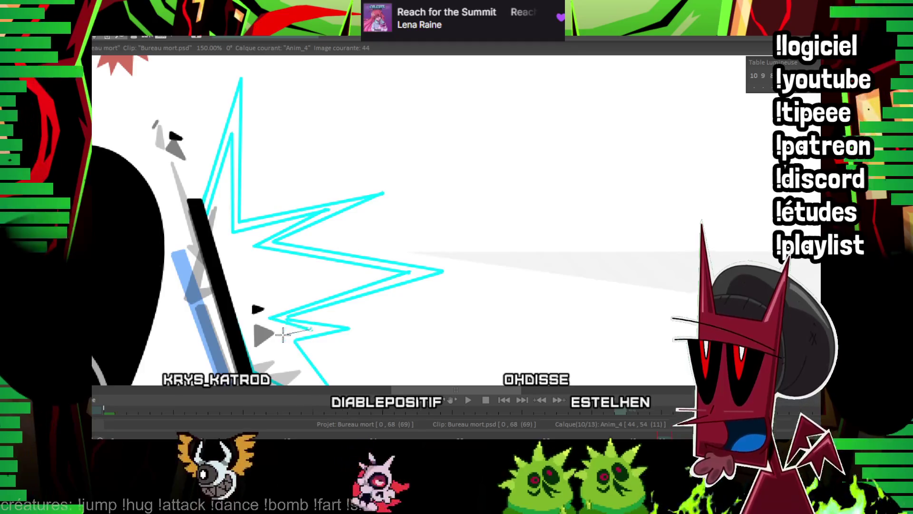
{"action": "left_click_drag", "start_coordinate": [311, 328], "coordinate": [257, 244]}
{"action": "left_click", "coordinate": [301, 335]}
{"action": "left_click", "coordinate": [197, 279]}
{"action": "left_click", "coordinate": [270, 312]}
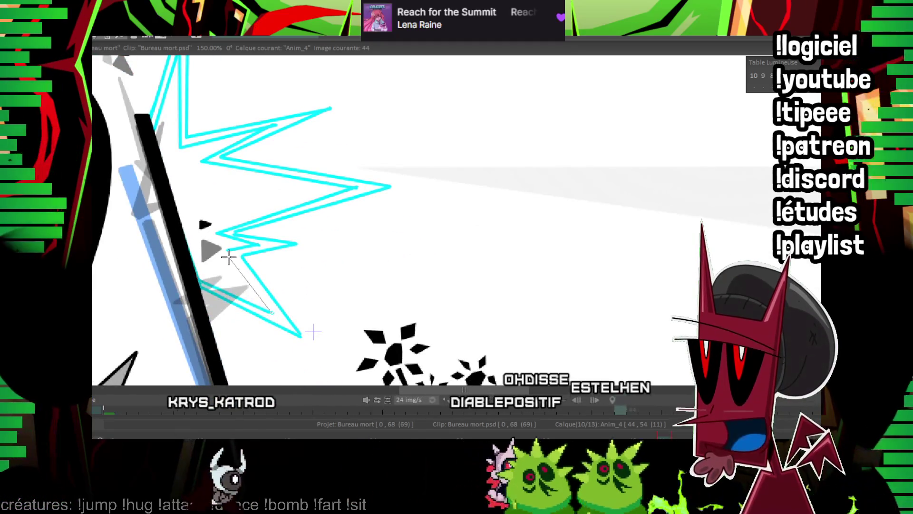
Fill the zigzag lightning interior with solid cyan
{"action": "mouse_move", "coordinate": [286, 225]}
{"action": "left_mouse_down"}
{"action": "mouse_move", "coordinate": [299, 260]}
{"action": "mouse_move", "coordinate": [272, 265]}
{"action": "left_mouse_up"}
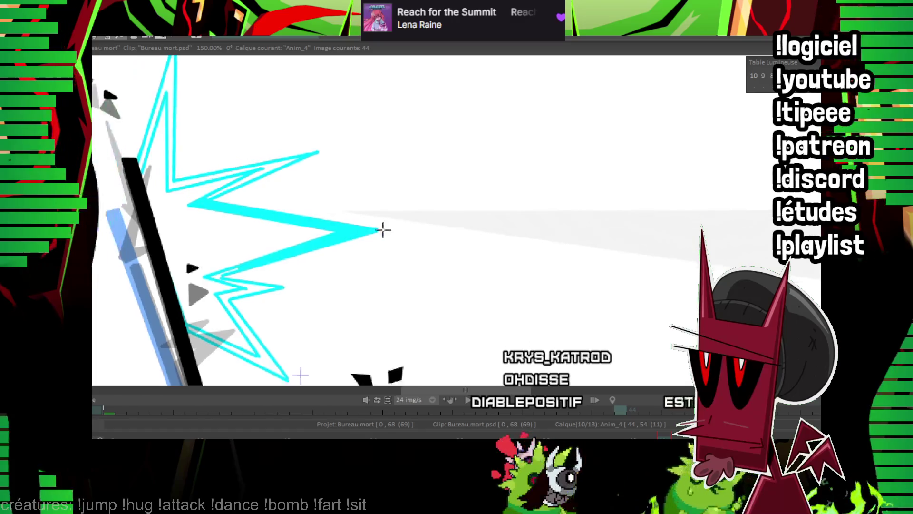
{"action": "scroll", "coordinate": [381, 228], "scroll_direction": "up", "scroll_amount": 1}
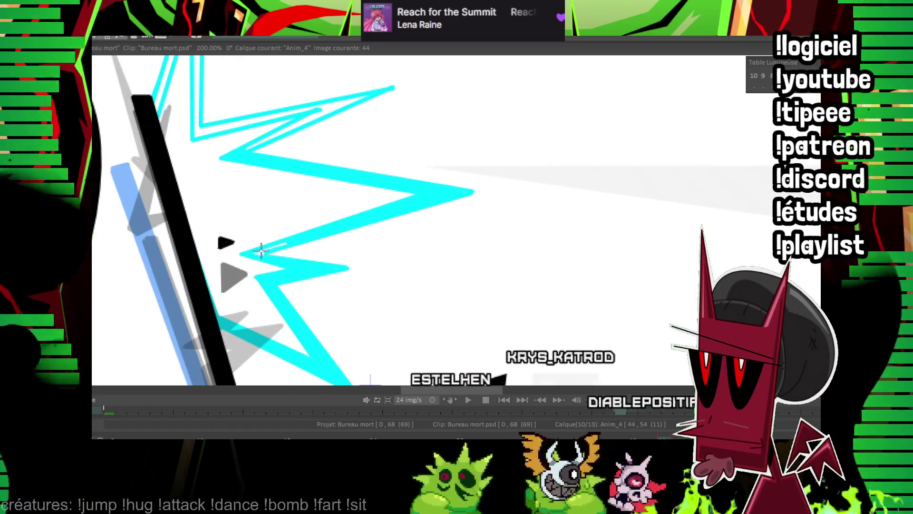
{"action": "scroll", "coordinate": [295, 221], "scroll_direction": "up", "scroll_amount": 3}
{"action": "left_click", "coordinate": [189, 90]}
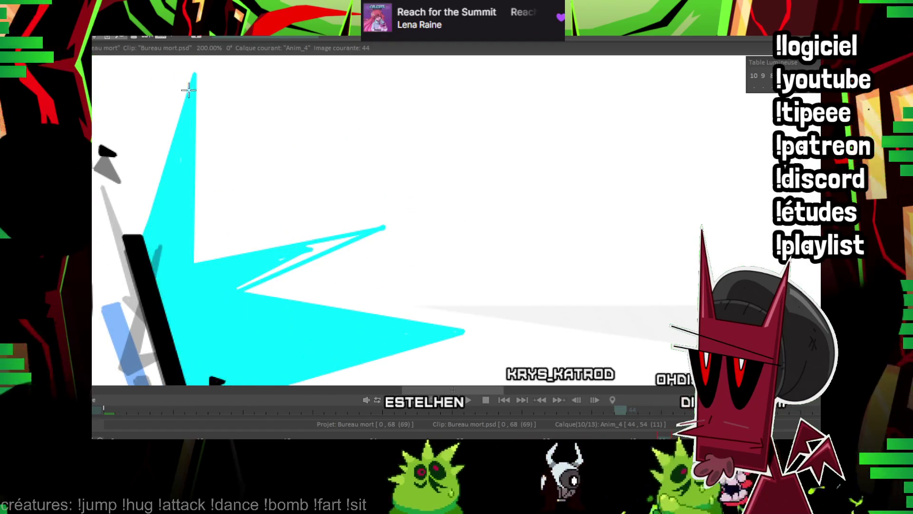
Undo the cyan fill so only the zigzag outline remains, then zoom out to review the scene
{"action": "key", "text": "ctrl+z"}
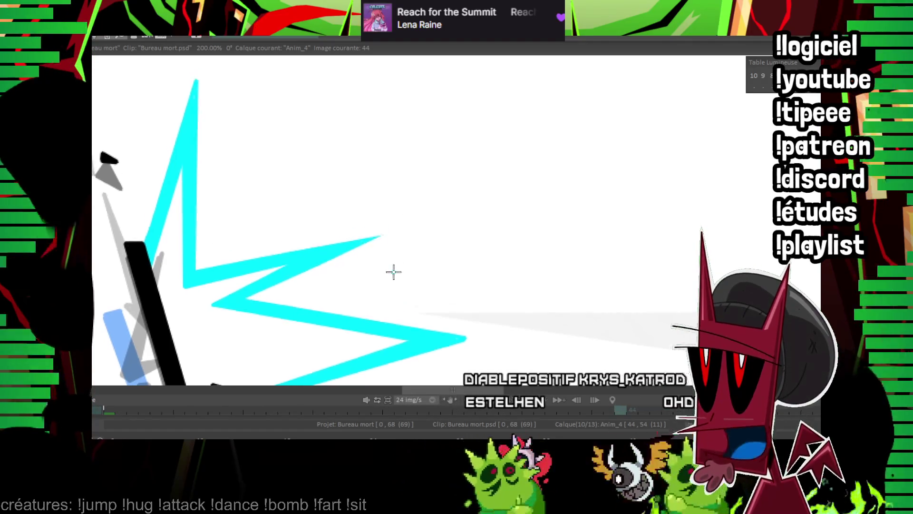
{"action": "scroll", "coordinate": [394, 271], "scroll_direction": "up", "scroll_amount": 5}
{"action": "scroll", "coordinate": [203, 222], "scroll_direction": "down", "scroll_amount": 5}
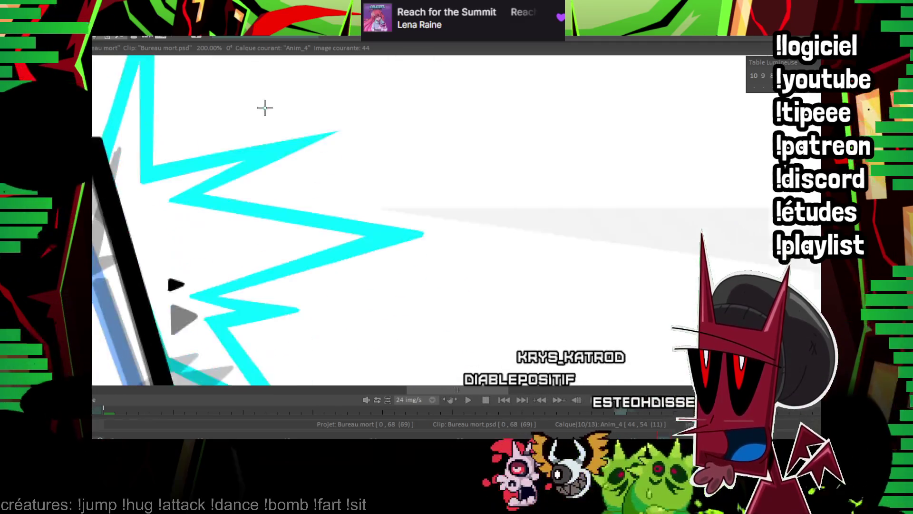
{"action": "scroll", "coordinate": [204, 191], "scroll_direction": "down", "scroll_amount": 5}
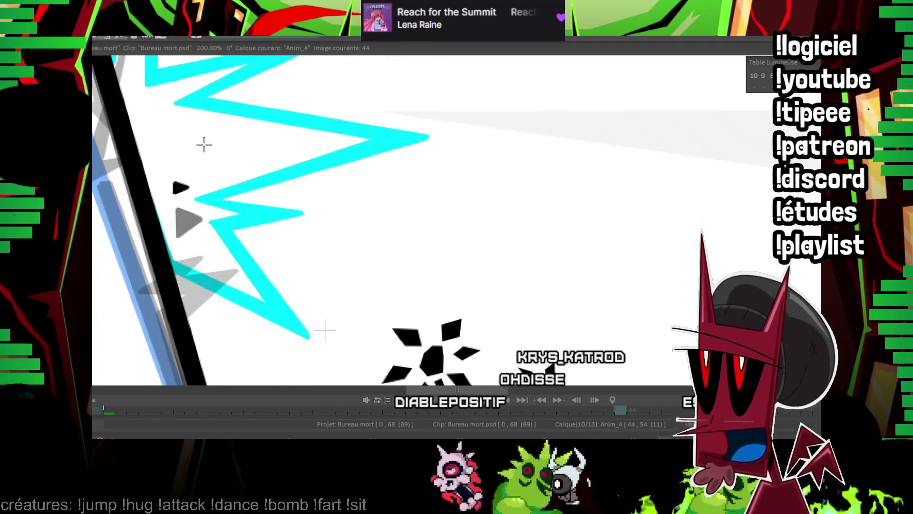
{"action": "scroll", "coordinate": [204, 144], "scroll_direction": "up", "scroll_amount": 2}
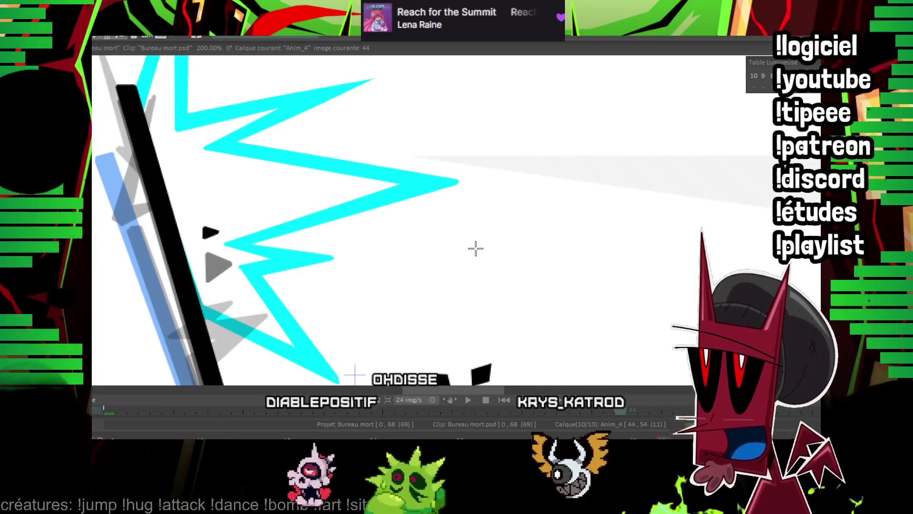
{"action": "scroll", "coordinate": [462, 259], "scroll_direction": "down", "scroll_amount": 3}
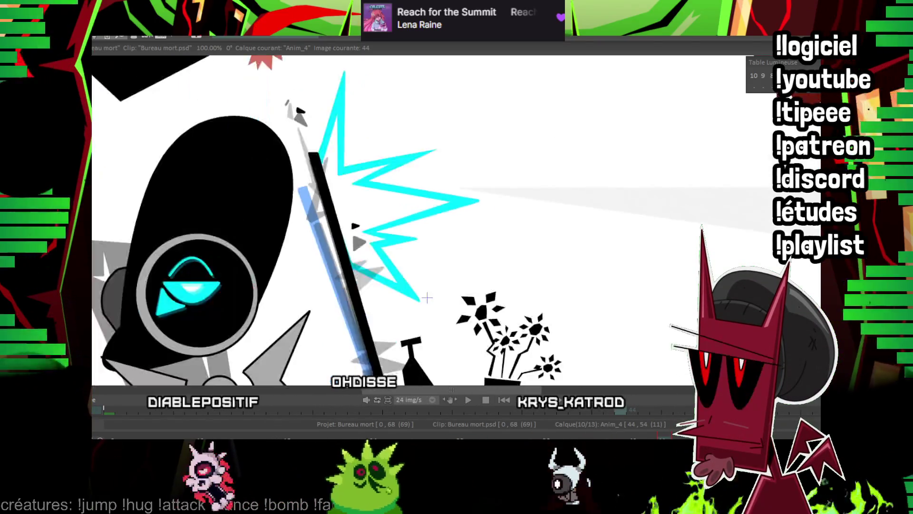
{"action": "scroll", "coordinate": [463, 258], "scroll_direction": "down", "scroll_amount": 3}
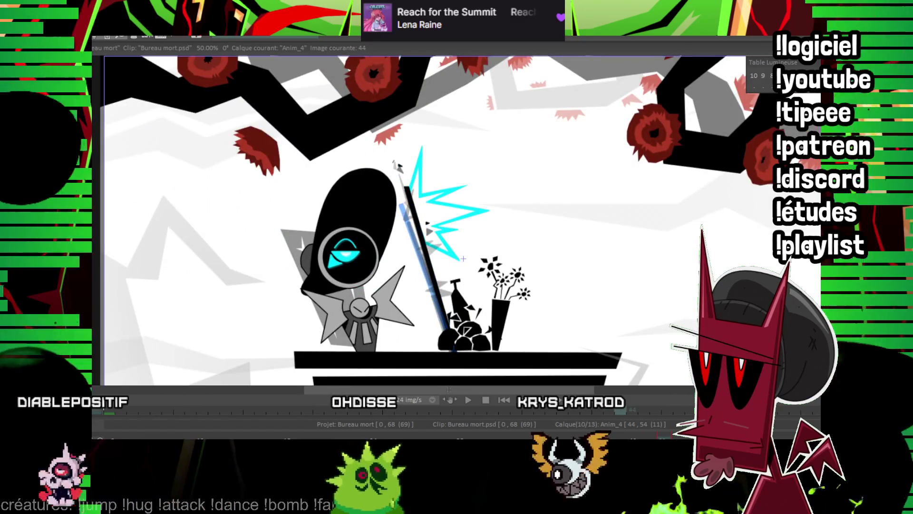
{"action": "scroll", "coordinate": [463, 258], "scroll_direction": "up", "scroll_amount": 2}
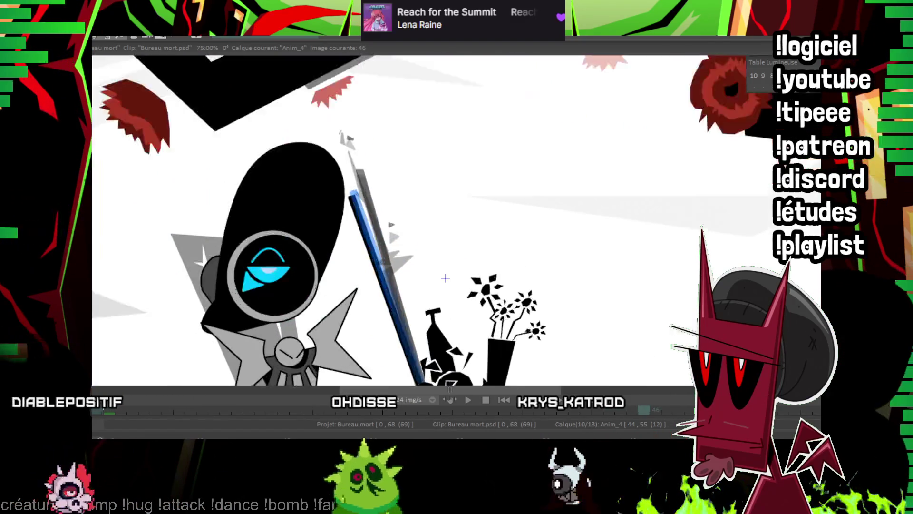
{"action": "scroll", "coordinate": [391, 337], "scroll_direction": "up", "scroll_amount": 2}
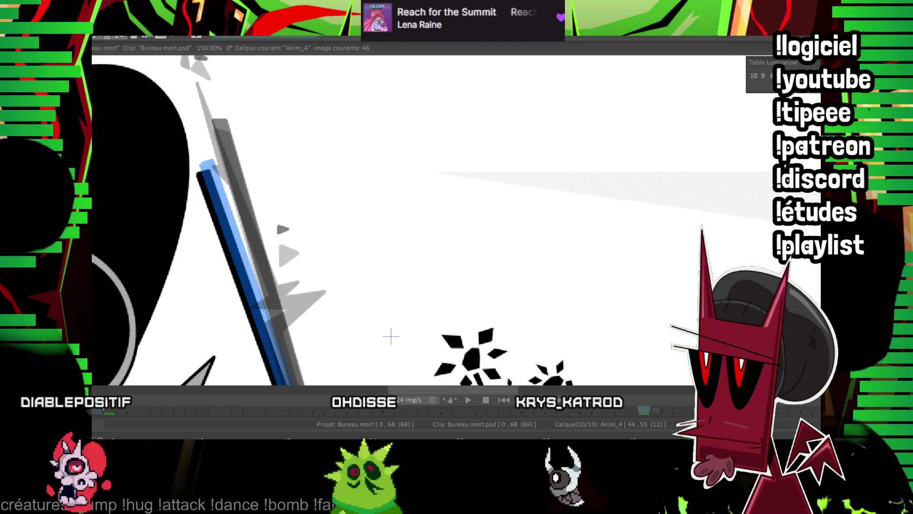
On image 46, draw curved cyan arc outlines sweeping right from the staff tip
{"action": "key", "text": "Return"}
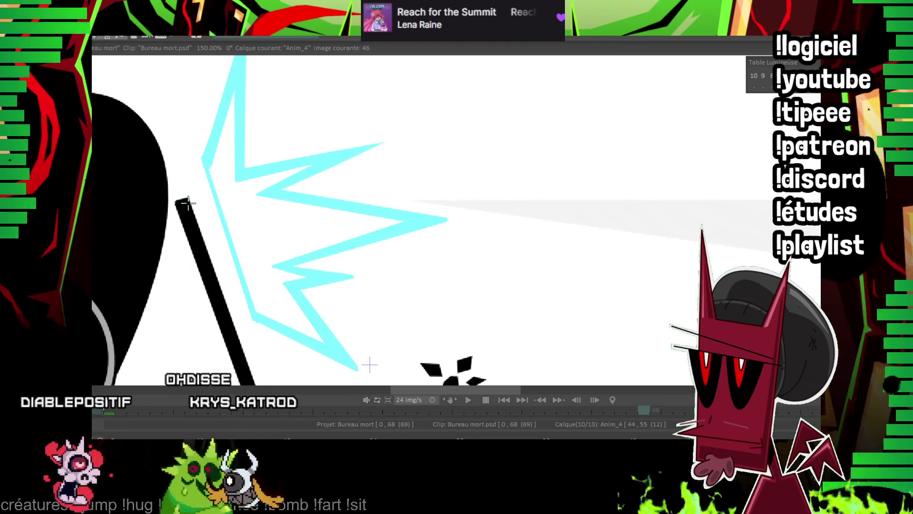
{"action": "left_click_drag", "start_coordinate": [517, 133], "coordinate": [590, 137]}
{"action": "left_click", "coordinate": [354, 147]}
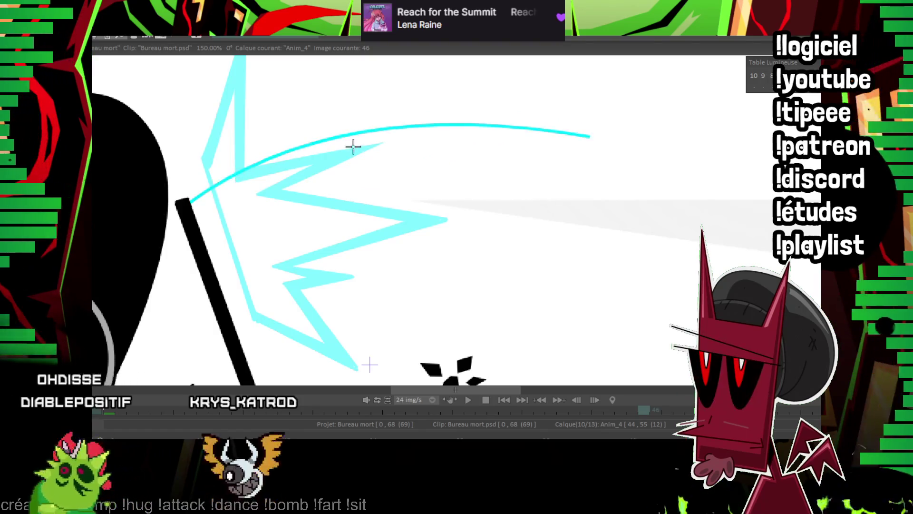
{"action": "left_click", "coordinate": [515, 266]}
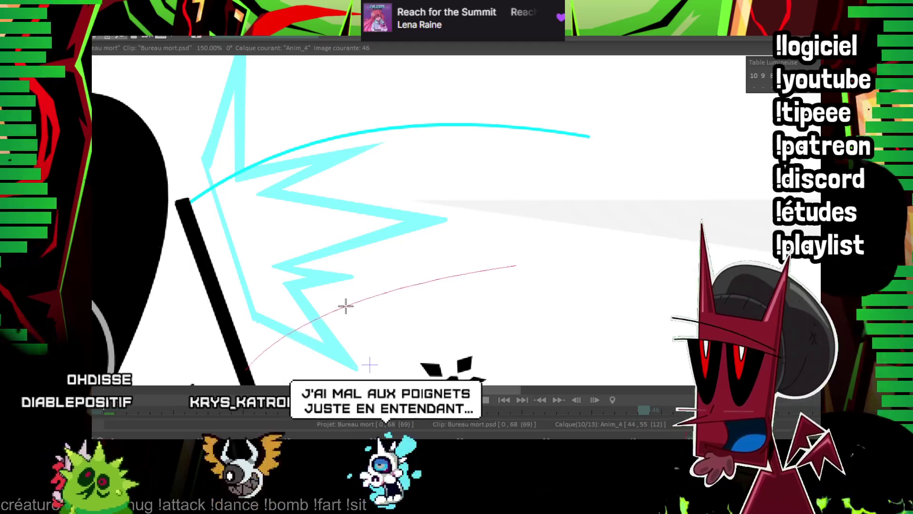
{"action": "left_click", "coordinate": [352, 310]}
{"action": "left_click", "coordinate": [514, 266]}
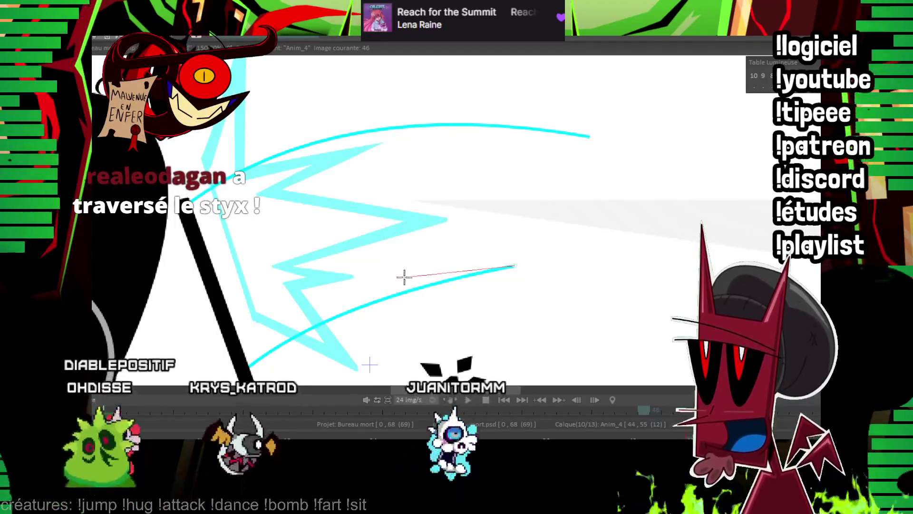
{"action": "left_click", "coordinate": [364, 279]}
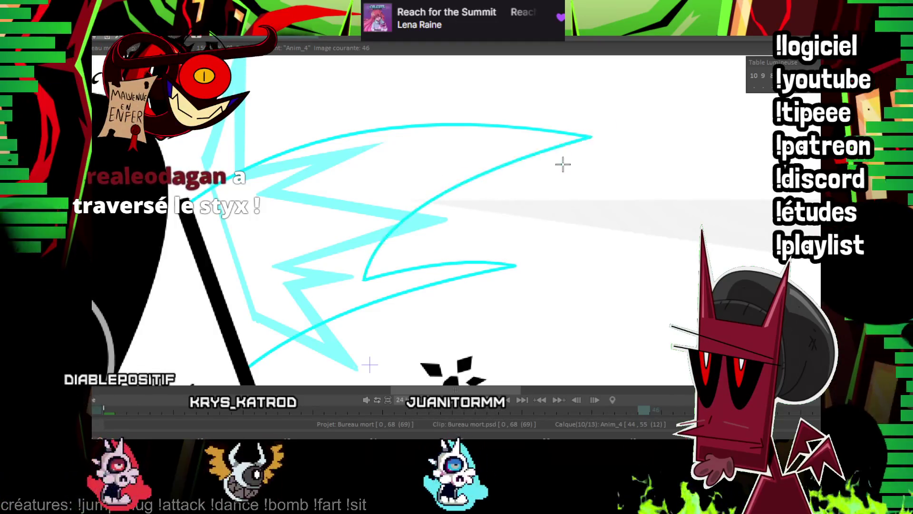
Close the arc with a sharp tip and parallel lower edge, then fill it solid cyan
{"action": "scroll", "coordinate": [338, 202], "scroll_direction": "up", "scroll_amount": 1}
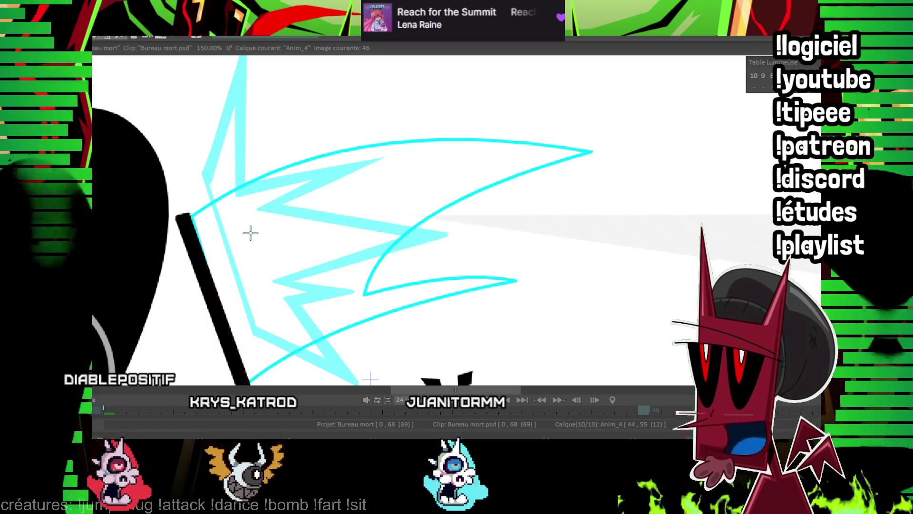
{"action": "scroll", "coordinate": [224, 227], "scroll_direction": "up", "scroll_amount": 1}
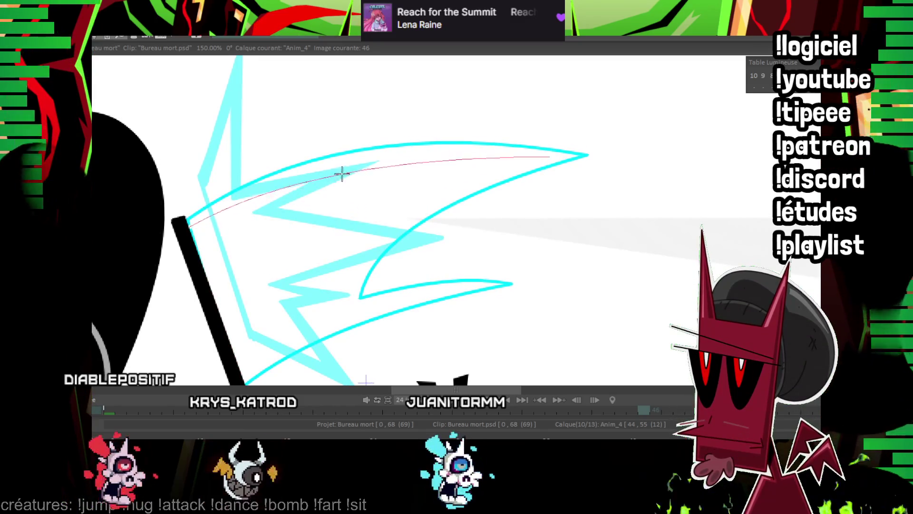
{"action": "scroll", "coordinate": [529, 126], "scroll_direction": "down", "scroll_amount": 1}
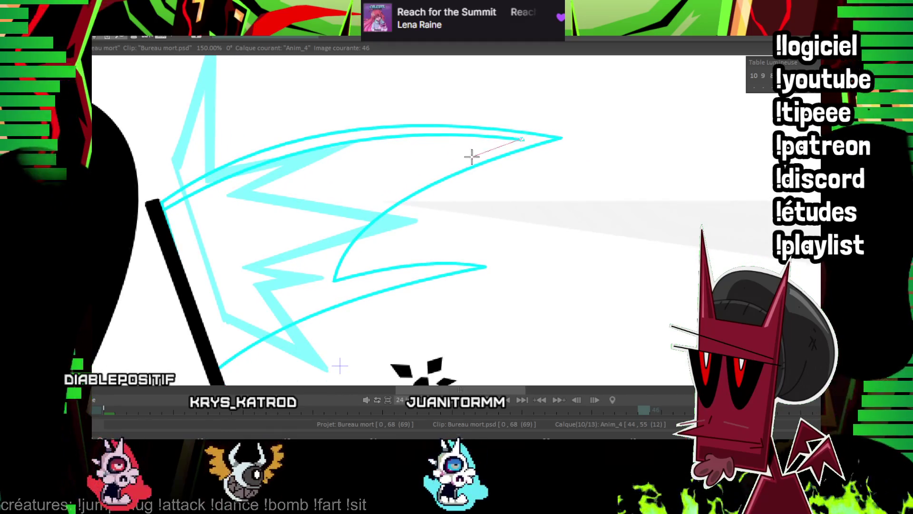
{"action": "mouse_move", "coordinate": [315, 231]}
{"action": "left_mouse_down"}
{"action": "mouse_move", "coordinate": [372, 213]}
{"action": "mouse_move", "coordinate": [284, 299]}
{"action": "left_mouse_up"}
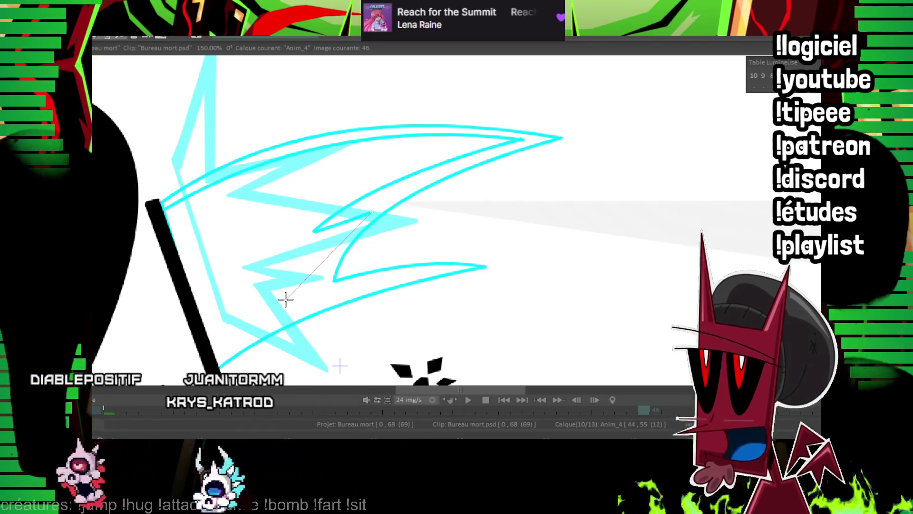
{"action": "left_click_drag", "start_coordinate": [246, 336], "coordinate": [281, 301]}
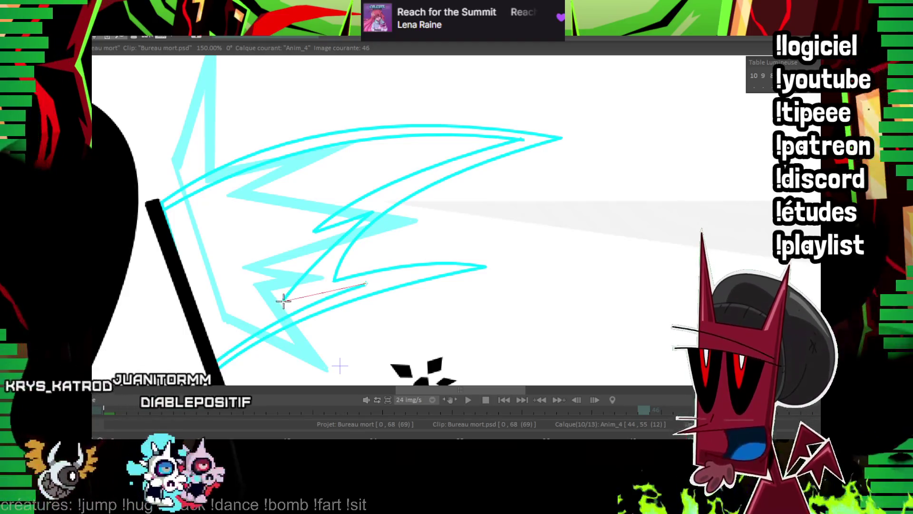
{"action": "scroll", "coordinate": [316, 275], "scroll_direction": "down", "scroll_amount": 3}
{"action": "left_click", "coordinate": [394, 156]}
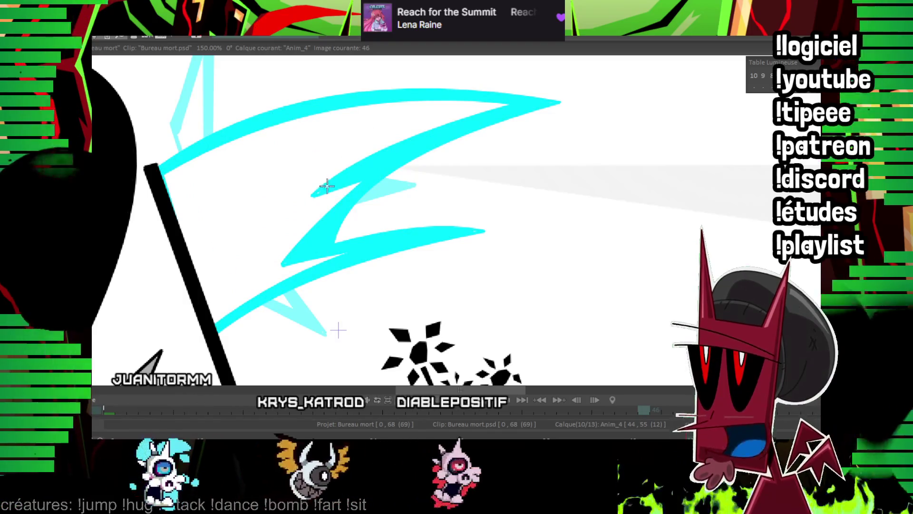
{"action": "left_click_drag", "start_coordinate": [287, 206], "coordinate": [298, 155]}
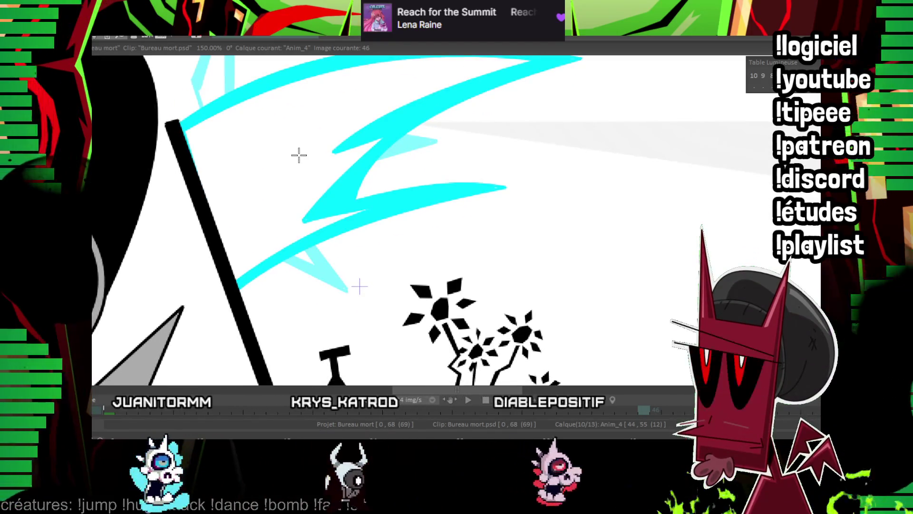
Compare images 44 and 46, then draw long curved cyan energy arcs across the frame
{"action": "key", "text": "Left"}
{"action": "key", "text": "Left"}
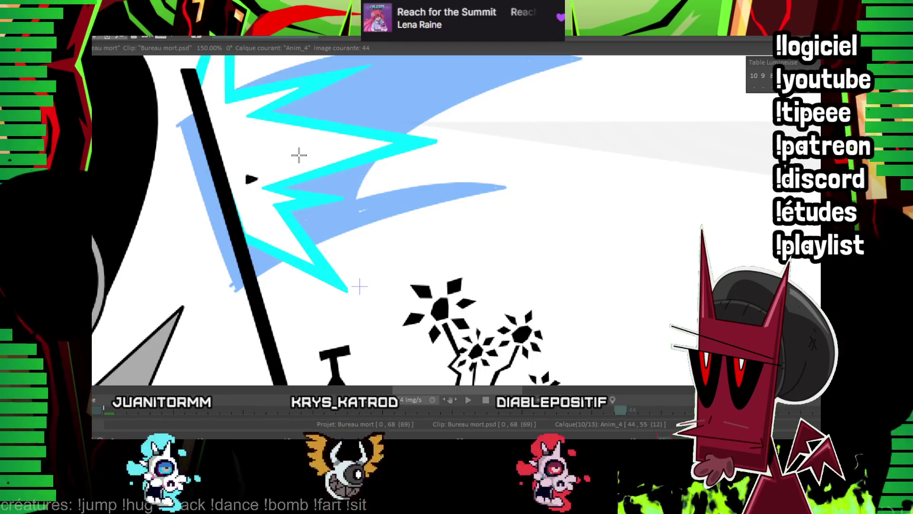
{"action": "key", "text": "Right"}
{"action": "key", "text": "Right"}
{"action": "key", "text": "Right"}
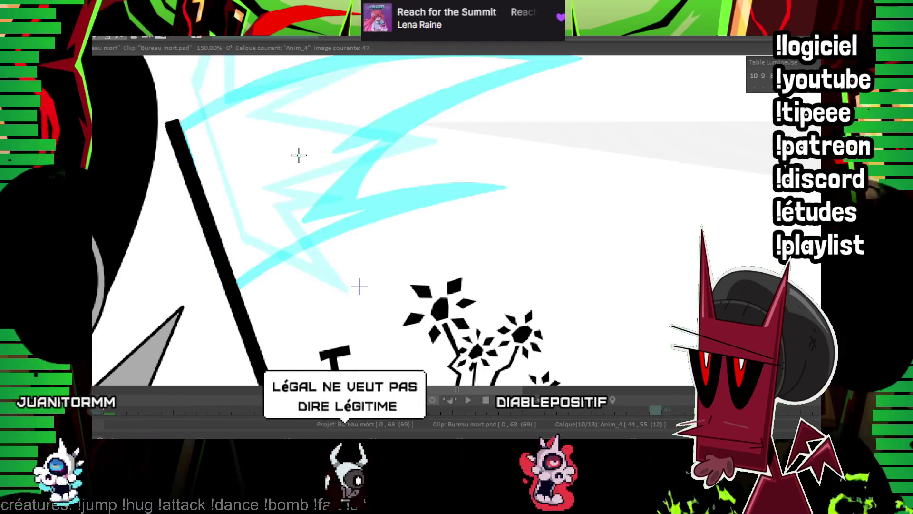
{"action": "left_click_drag", "start_coordinate": [299, 155], "coordinate": [233, 199]}
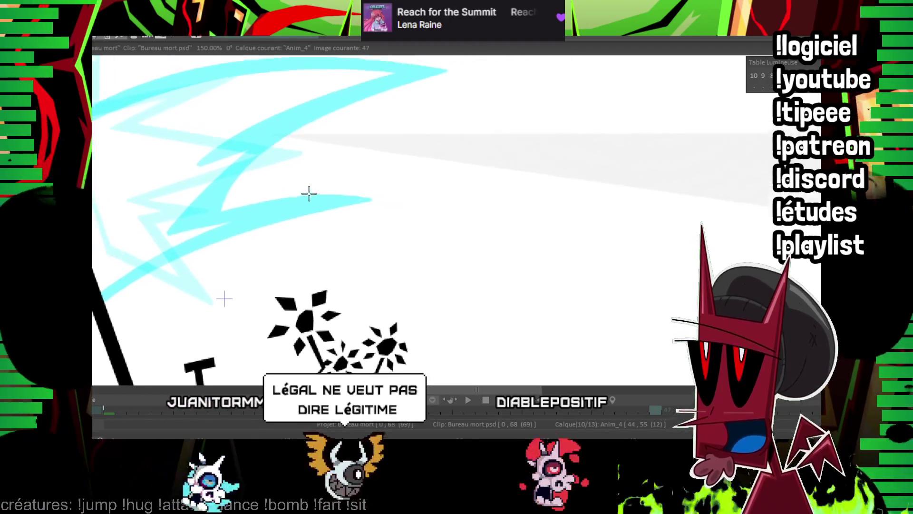
{"action": "left_click_drag", "start_coordinate": [95, 300], "coordinate": [685, 254]}
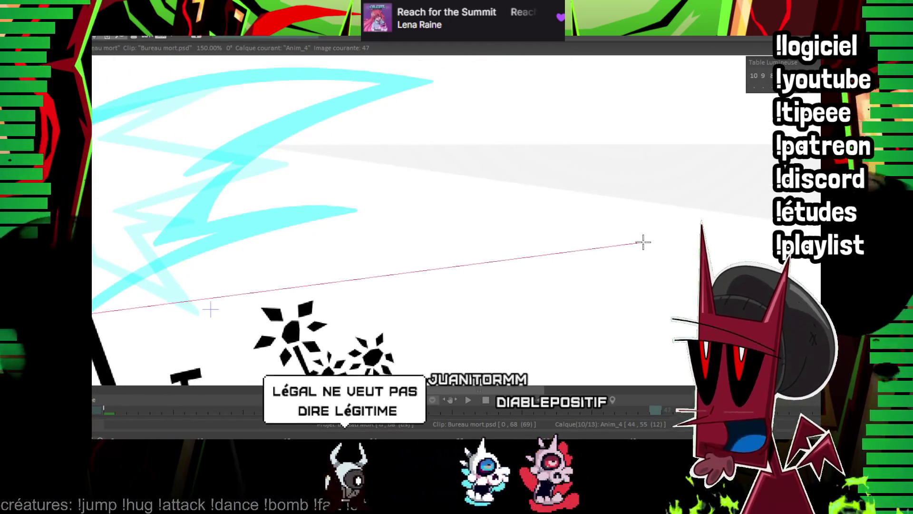
{"action": "left_click", "coordinate": [338, 216]}
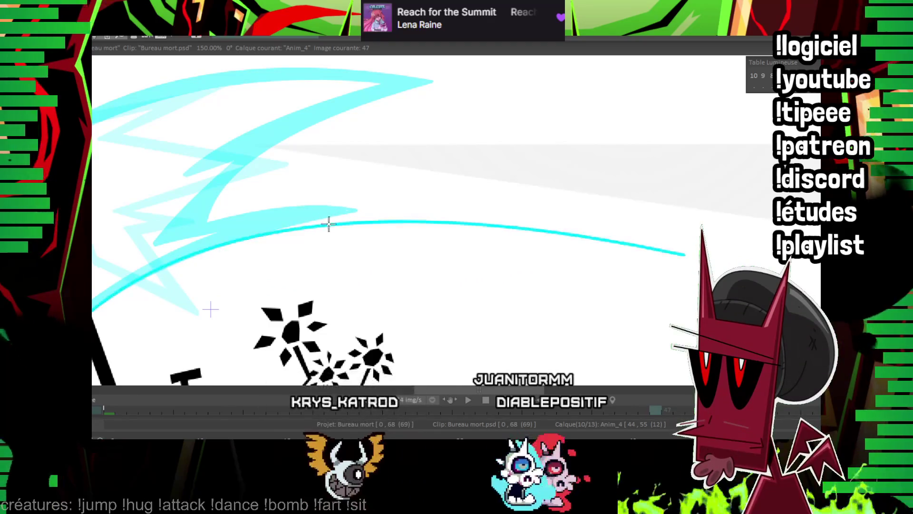
{"action": "left_click_drag", "start_coordinate": [152, 155], "coordinate": [237, 182]}
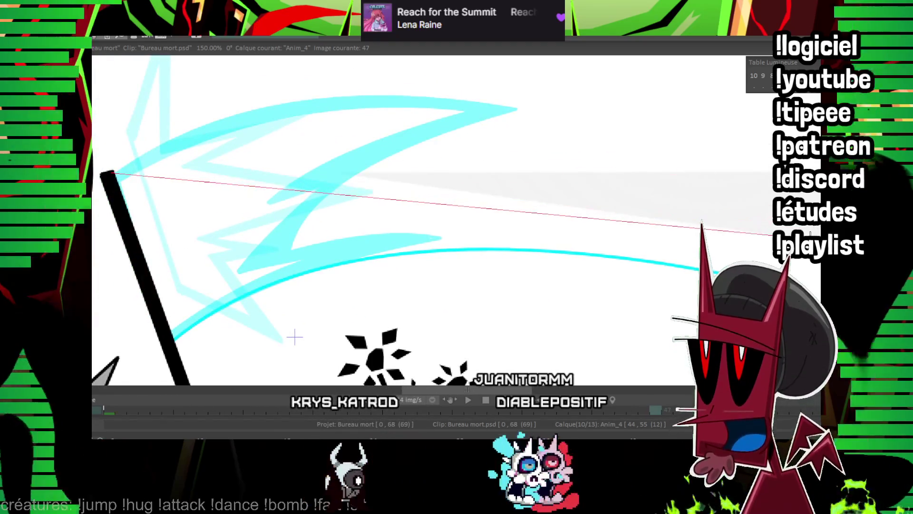
{"action": "left_click", "coordinate": [432, 98]}
Add another arc running across the frame and close a small triangle shard beside it
{"action": "mouse_move", "coordinate": [173, 211]}
{"action": "left_mouse_down"}
{"action": "mouse_move", "coordinate": [128, 180]}
{"action": "mouse_move", "coordinate": [187, 194]}
{"action": "left_mouse_up"}
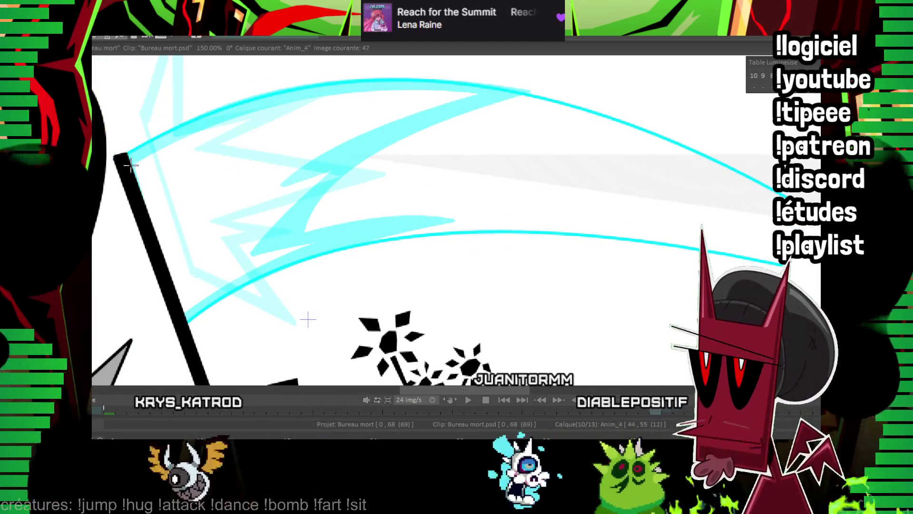
{"action": "left_click_drag", "start_coordinate": [306, 136], "coordinate": [779, 194]}
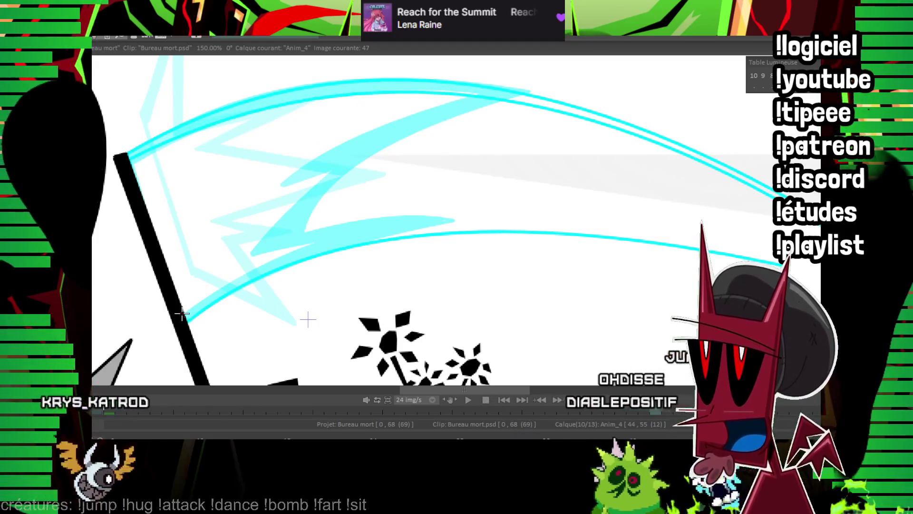
{"action": "left_click_drag", "start_coordinate": [182, 314], "coordinate": [780, 255]}
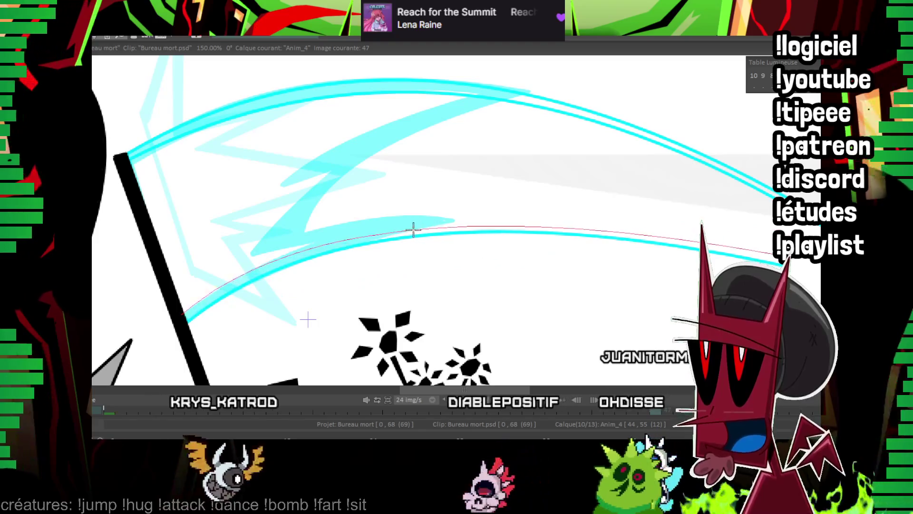
{"action": "left_click", "coordinate": [404, 221]}
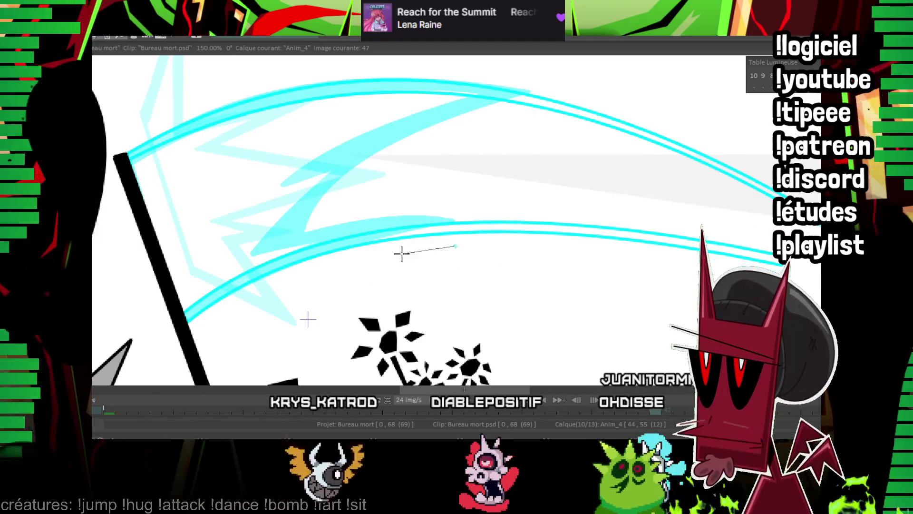
{"action": "left_click", "coordinate": [456, 247]}
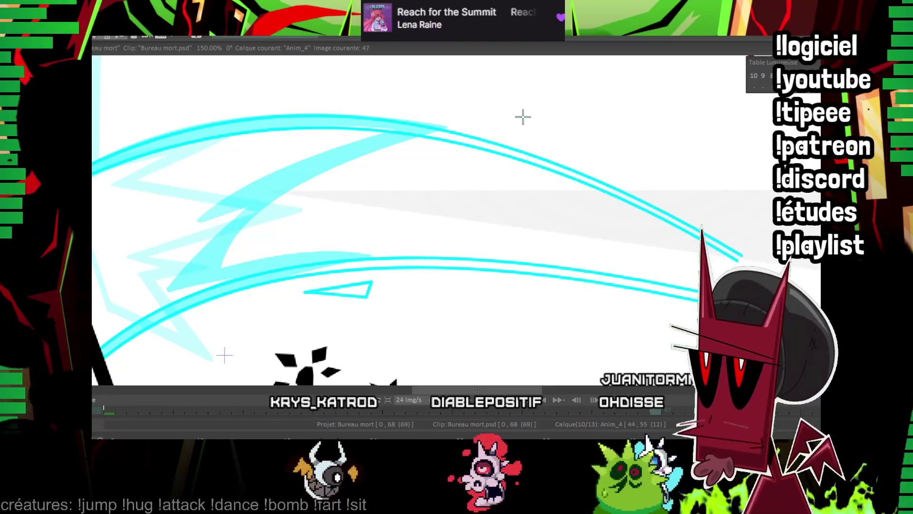
{"action": "left_click", "coordinate": [522, 115]}
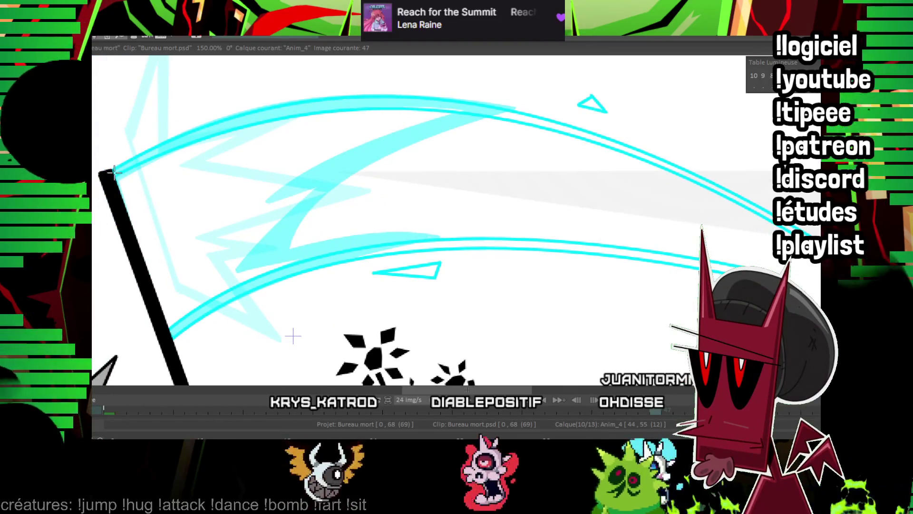
Fill the upper arc, lower arc and small bottom triangle with solid cyan
{"action": "left_click_drag", "start_coordinate": [717, 237], "coordinate": [150, 304]}
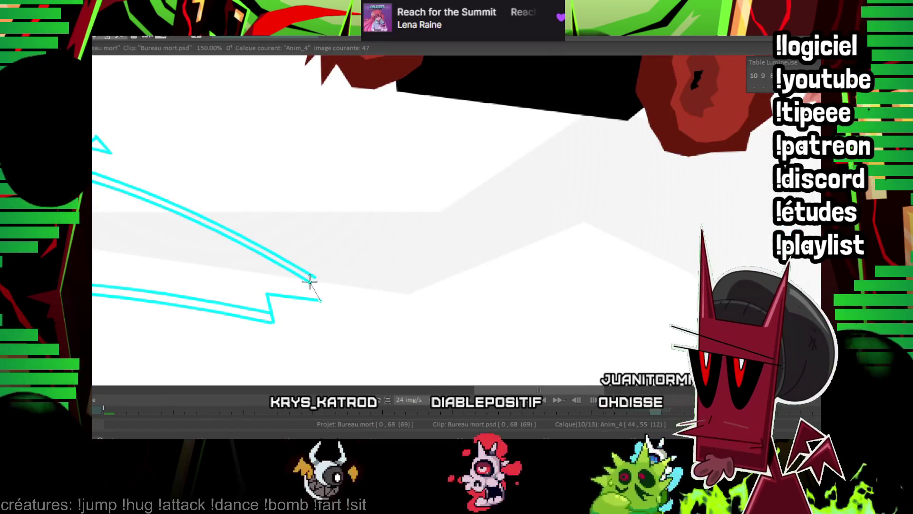
{"action": "left_click_drag", "start_coordinate": [313, 281], "coordinate": [471, 155]}
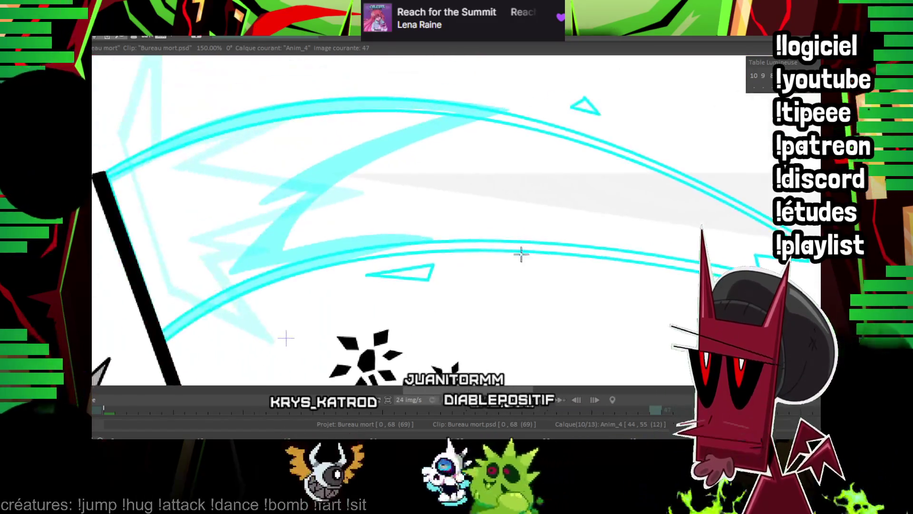
{"action": "left_click", "coordinate": [471, 156]}
{"action": "left_click", "coordinate": [433, 299]}
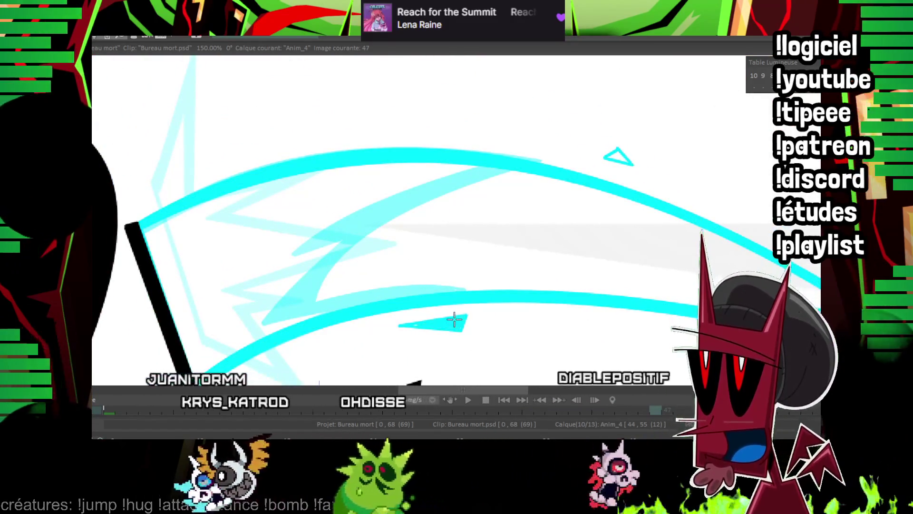
{"action": "left_click", "coordinate": [418, 323]}
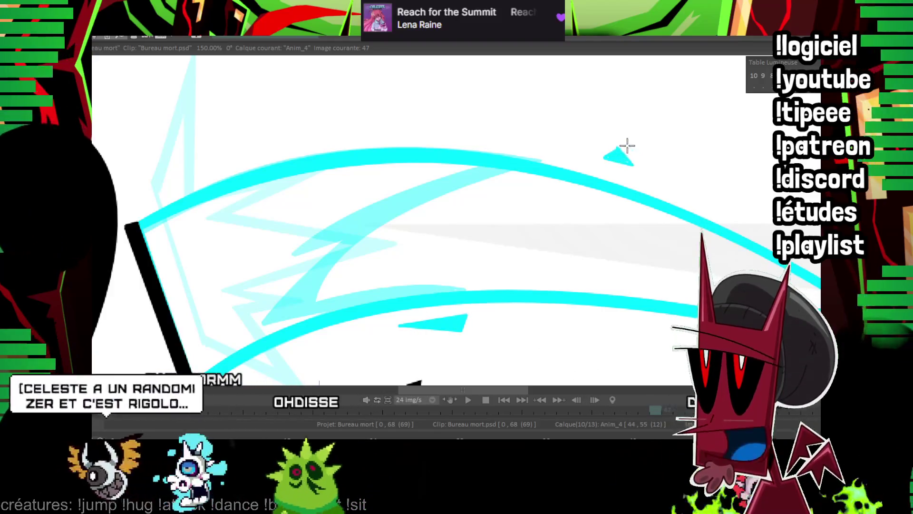
Draw a thin cyan curve tracing along the upper arc
{"action": "mouse_move", "coordinate": [656, 147]}
{"action": "left_mouse_down"}
{"action": "mouse_move", "coordinate": [477, 180]}
{"action": "mouse_move", "coordinate": [748, 139]}
{"action": "left_mouse_up"}
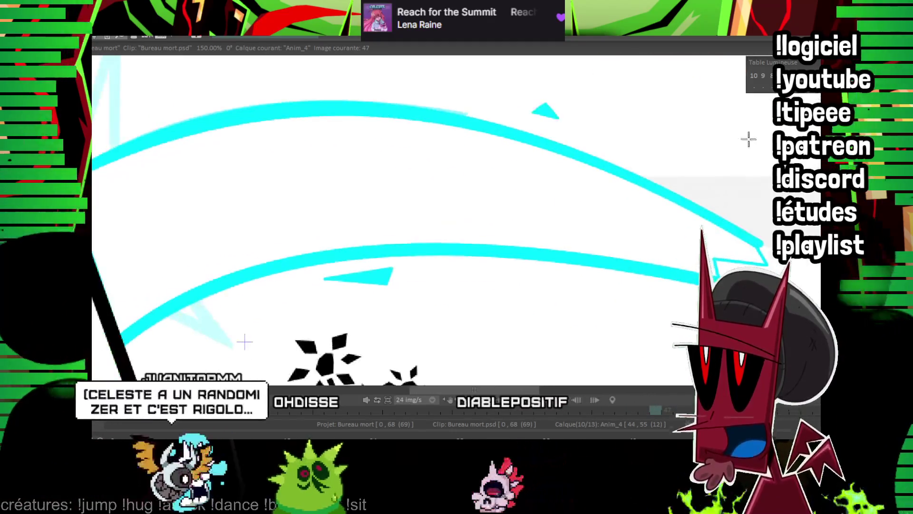
{"action": "scroll", "coordinate": [442, 247], "scroll_direction": "down", "scroll_amount": 5}
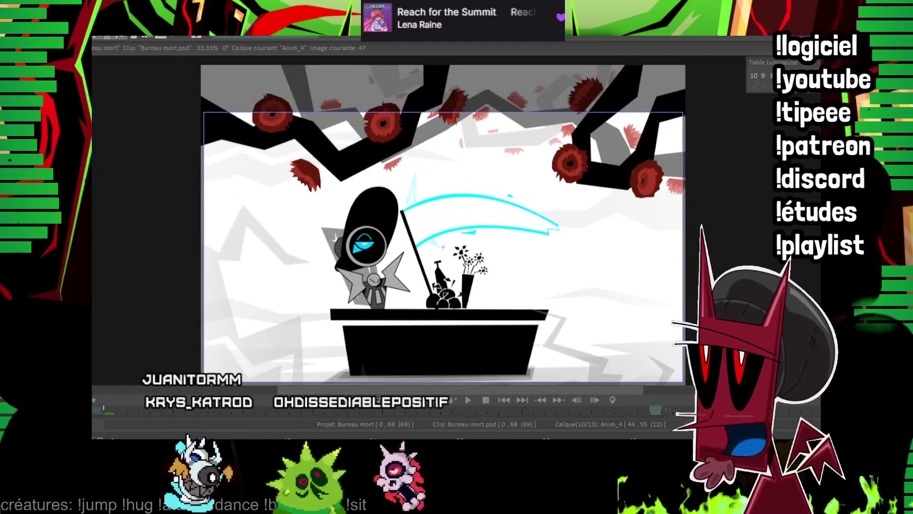
{"action": "scroll", "coordinate": [443, 247], "scroll_direction": "up", "scroll_amount": 3}
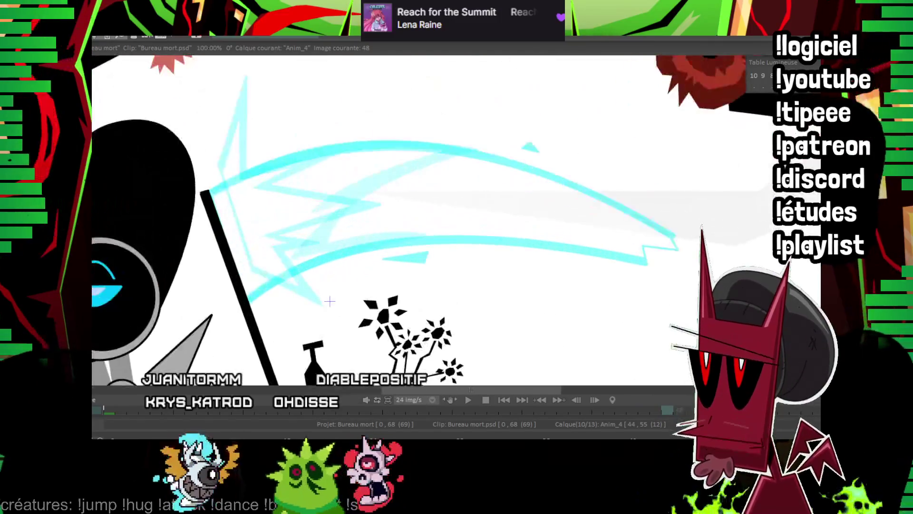
{"action": "scroll", "coordinate": [342, 278], "scroll_direction": "up", "scroll_amount": 2}
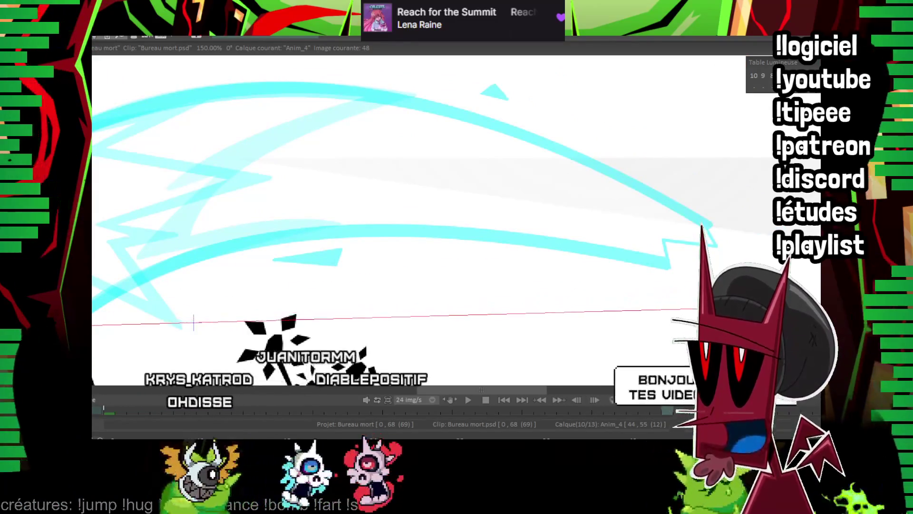
{"action": "left_click", "coordinate": [356, 238]}
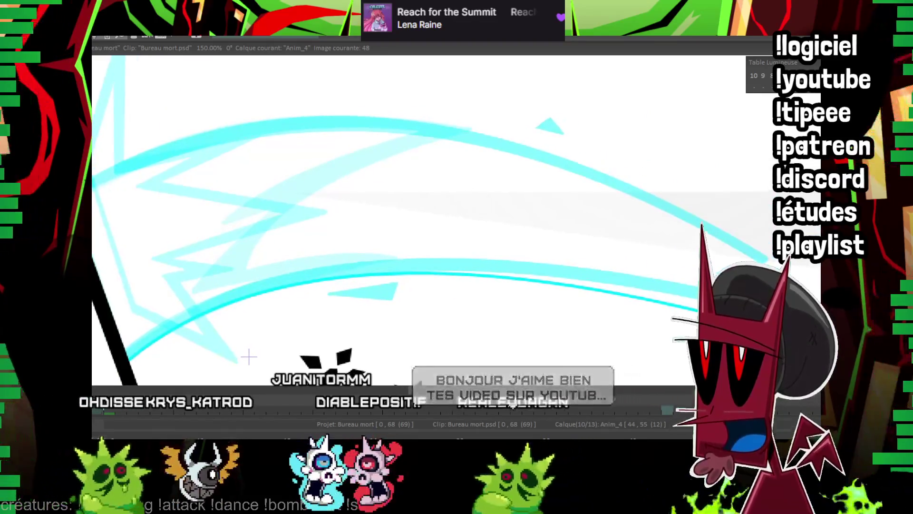
{"action": "left_click_drag", "start_coordinate": [95, 196], "coordinate": [698, 318]}
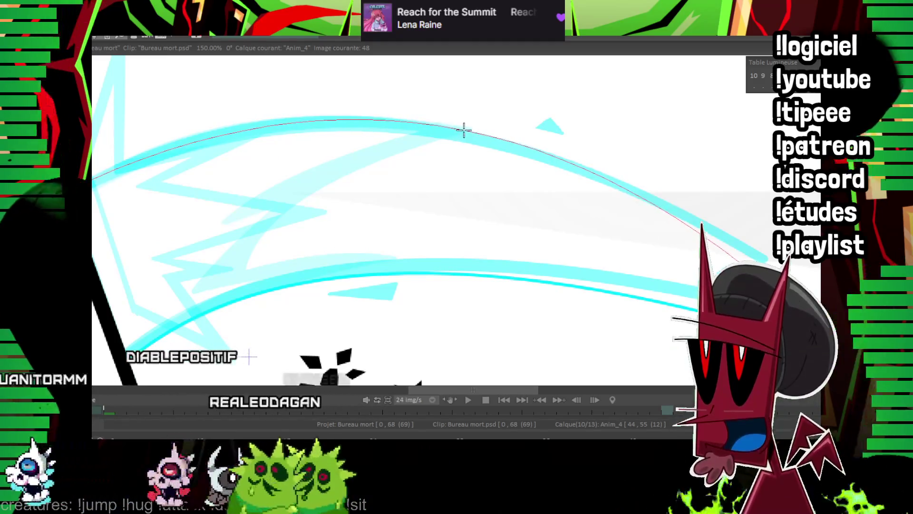
{"action": "left_click", "coordinate": [469, 133]}
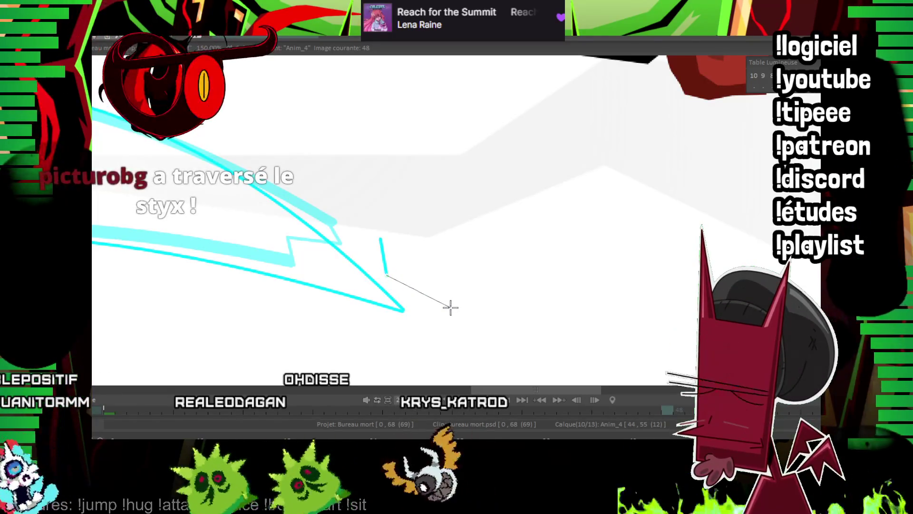
Close the zigzag lightning tip and add a small filled cyan fragment
{"action": "left_click", "coordinate": [381, 241]}
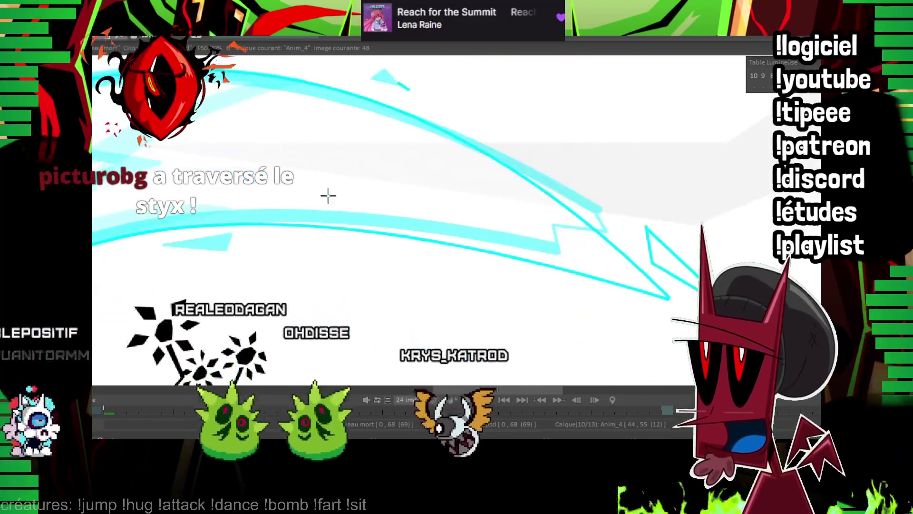
{"action": "left_click", "coordinate": [247, 246]}
{"action": "left_click", "coordinate": [256, 240]}
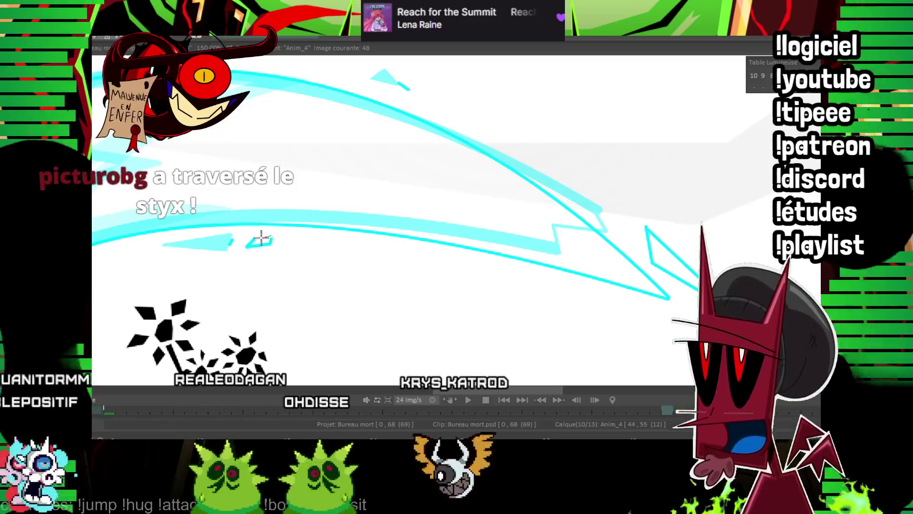
{"action": "left_click", "coordinate": [260, 239]}
{"action": "left_click_drag", "start_coordinate": [275, 234], "coordinate": [353, 268]}
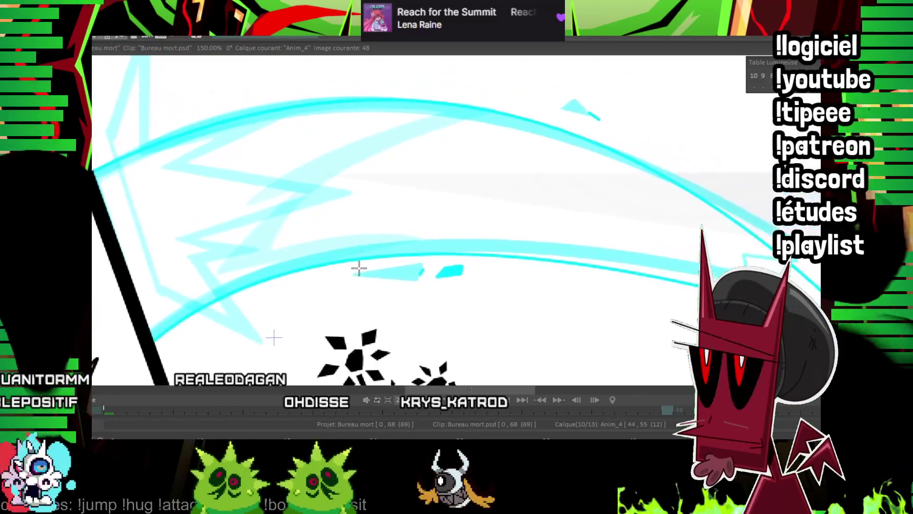
Step through drawings 46, 47 and 48, panning to review the arcs
{"action": "key", "text": "Left"}
{"action": "key", "text": "Left"}
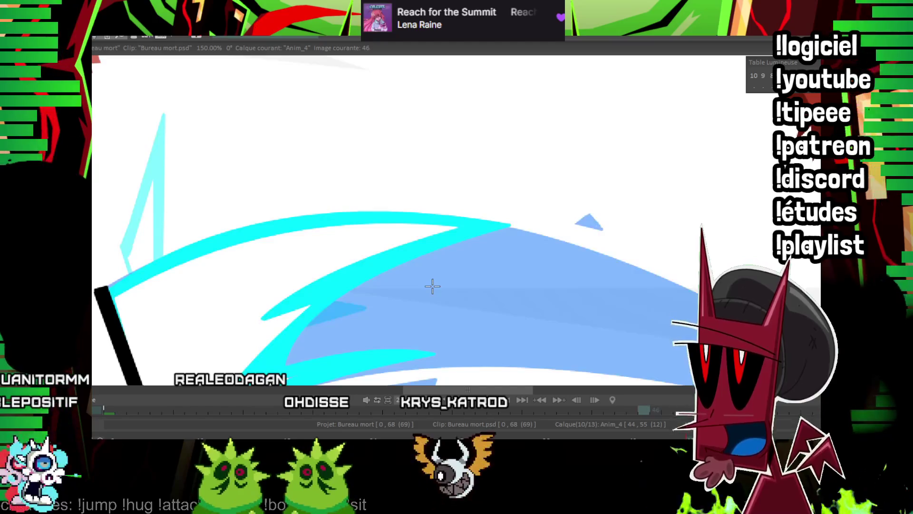
{"action": "mouse_move", "coordinate": [170, 83]}
{"action": "left_mouse_down"}
{"action": "mouse_move", "coordinate": [164, 113]}
{"action": "mouse_move", "coordinate": [172, 81]}
{"action": "mouse_move", "coordinate": [188, 238]}
{"action": "left_mouse_up"}
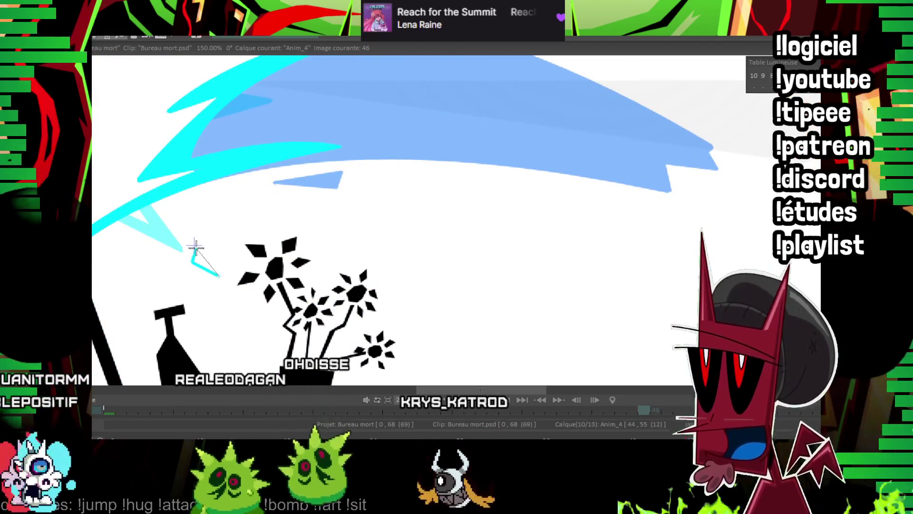
{"action": "left_click_drag", "start_coordinate": [203, 260], "coordinate": [208, 289]}
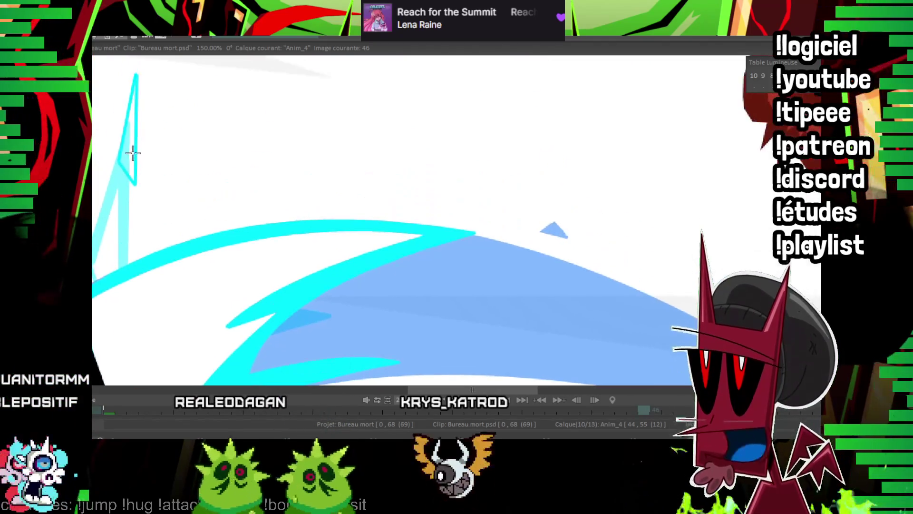
{"action": "left_click_drag", "start_coordinate": [329, 336], "coordinate": [442, 209]}
{"action": "key", "text": "Right"}
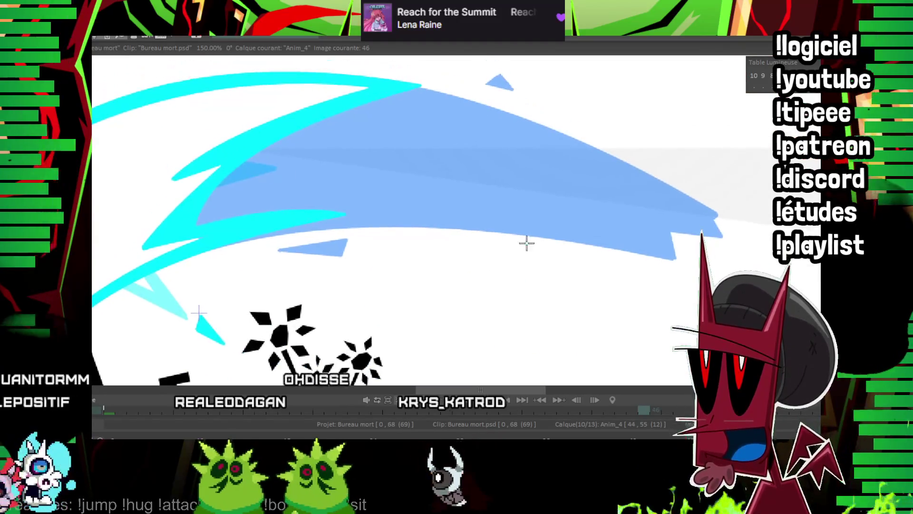
{"action": "left_click_drag", "start_coordinate": [525, 241], "coordinate": [549, 264]}
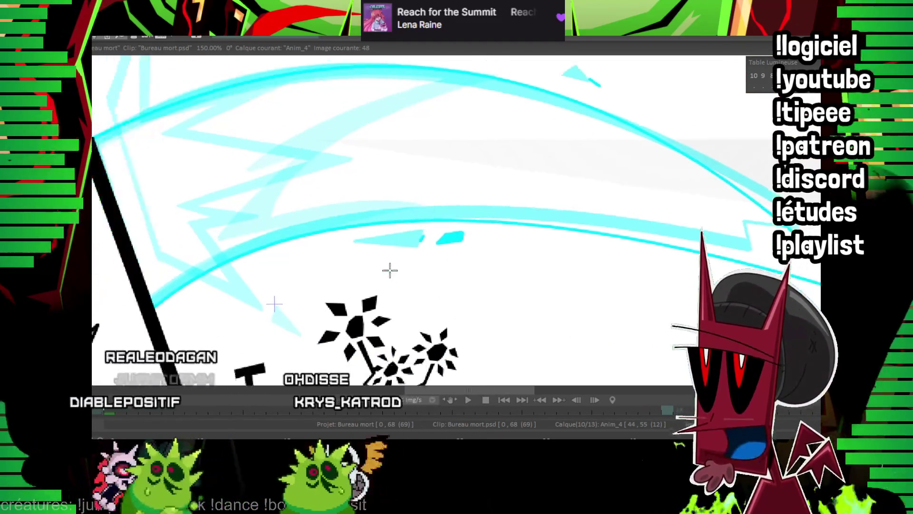
{"action": "key", "text": "Right"}
{"action": "left_click_drag", "start_coordinate": [662, 187], "coordinate": [431, 191]}
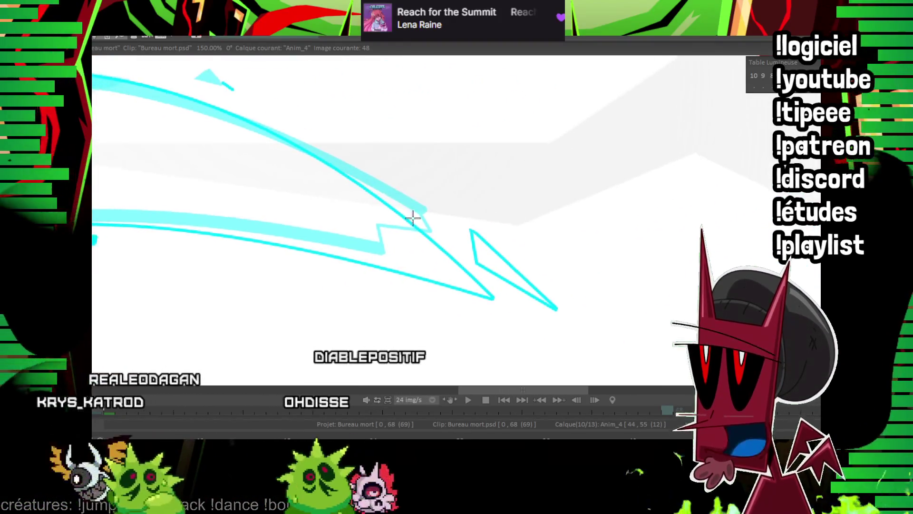
{"action": "left_click_drag", "start_coordinate": [90, 211], "coordinate": [307, 211]}
{"action": "left_click_drag", "start_coordinate": [195, 200], "coordinate": [409, 224]}
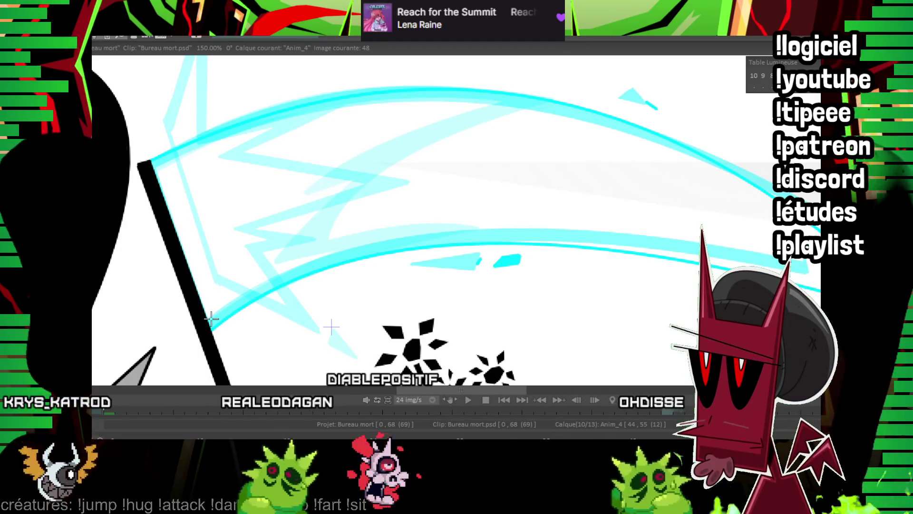
Preview the animation on drawing 48, then hide the light-table lines and zoom out
{"action": "key", "text": "Left"}
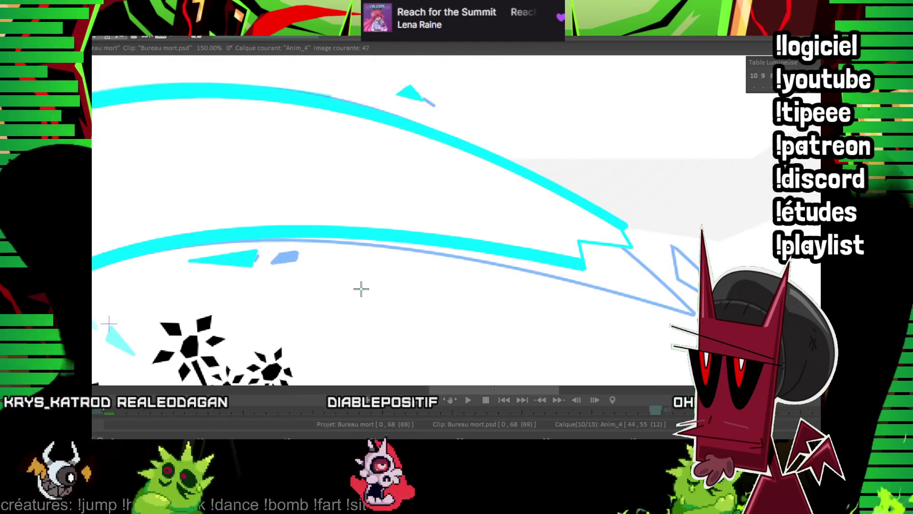
{"action": "key", "text": "Right"}
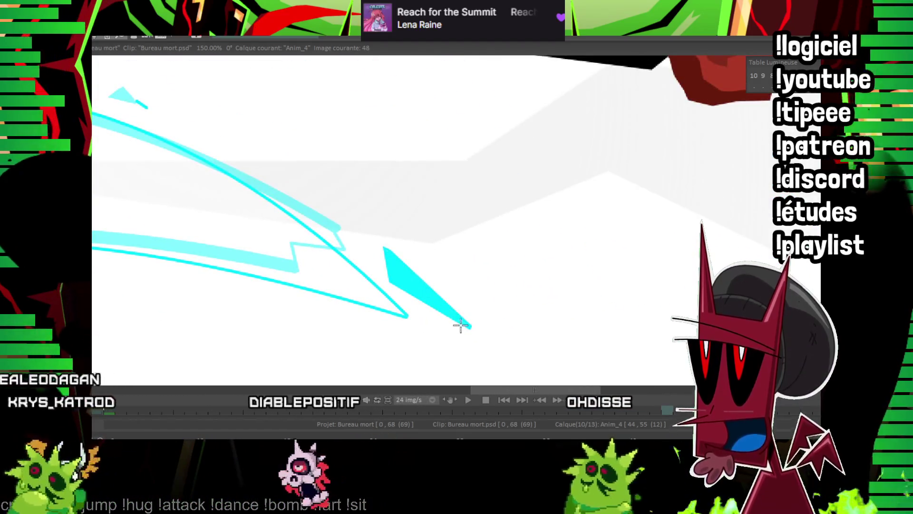
{"action": "key", "text": "Return"}
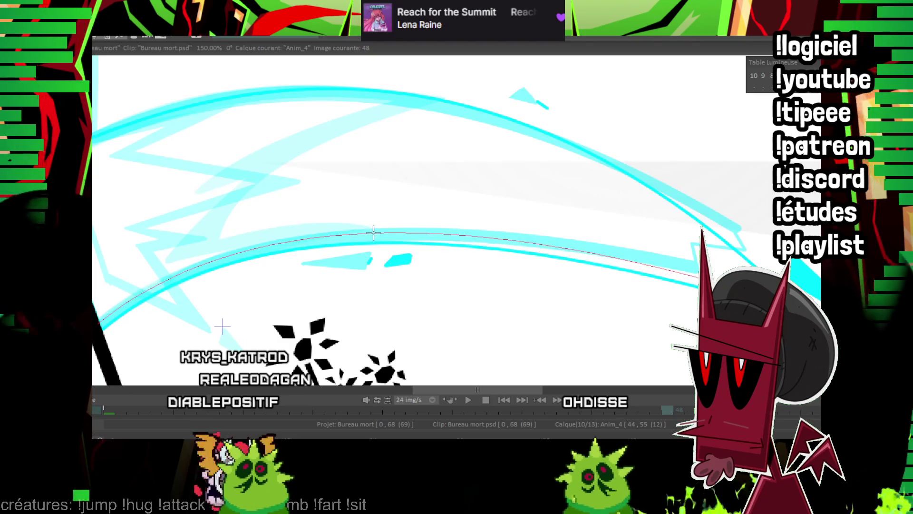
{"action": "left_click_drag", "start_coordinate": [374, 231], "coordinate": [410, 242]}
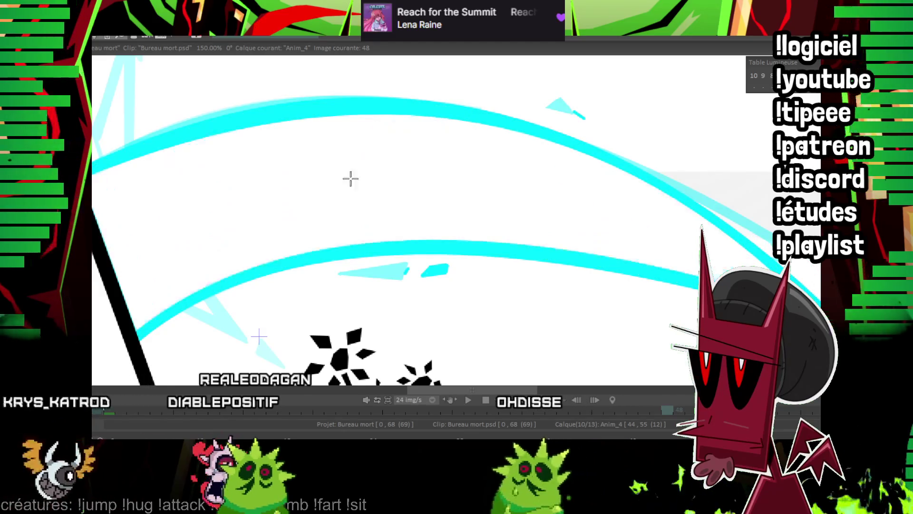
{"action": "key", "text": "l"}
{"action": "scroll", "coordinate": [380, 286], "scroll_direction": "down", "scroll_amount": 3}
{"action": "scroll", "coordinate": [459, 239], "scroll_direction": "down", "scroll_amount": 3}
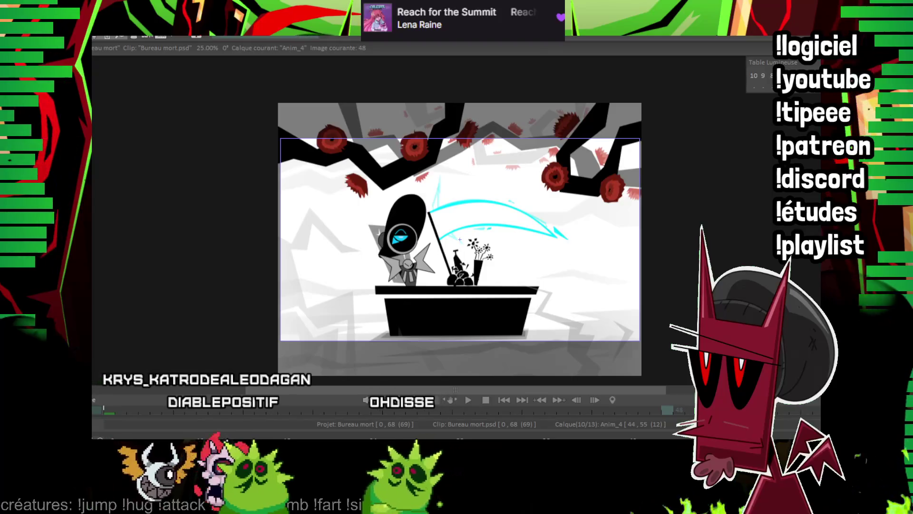
On frame 49, trace two smooth cyan curves along the energy arc
{"action": "key", "text": "Left"}
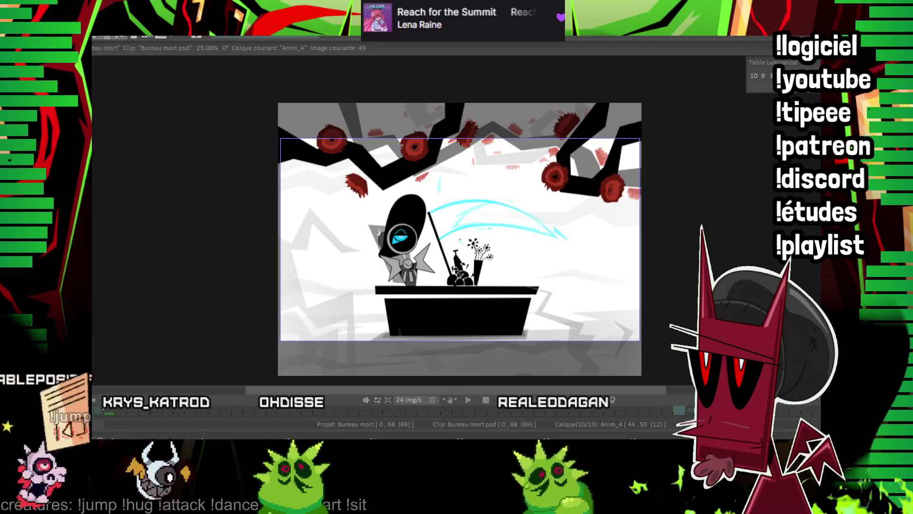
{"action": "key", "text": "Right"}
{"action": "scroll", "coordinate": [419, 259], "scroll_direction": "up", "scroll_amount": 2}
{"action": "scroll", "coordinate": [592, 211], "scroll_direction": "up", "scroll_amount": 2}
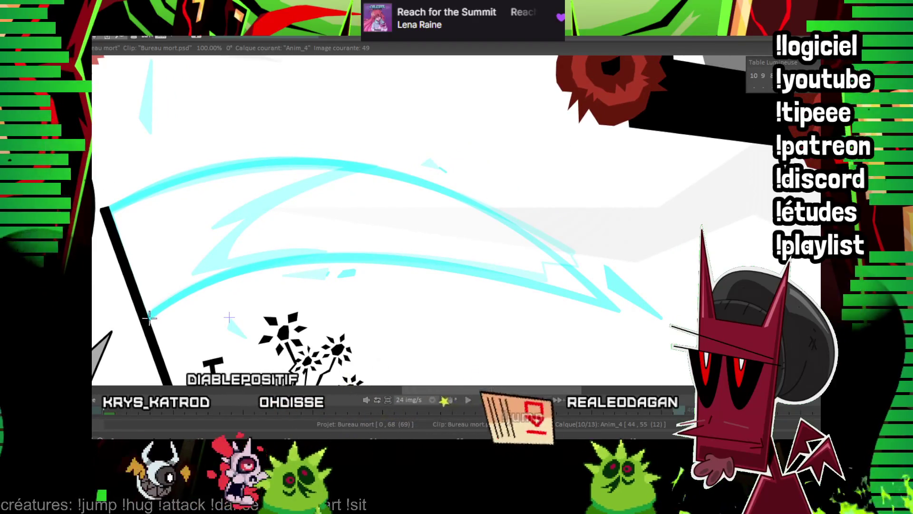
{"action": "left_click", "coordinate": [612, 309]}
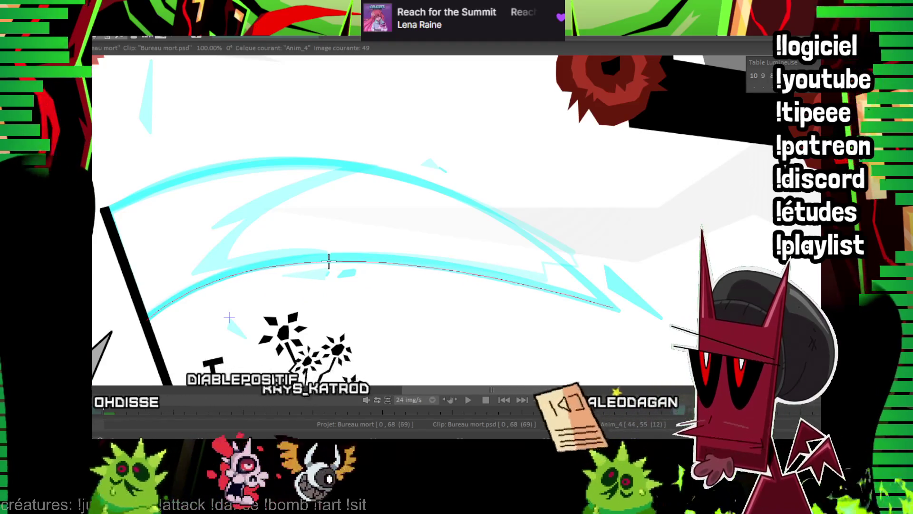
{"action": "left_click", "coordinate": [329, 260]}
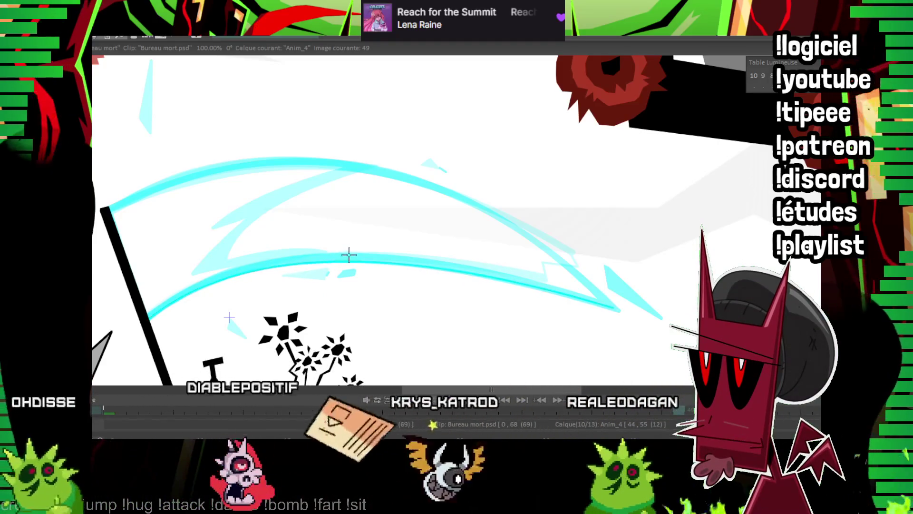
{"action": "left_click_drag", "start_coordinate": [110, 207], "coordinate": [613, 308]}
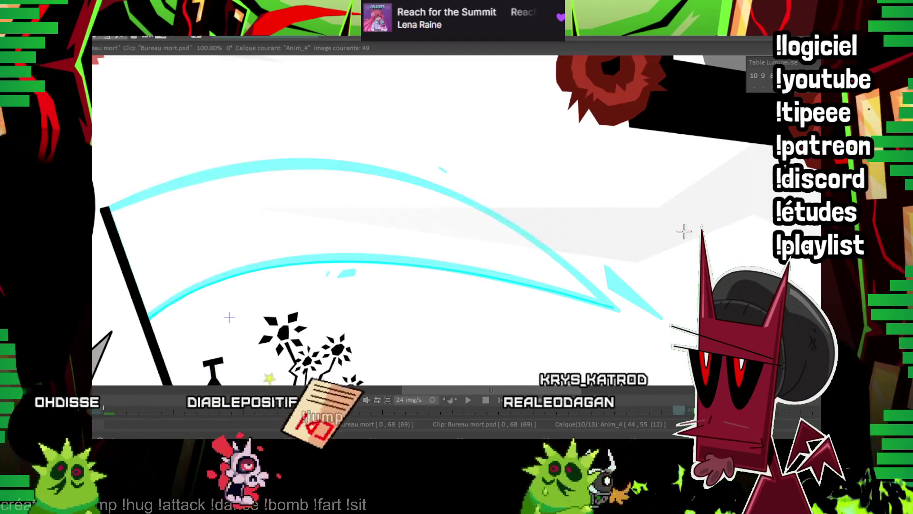
{"action": "left_click_drag", "start_coordinate": [613, 308], "coordinate": [110, 208]}
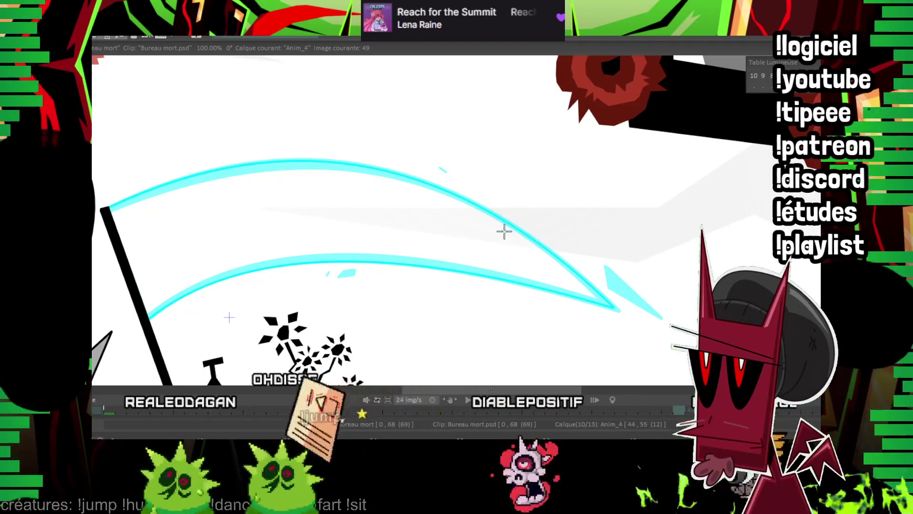
Pan and zoom along the cyan arcs to inspect them
{"action": "scroll", "coordinate": [757, 118], "scroll_direction": "right", "scroll_amount": 1}
{"action": "scroll", "coordinate": [591, 187], "scroll_direction": "up", "scroll_amount": 2}
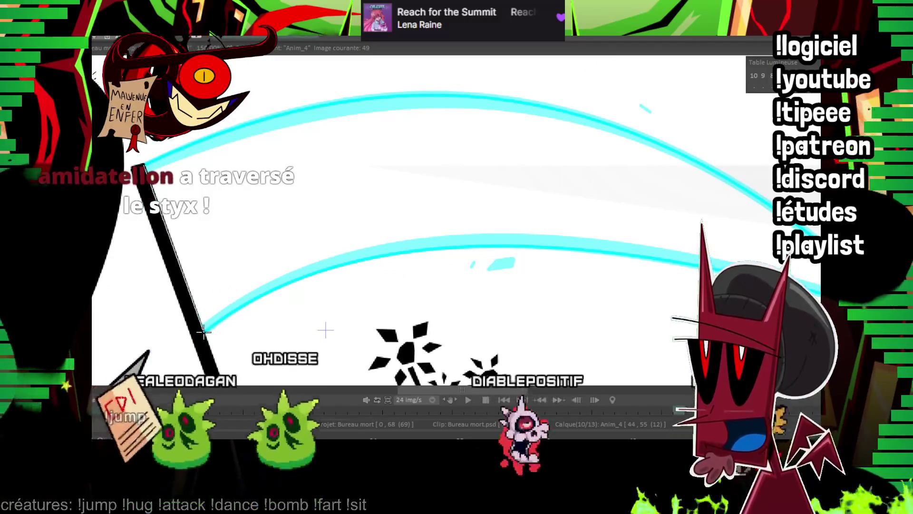
{"action": "scroll", "coordinate": [428, 241], "scroll_direction": "right", "scroll_amount": 5}
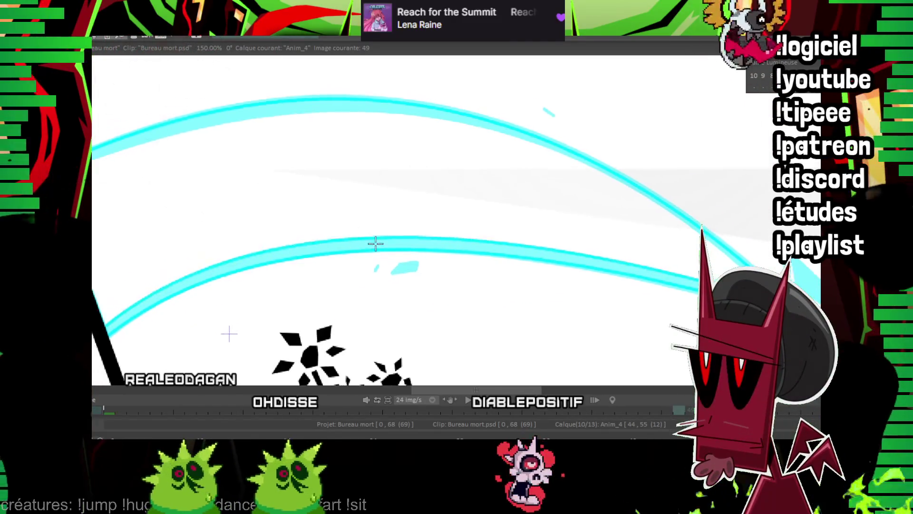
{"action": "scroll", "coordinate": [373, 244], "scroll_direction": "up", "scroll_amount": 3}
{"action": "scroll", "coordinate": [373, 244], "scroll_direction": "left", "scroll_amount": 8}
{"action": "scroll", "coordinate": [309, 208], "scroll_direction": "right", "scroll_amount": 5}
{"action": "scroll", "coordinate": [309, 209], "scroll_direction": "down", "scroll_amount": 1}
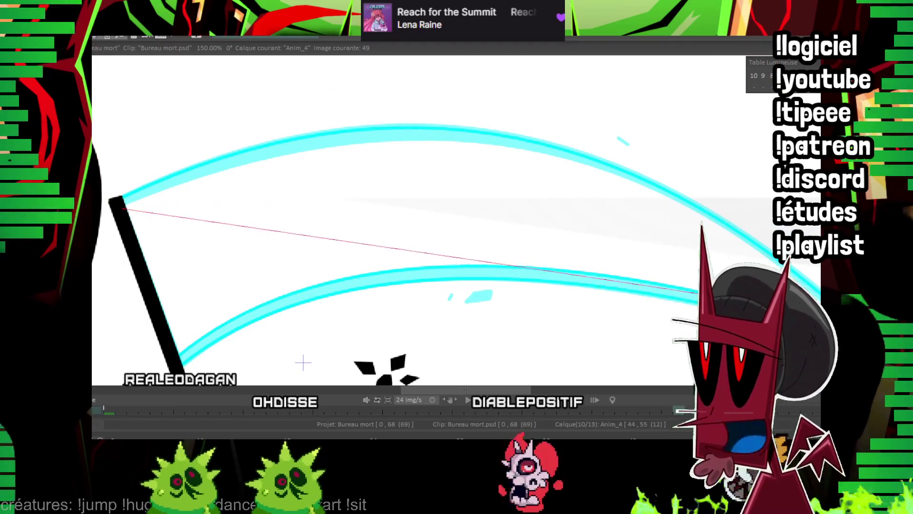
{"action": "mouse_move", "coordinate": [303, 363]}
{"action": "left_mouse_down"}
{"action": "mouse_move", "coordinate": [214, 337]}
{"action": "mouse_move", "coordinate": [267, 365]}
{"action": "left_mouse_up"}
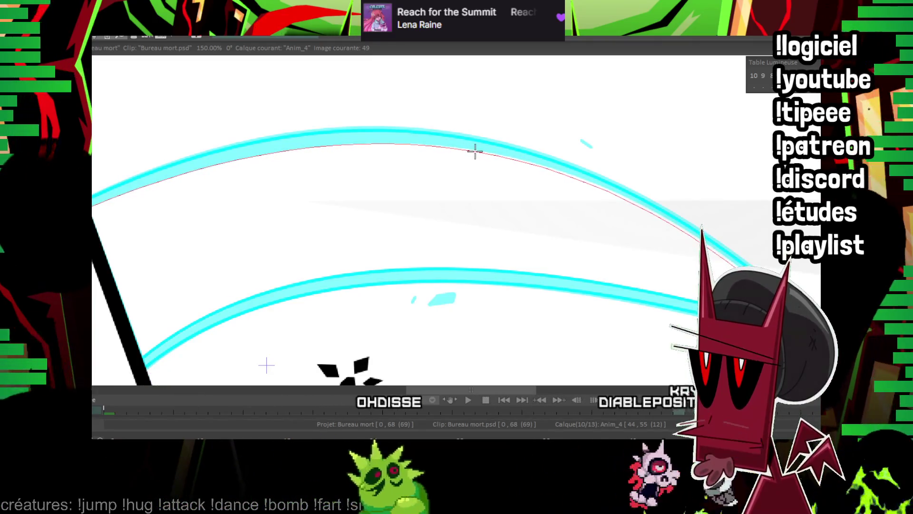
Center the view on the arc tip and spark, then advance to frame 50
{"action": "left_click_drag", "start_coordinate": [461, 153], "coordinate": [454, 146]}
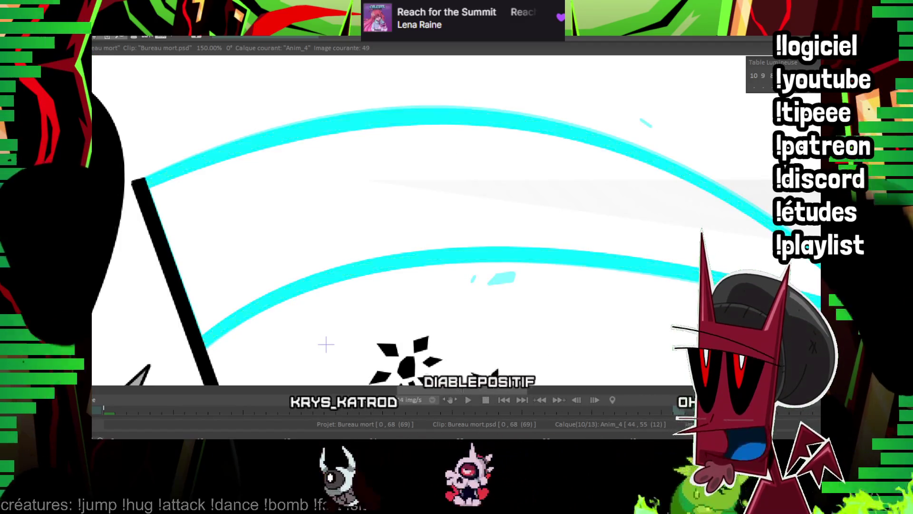
{"action": "left_click_drag", "start_coordinate": [708, 269], "coordinate": [518, 228]}
{"action": "mouse_move", "coordinate": [546, 255]}
{"action": "left_mouse_down"}
{"action": "mouse_move", "coordinate": [401, 266]}
{"action": "mouse_move", "coordinate": [334, 292]}
{"action": "left_mouse_up"}
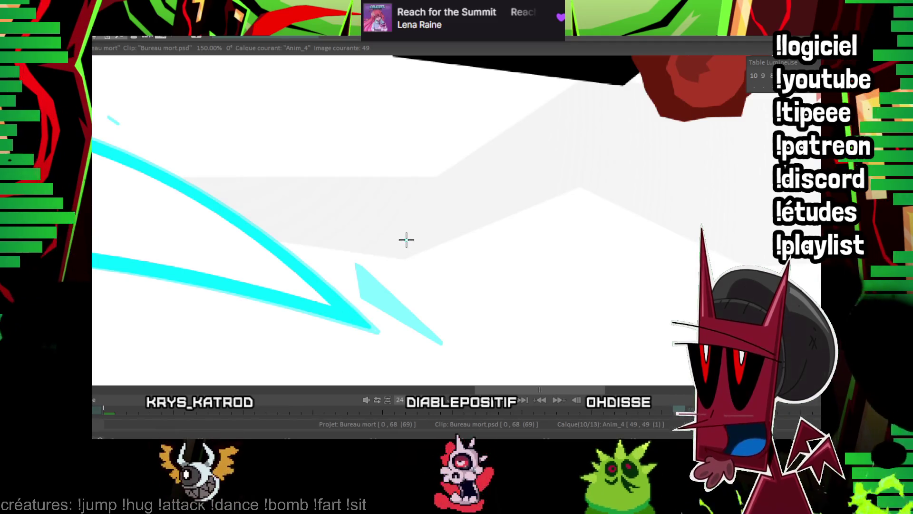
{"action": "left_click_drag", "start_coordinate": [408, 245], "coordinate": [378, 242]}
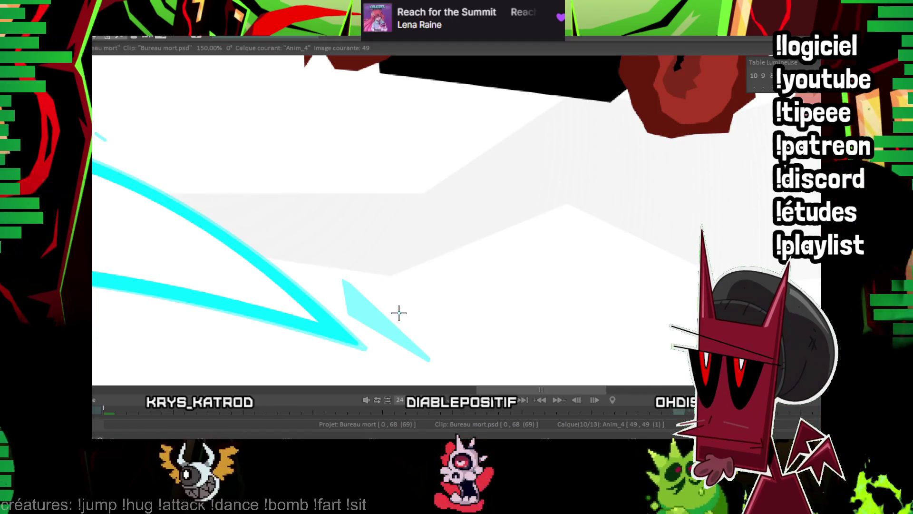
{"action": "mouse_move", "coordinate": [430, 299]}
{"action": "left_mouse_down"}
{"action": "mouse_move", "coordinate": [448, 222]}
{"action": "mouse_move", "coordinate": [410, 277]}
{"action": "left_mouse_up"}
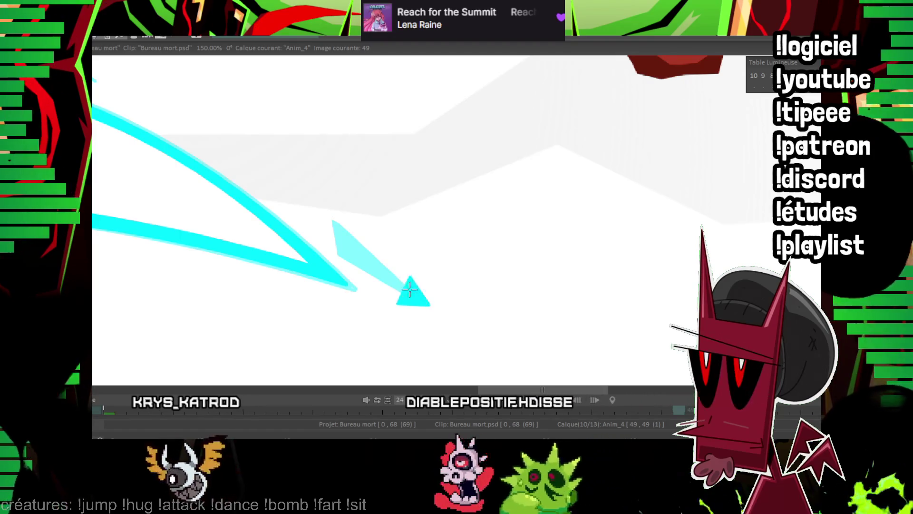
{"action": "left_click_drag", "start_coordinate": [410, 286], "coordinate": [427, 194]}
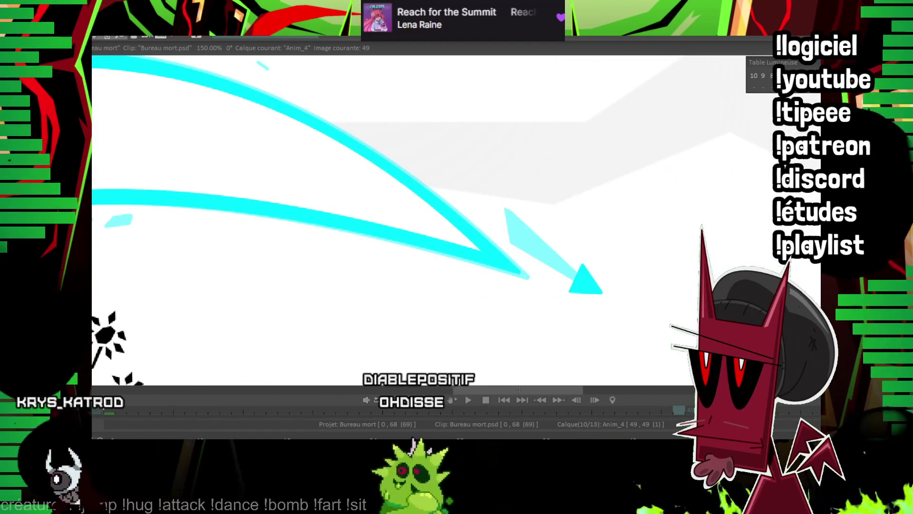
{"action": "key", "text": "Right"}
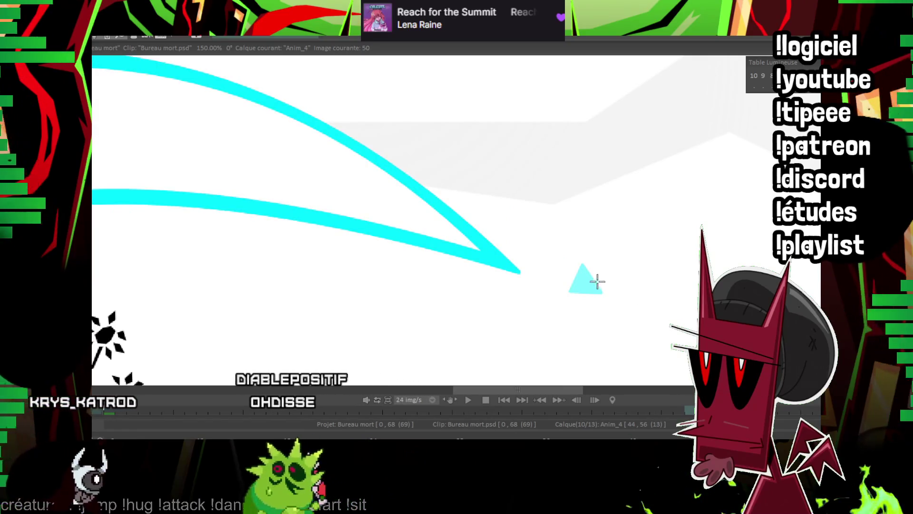
Paint a small cyan spark on frame 50, play the animation, and open the export settings
{"action": "left_click_drag", "start_coordinate": [601, 289], "coordinate": [586, 290]}
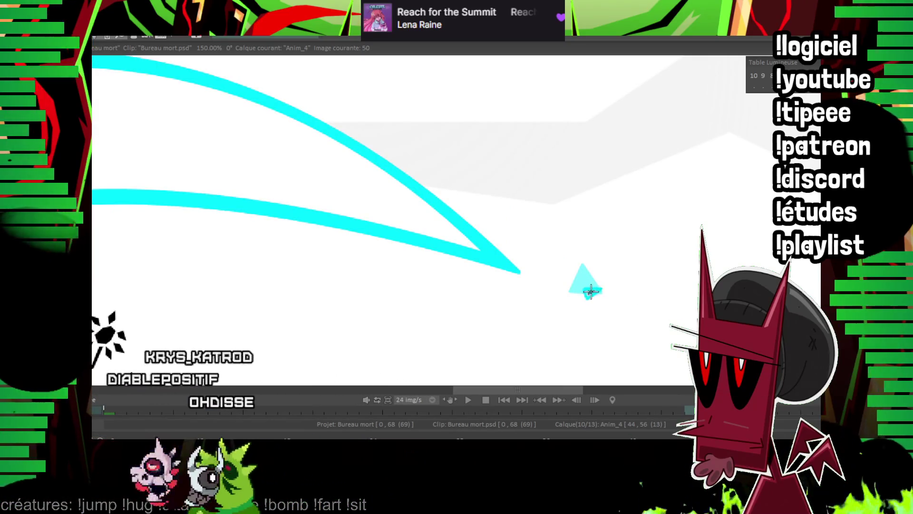
{"action": "key", "text": "Right"}
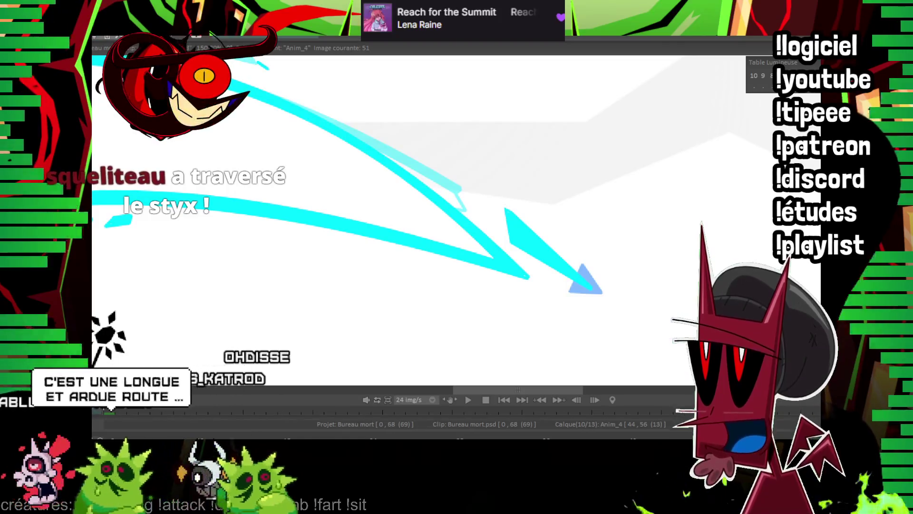
{"action": "scroll", "coordinate": [313, 242], "scroll_direction": "down", "scroll_amount": 3}
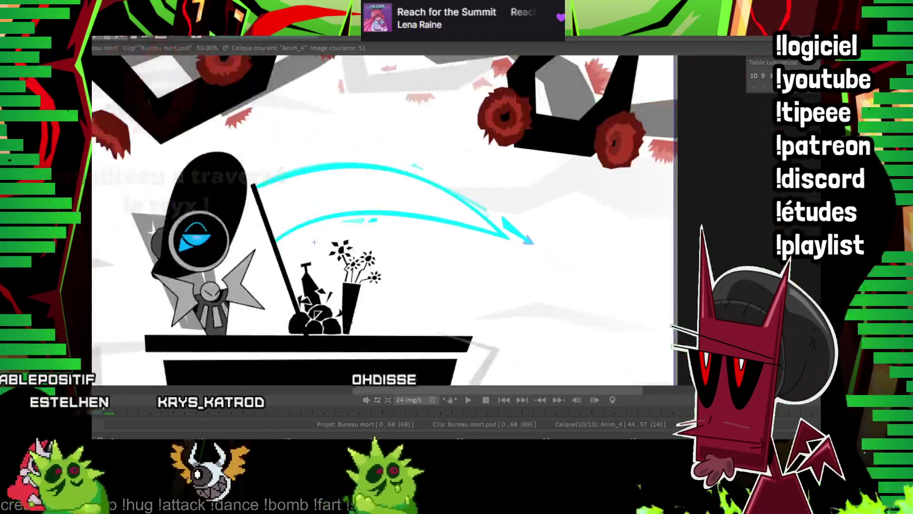
{"action": "scroll", "coordinate": [508, 247], "scroll_direction": "down", "scroll_amount": 1}
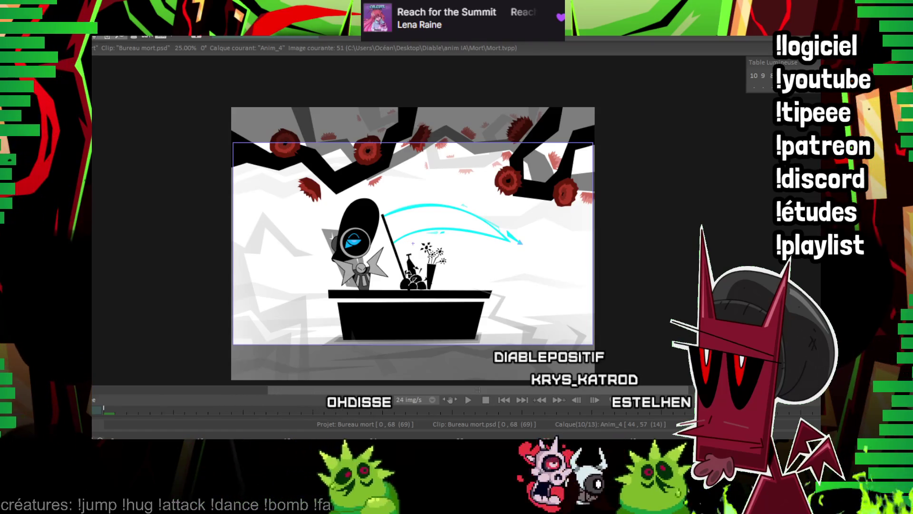
{"action": "key", "text": "Return"}
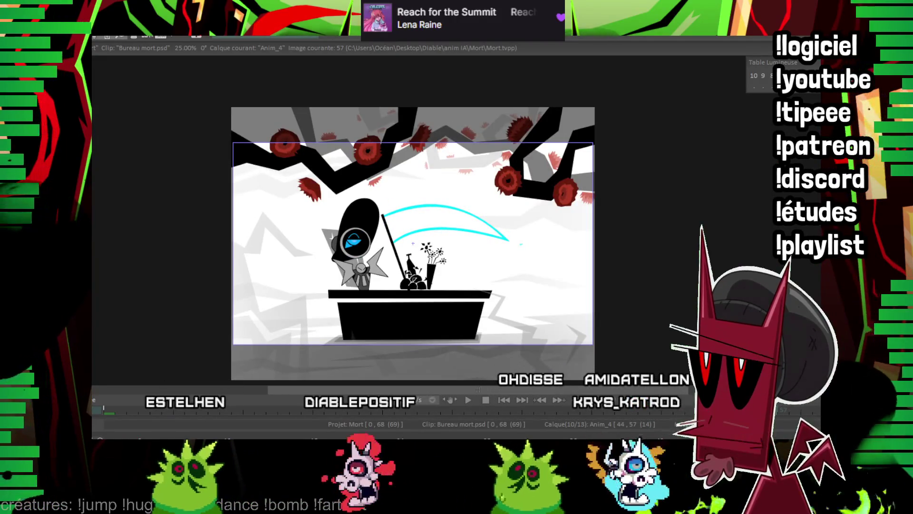
{"action": "key", "text": "ctrl+e"}
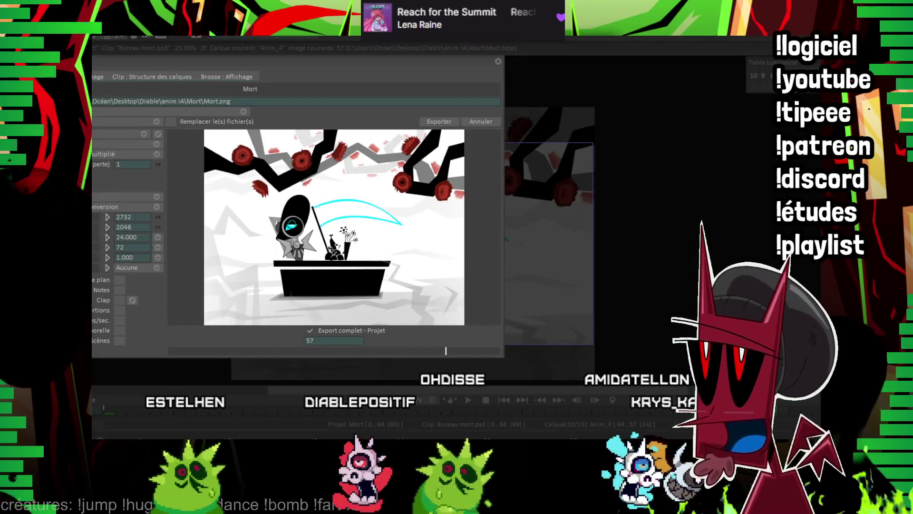
Export the Mort sequence as JPG images using the 1920×1080 camera framing
{"action": "left_click", "coordinate": [140, 207]}
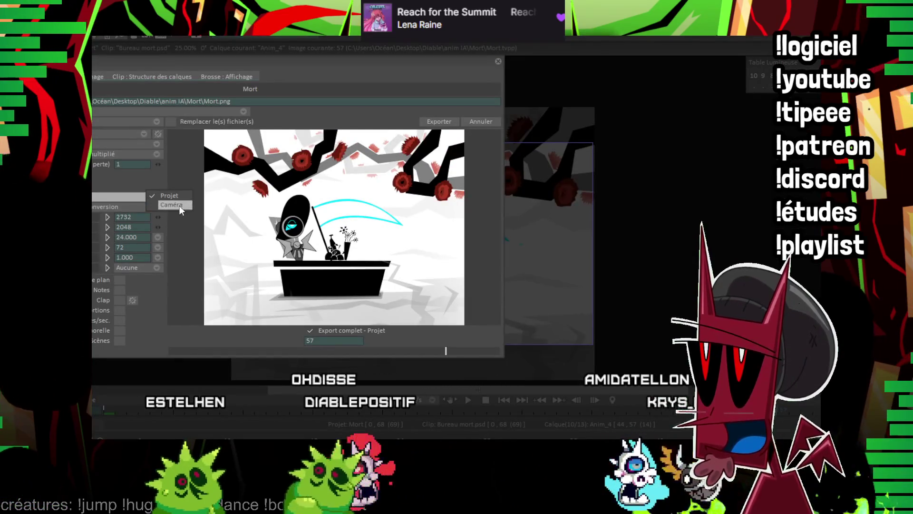
{"action": "left_click", "coordinate": [176, 204]}
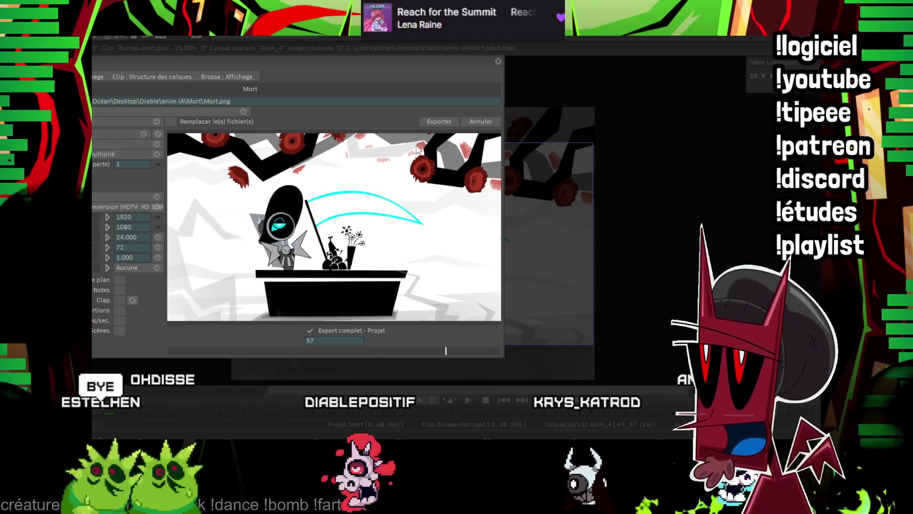
{"action": "left_click", "coordinate": [118, 133]}
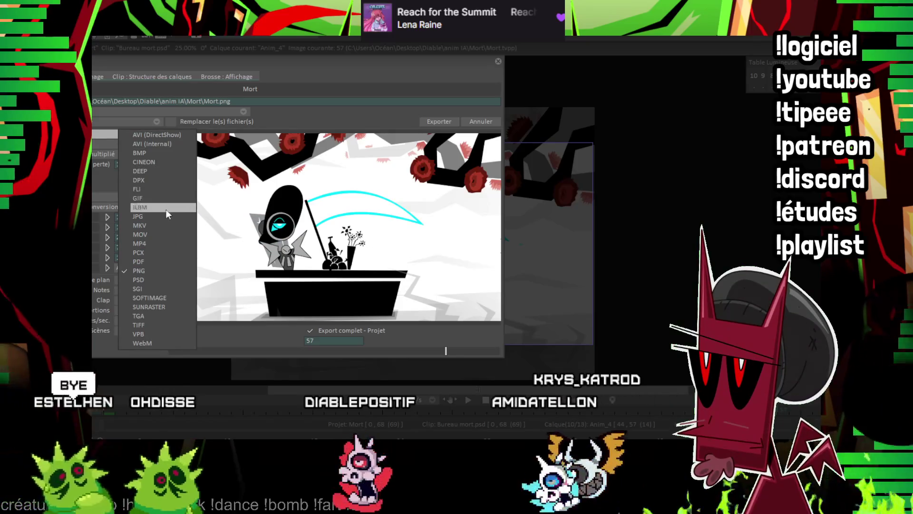
{"action": "left_click", "coordinate": [159, 217]}
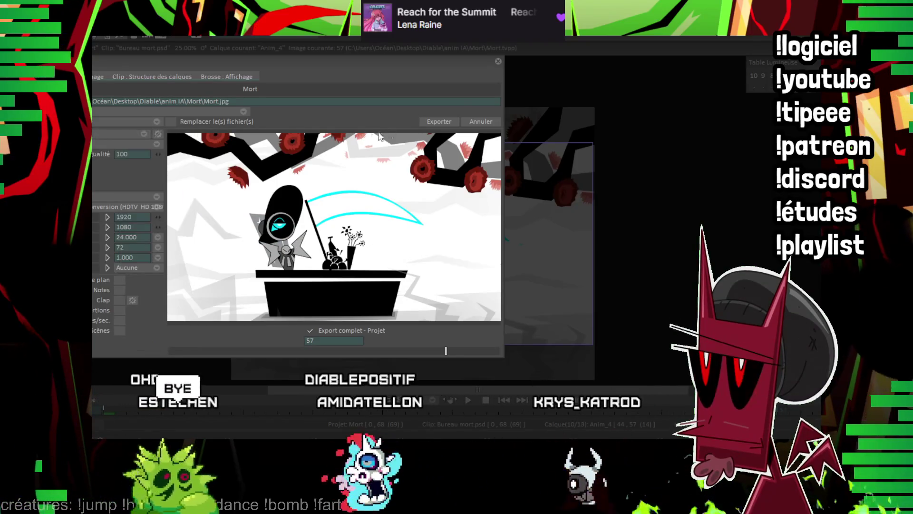
{"action": "left_click", "coordinate": [435, 123]}
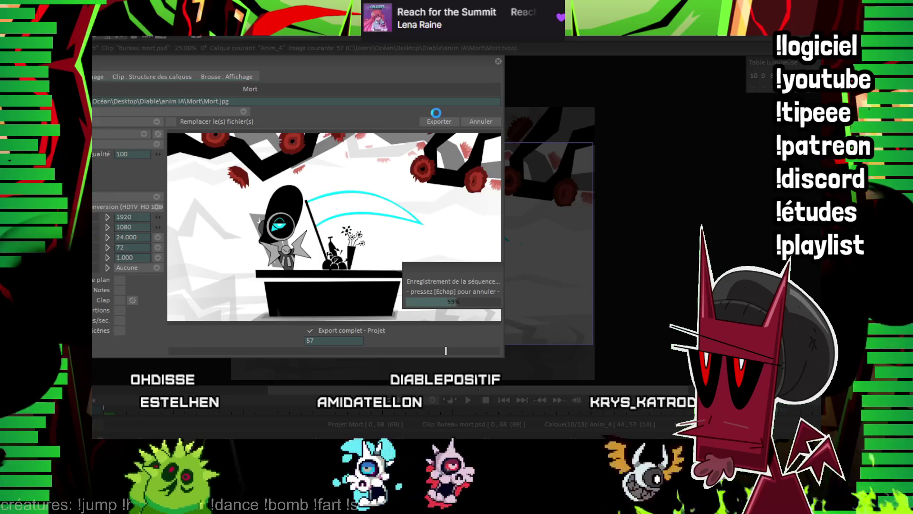
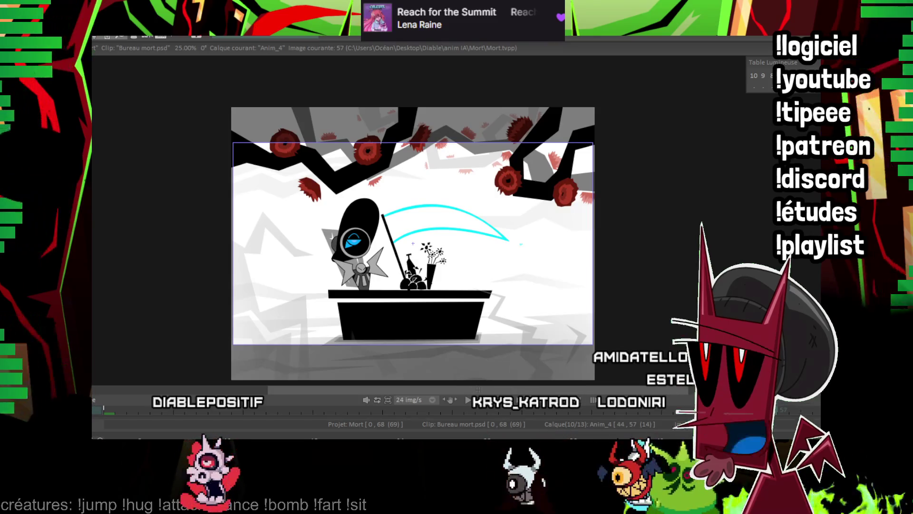
Create a new blank 1920×1080 project at 24 fps
{"action": "mouse_move", "coordinate": [100, 142]}
{"action": "key", "text": "ctrl+n"}
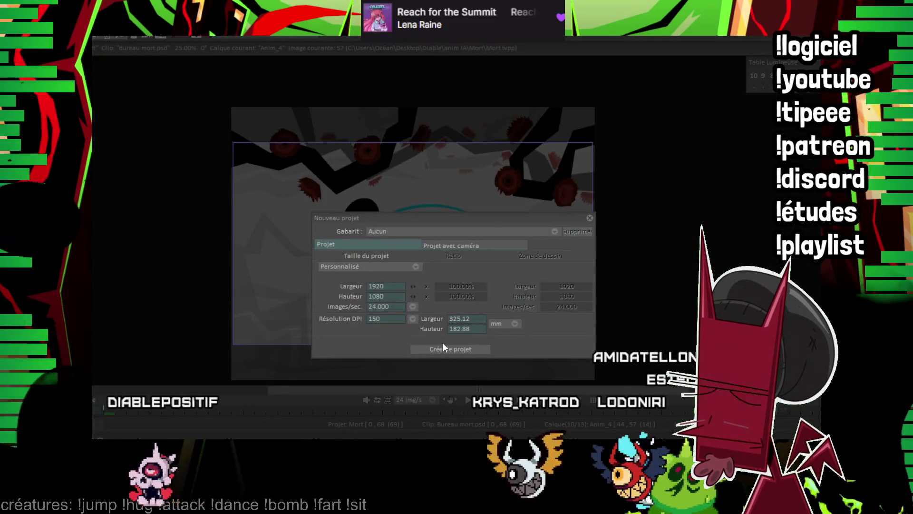
{"action": "left_click", "coordinate": [442, 346]}
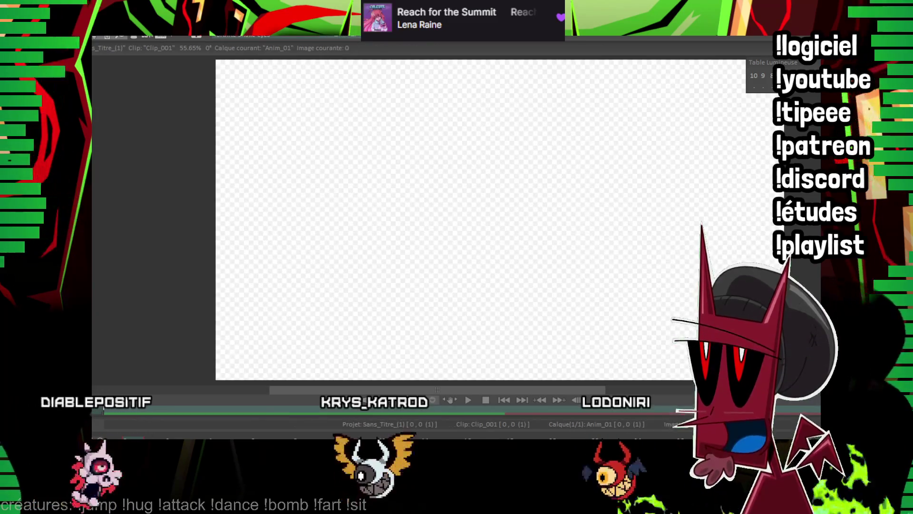
Paste the dance frames, scale them up to fill the canvas height, and trim the clip to 63 frames
{"action": "key", "text": "ctrl+v"}
{"action": "left_click", "coordinate": [433, 303]}
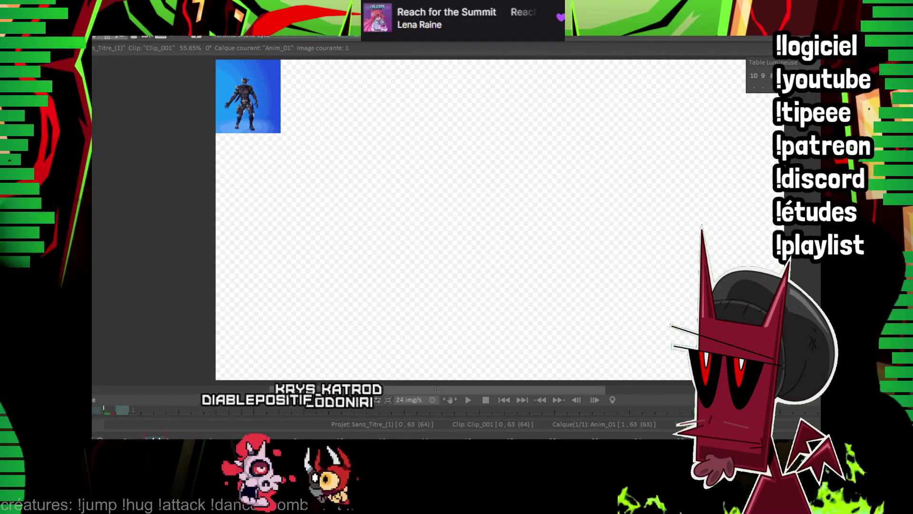
{"action": "key", "text": "Home"}
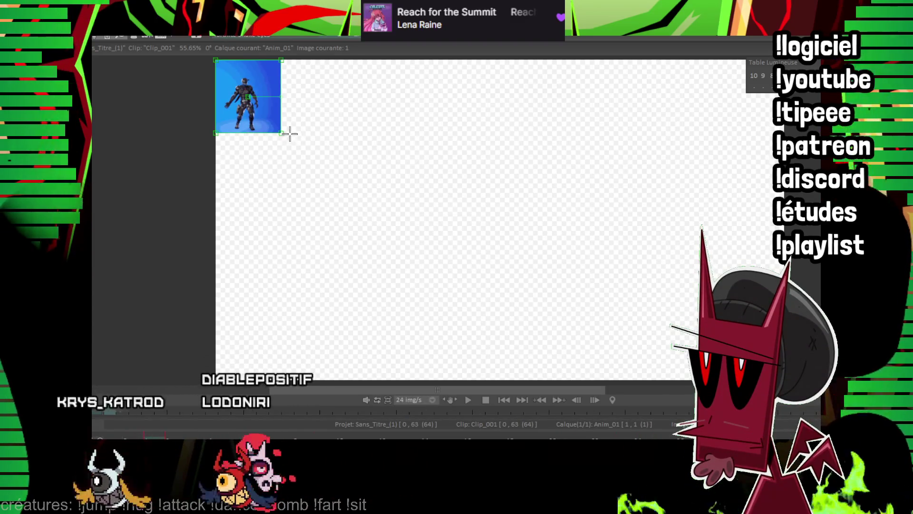
{"action": "left_click_drag", "start_coordinate": [289, 133], "coordinate": [612, 303]}
{"action": "left_click_drag", "start_coordinate": [646, 364], "coordinate": [664, 369]}
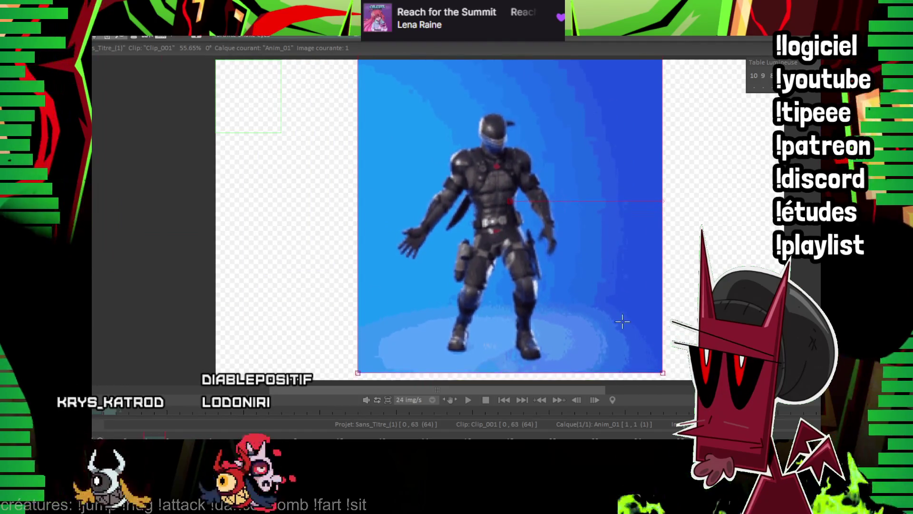
{"action": "key", "text": "Return"}
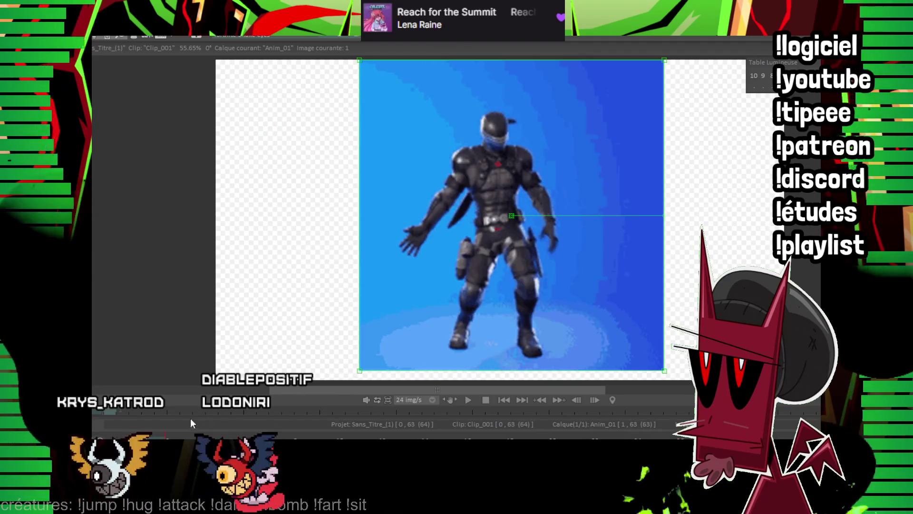
{"action": "key", "text": "space"}
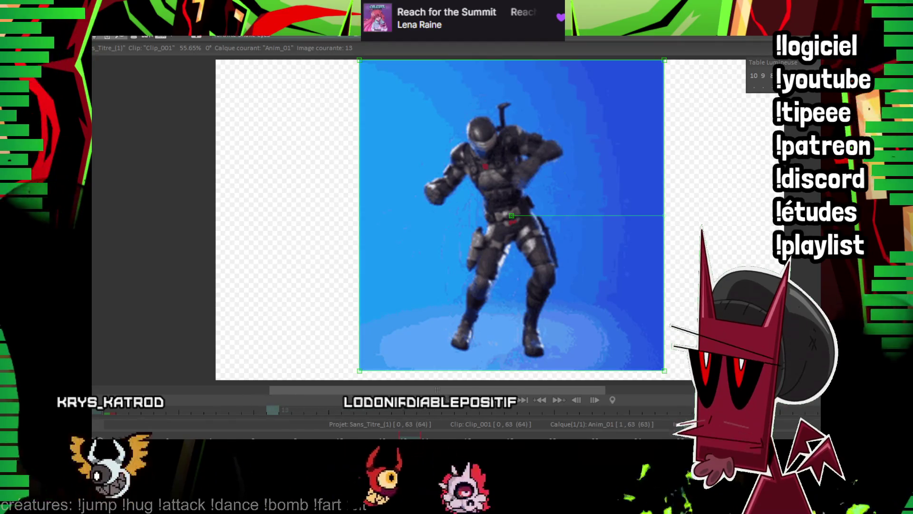
{"action": "key", "text": "Delete"}
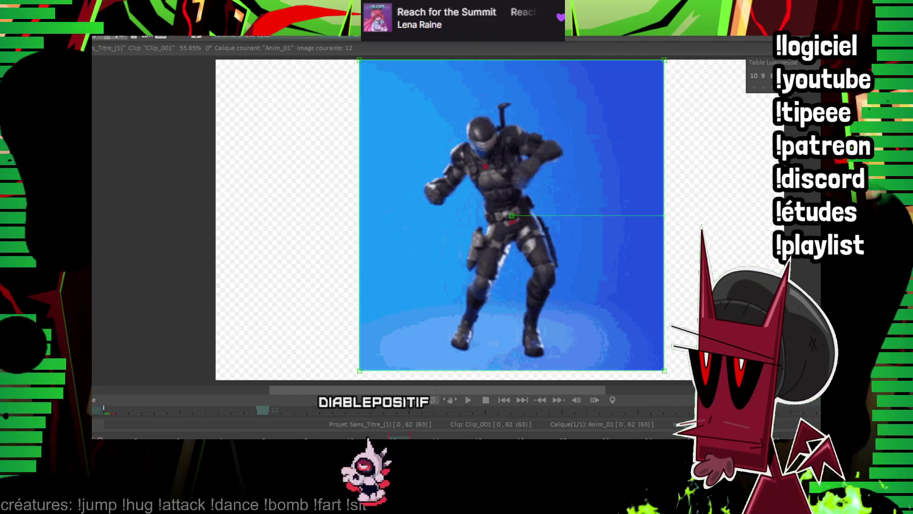
Fade the dancer footage on the light table and add an empty tracing layer
{"action": "key", "text": "Home"}
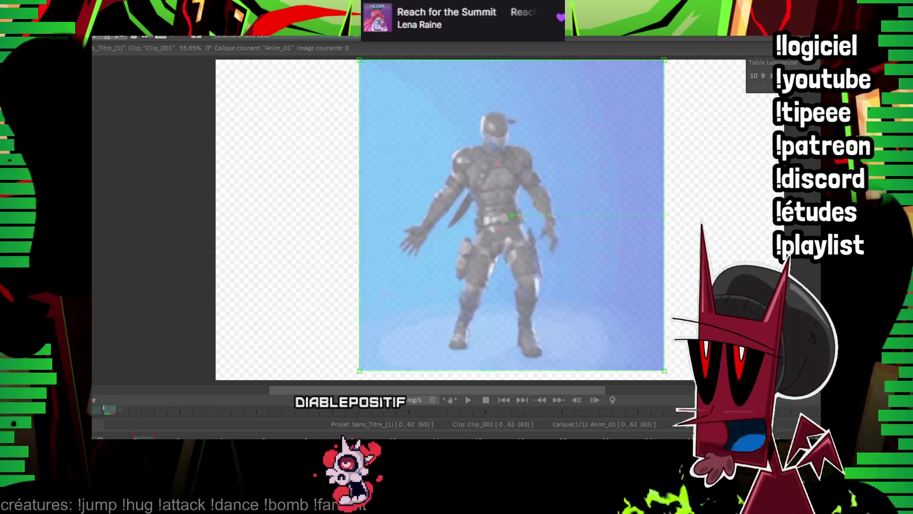
{"action": "key", "text": "ctrl+shift+n"}
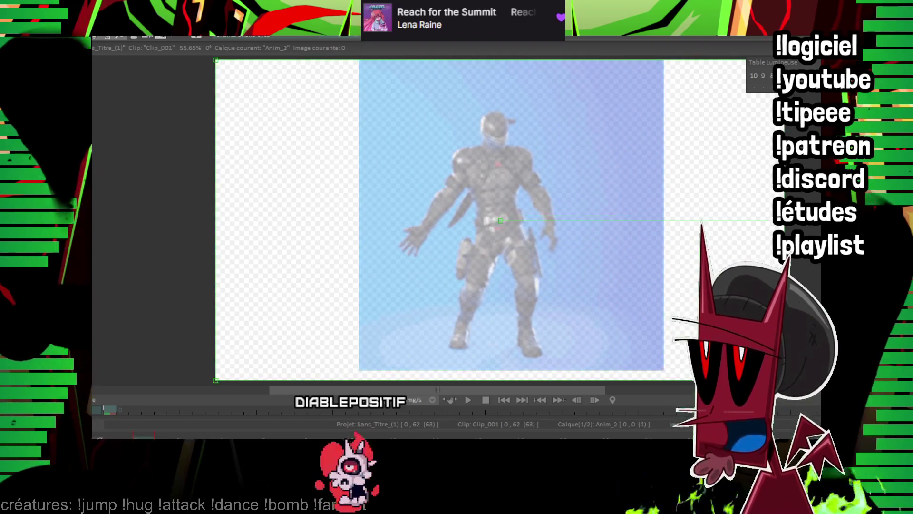
{"action": "key", "text": "plus"}
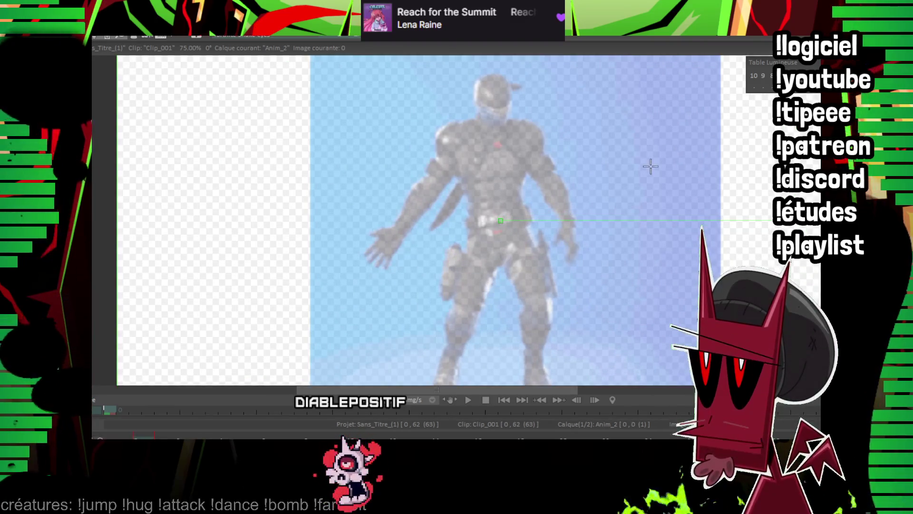
{"action": "left_click_drag", "start_coordinate": [651, 167], "coordinate": [400, 168]}
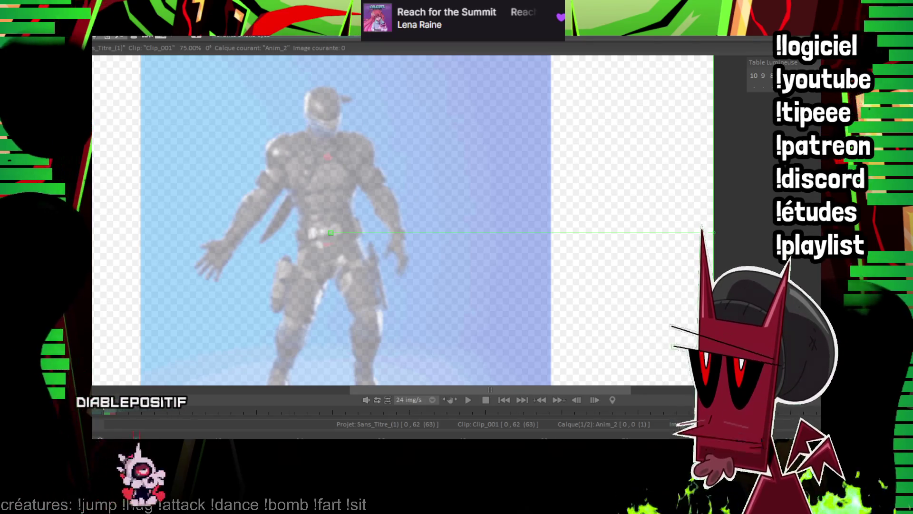
Extend the Anim_2 layer to 62 frames and zoom in on the canvas
{"action": "left_click", "coordinate": [419, 329]}
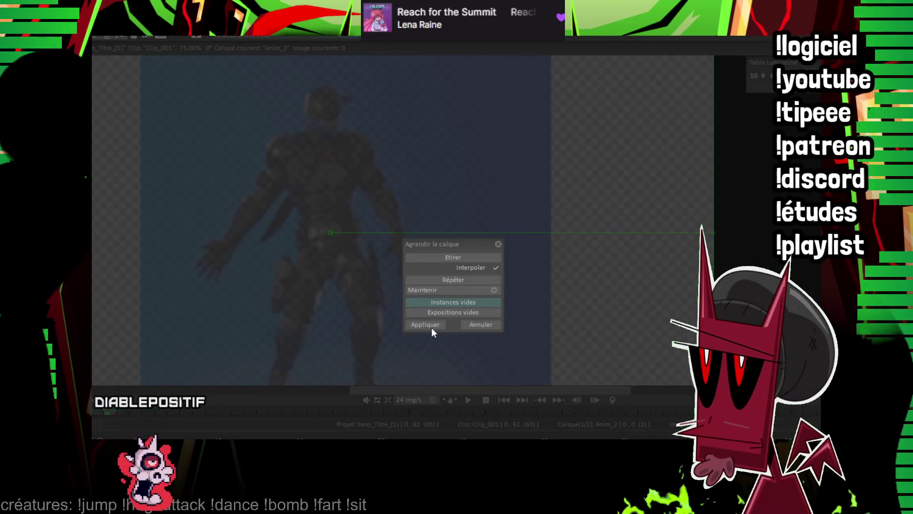
{"action": "left_click", "coordinate": [432, 327]}
{"action": "left_click", "coordinate": [552, 400]}
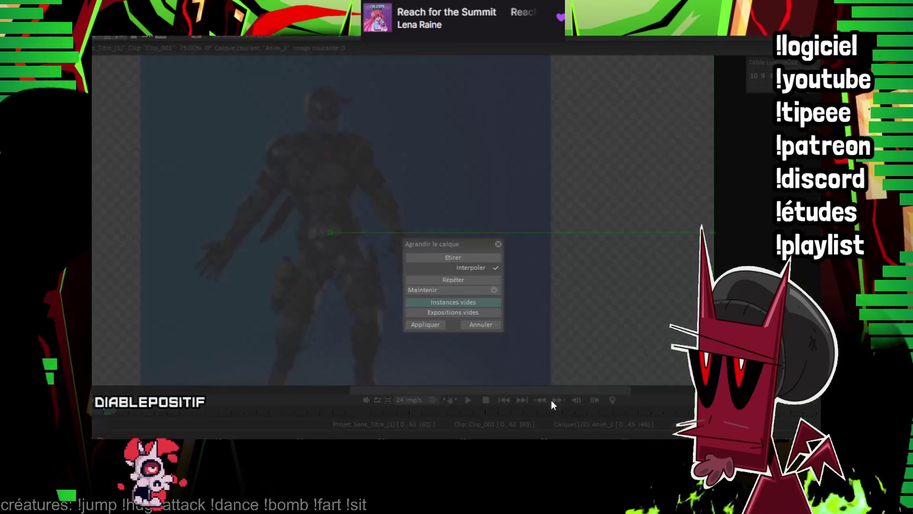
{"action": "left_click", "coordinate": [426, 324]}
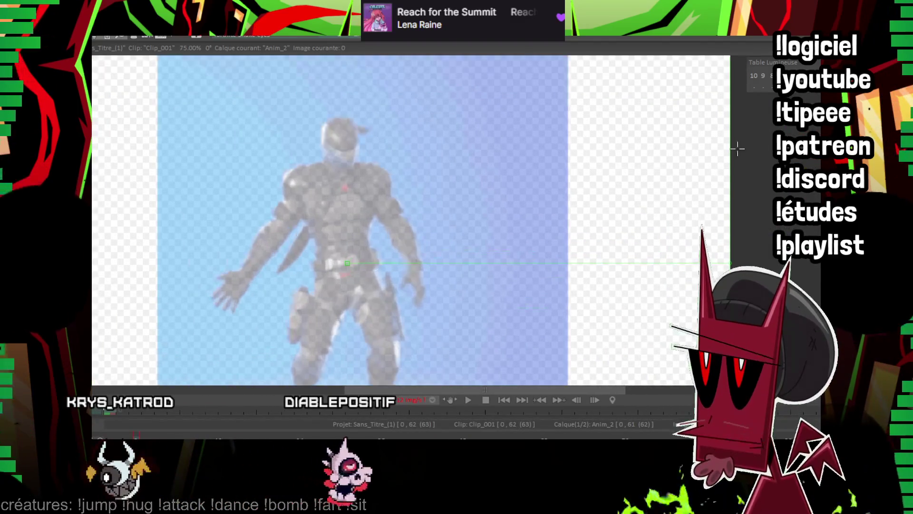
{"action": "scroll", "coordinate": [600, 278], "scroll_direction": "up", "scroll_amount": 2}
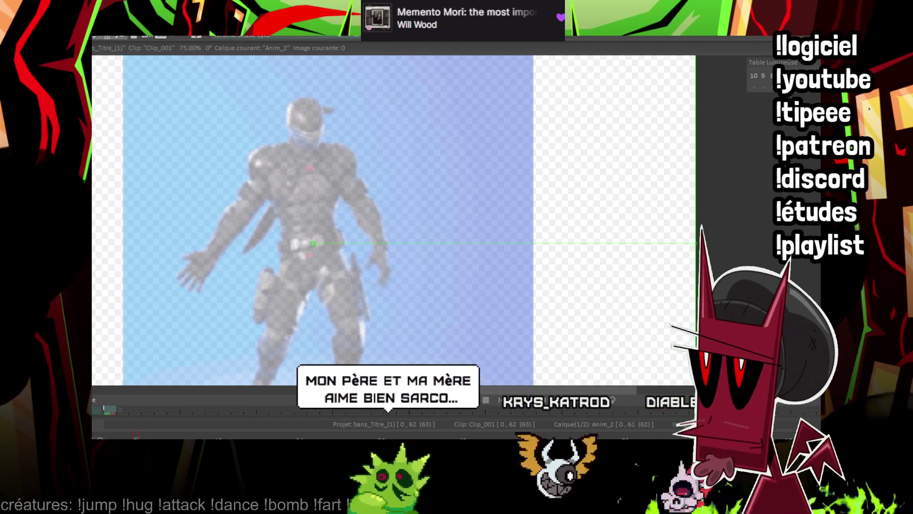
{"action": "scroll", "coordinate": [500, 221], "scroll_direction": "up", "scroll_amount": 1}
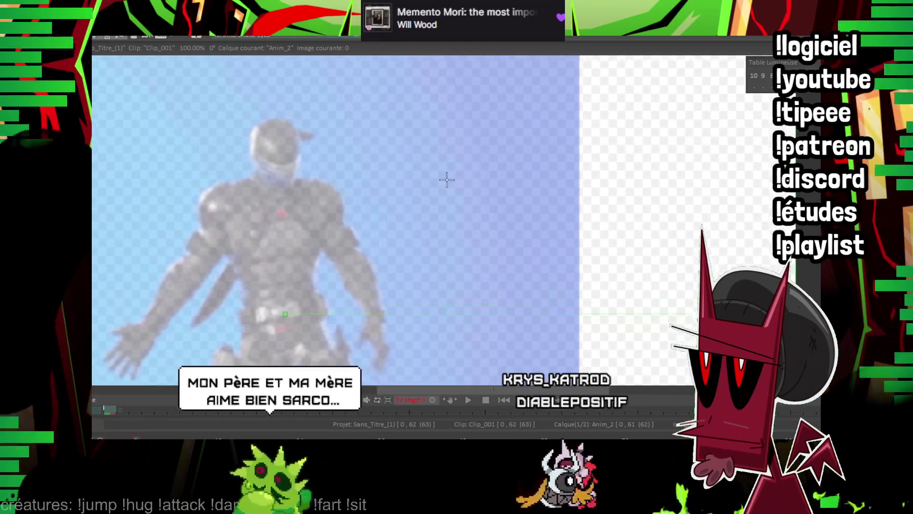
{"action": "scroll", "coordinate": [589, 153], "scroll_direction": "up", "scroll_amount": 1}
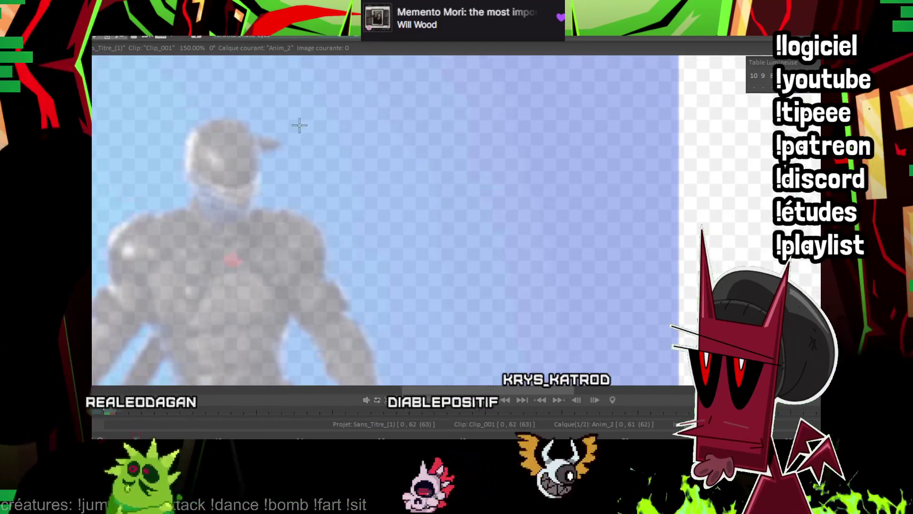
Trace the curved head top, angular face outline and mouth line over the dancer's head
{"action": "left_click_drag", "start_coordinate": [179, 164], "coordinate": [260, 160]}
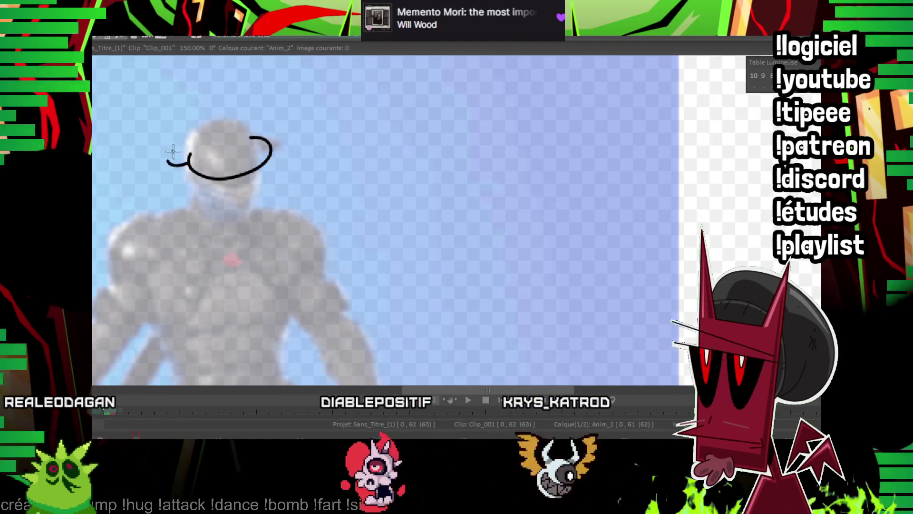
{"action": "left_click_drag", "start_coordinate": [182, 142], "coordinate": [170, 151]}
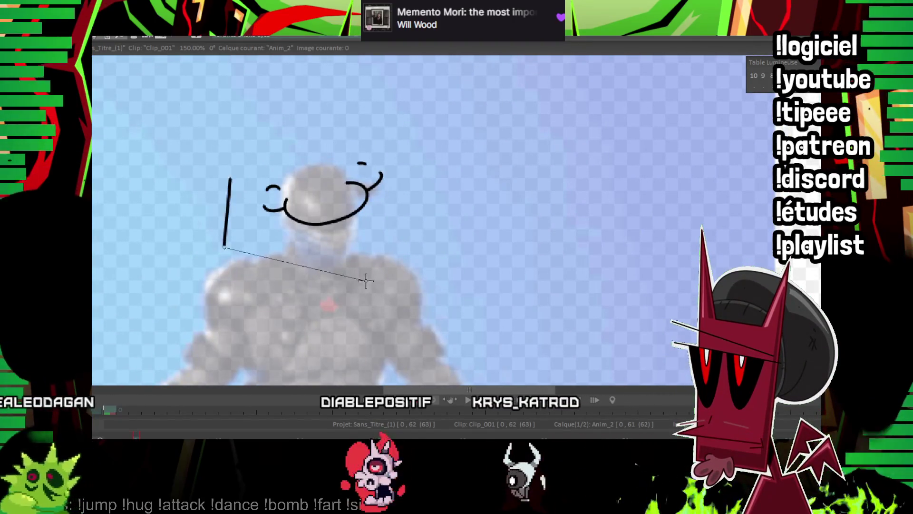
{"action": "left_click", "coordinate": [419, 192]}
{"action": "double_click", "coordinate": [387, 156]}
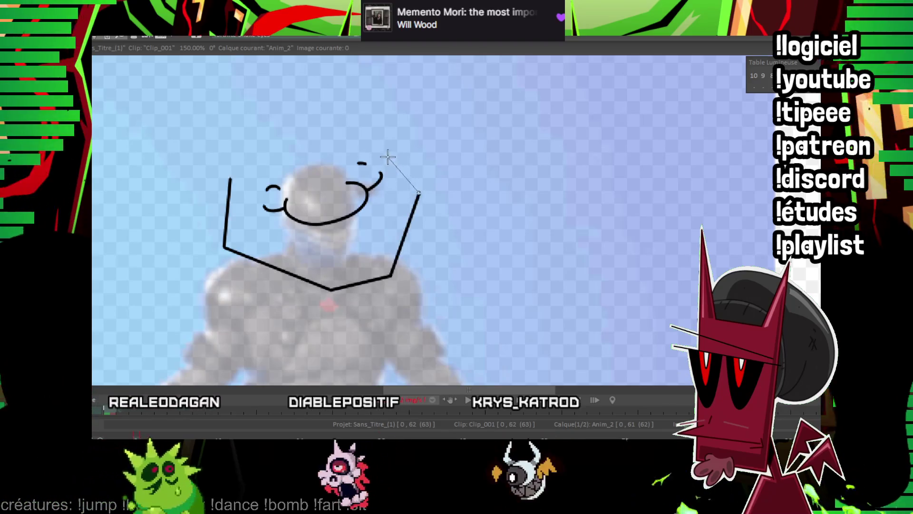
{"action": "left_click", "coordinate": [267, 240]}
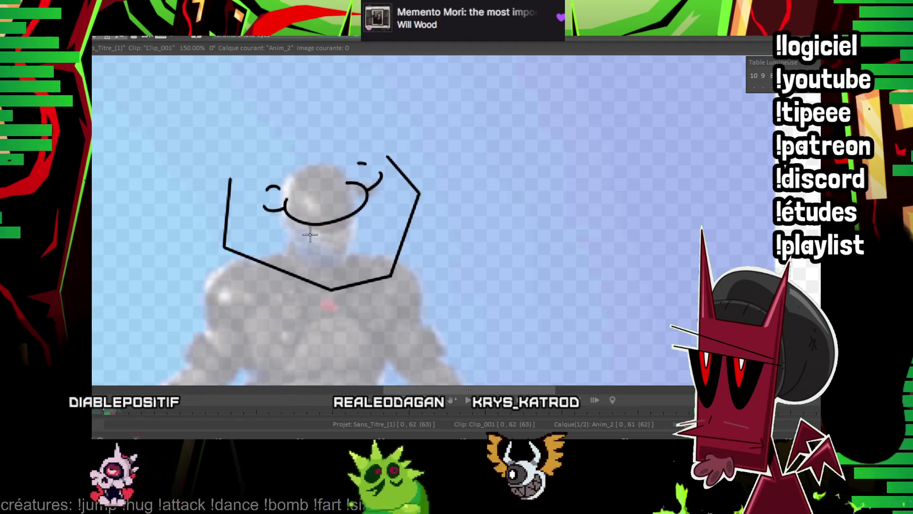
{"action": "left_click", "coordinate": [269, 248]}
{"action": "left_click_drag", "start_coordinate": [387, 206], "coordinate": [393, 219]}
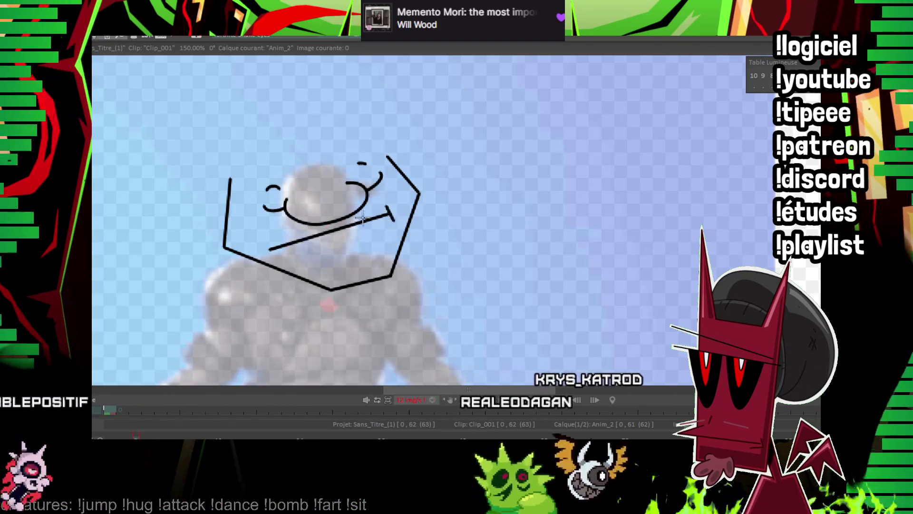
{"action": "left_click_drag", "start_coordinate": [313, 208], "coordinate": [303, 223]}
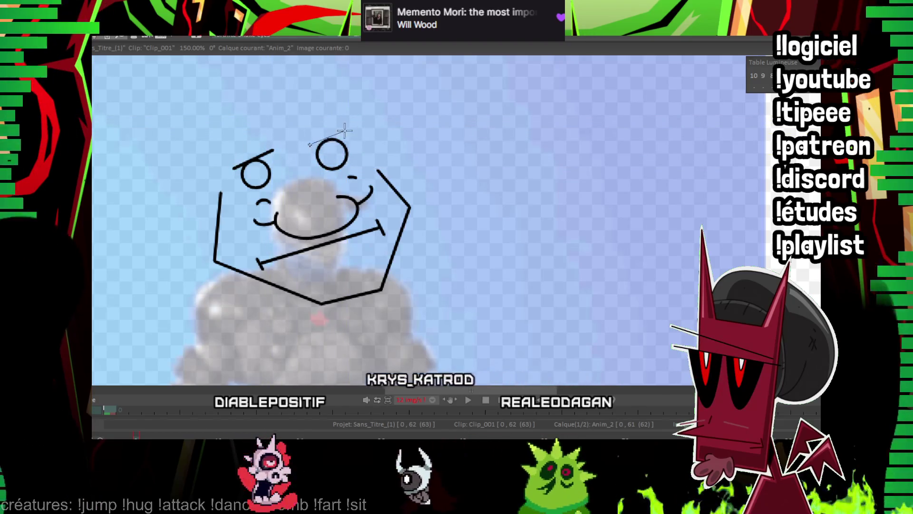
{"action": "left_click_drag", "start_coordinate": [339, 127], "coordinate": [354, 143]}
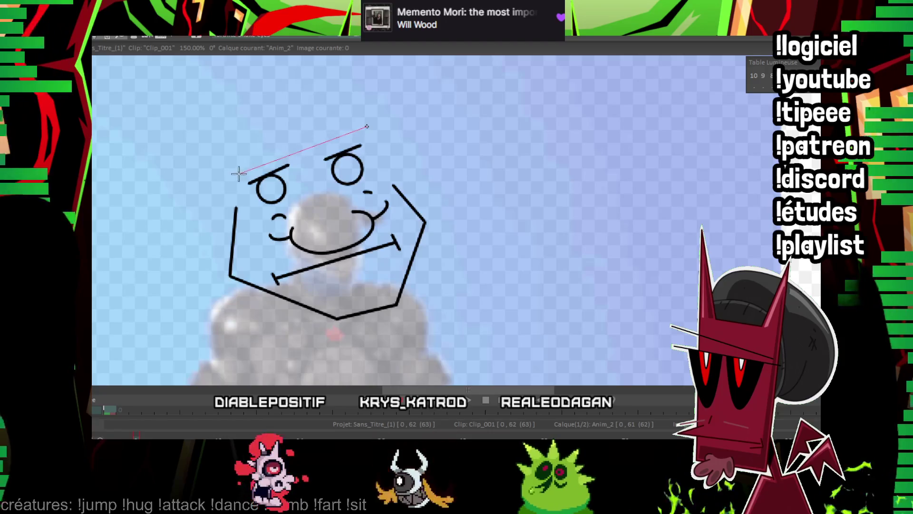
{"action": "left_click_drag", "start_coordinate": [278, 97], "coordinate": [307, 87]}
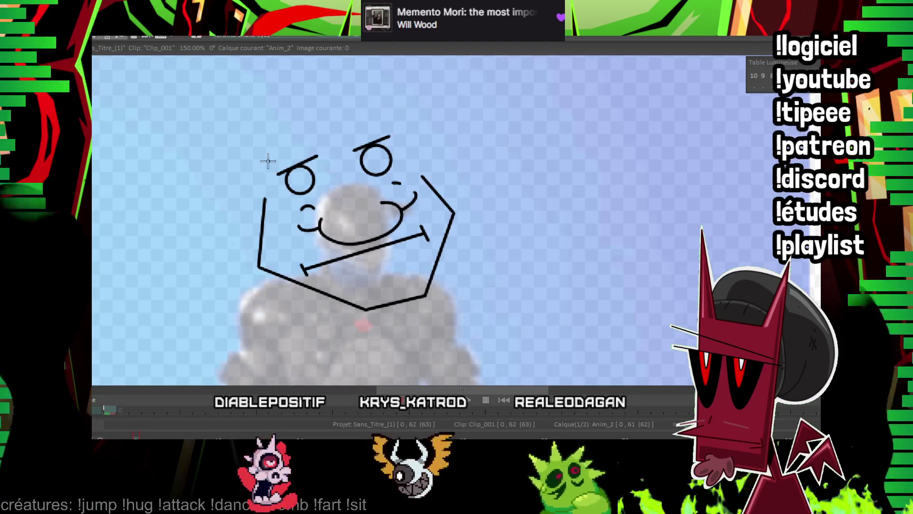
Close the left ear outline, add an inner-ear stroke, and begin the right ear
{"action": "left_click", "coordinate": [399, 135]}
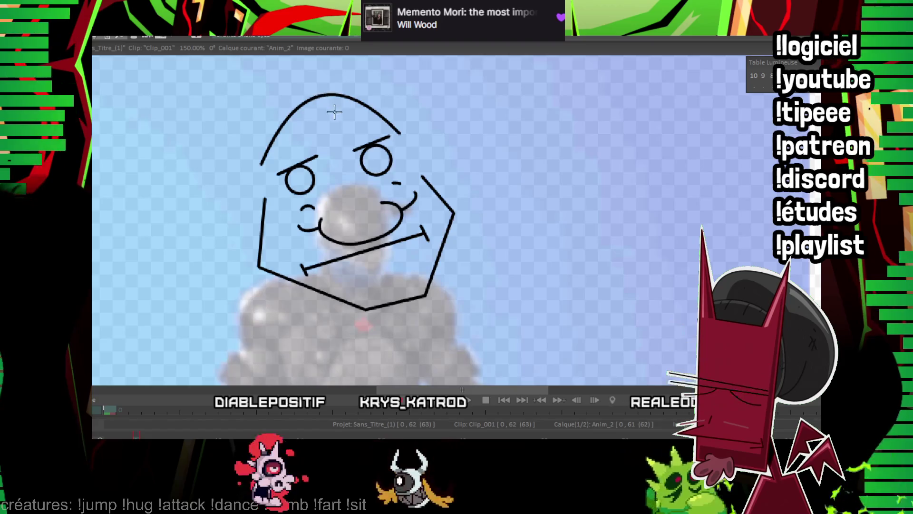
{"action": "left_click_drag", "start_coordinate": [334, 112], "coordinate": [353, 118]}
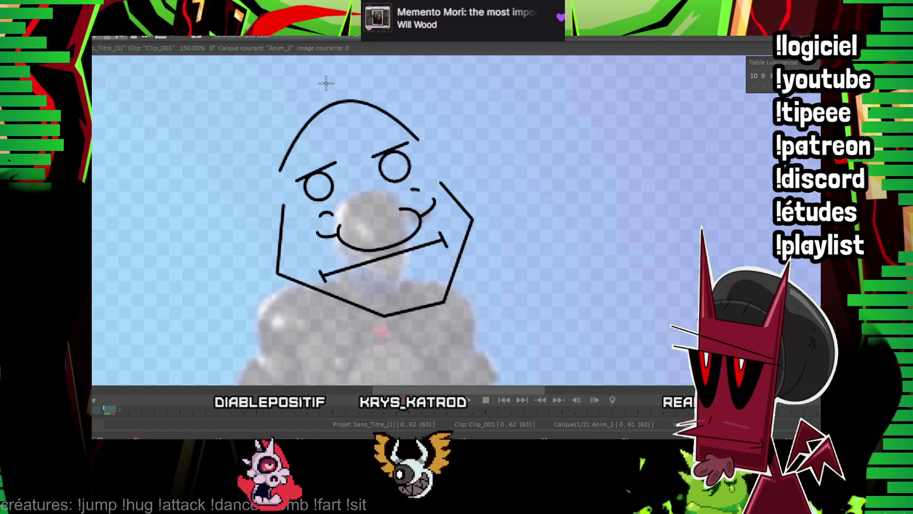
{"action": "left_click", "coordinate": [215, 148]}
{"action": "left_click", "coordinate": [245, 177]}
{"action": "left_click", "coordinate": [284, 206]}
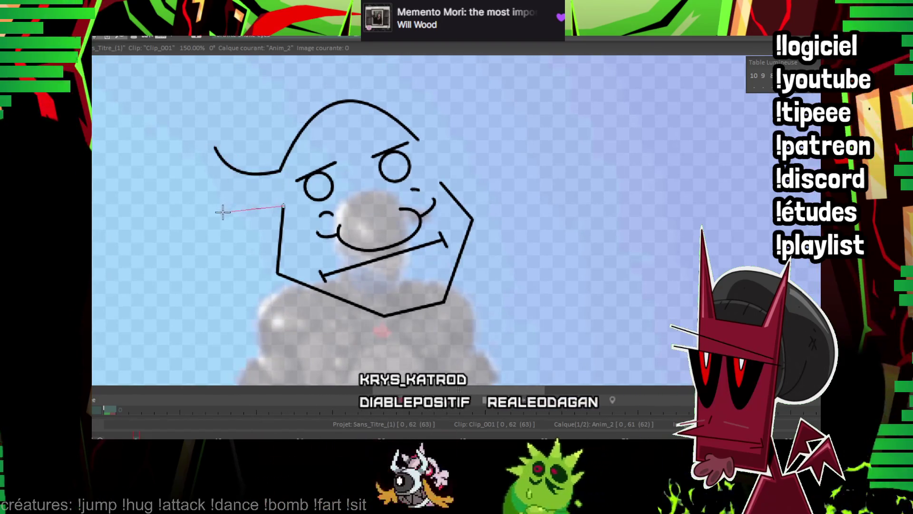
{"action": "left_click", "coordinate": [221, 211]}
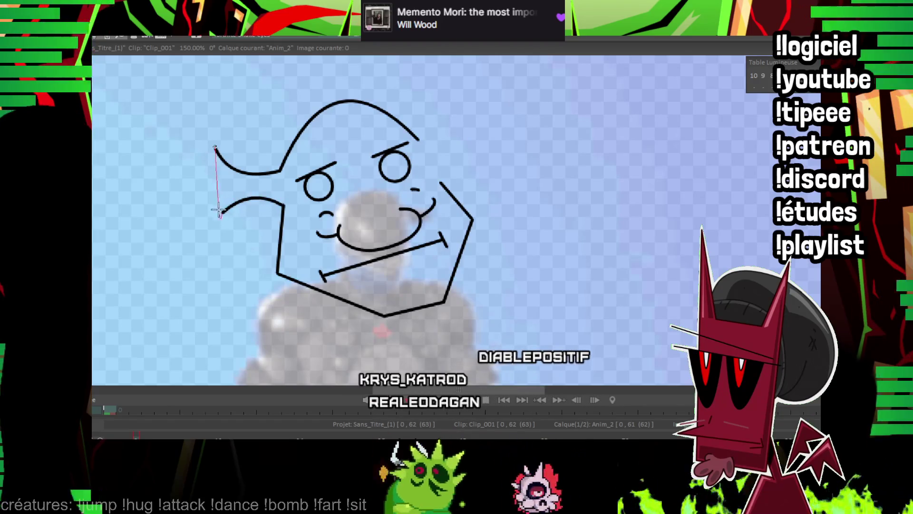
{"action": "left_click", "coordinate": [215, 148]}
{"action": "left_click_drag", "start_coordinate": [220, 172], "coordinate": [223, 195]}
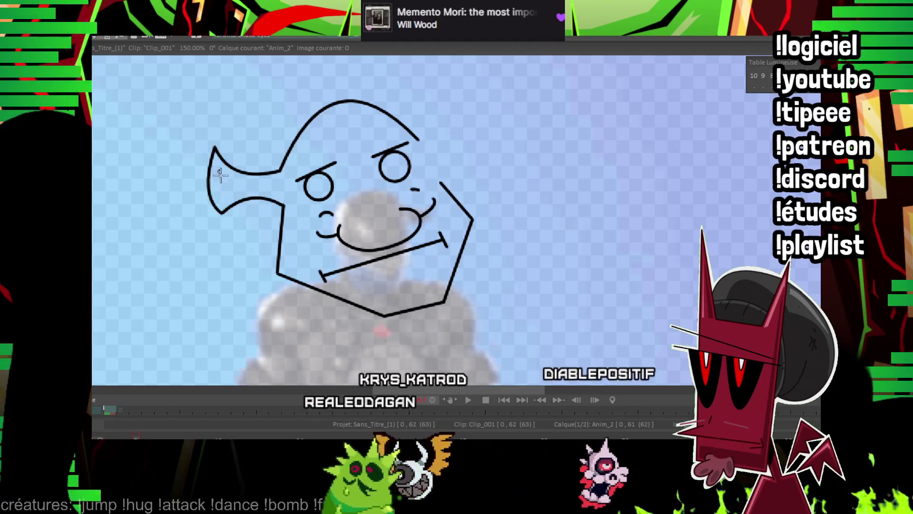
{"action": "left_click", "coordinate": [419, 140]}
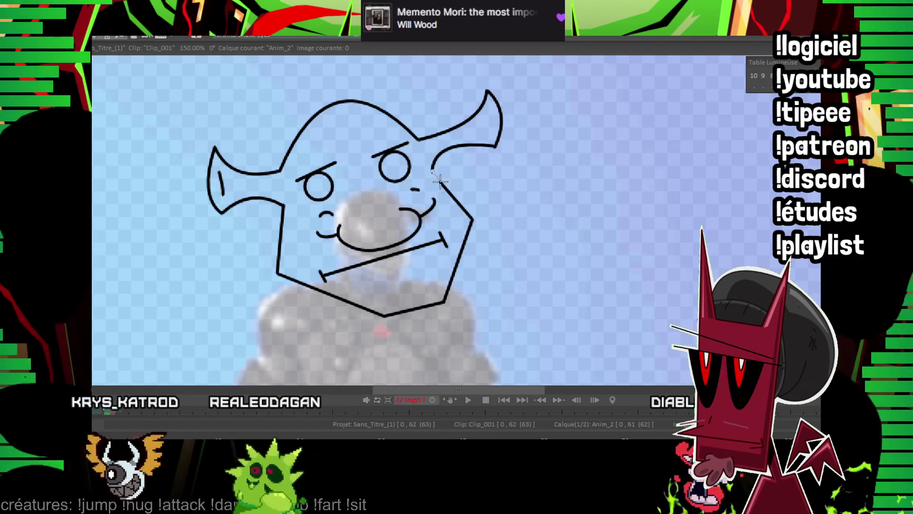
Draw the outstretched arm's straight upper edge and curved lower edge
{"action": "scroll", "coordinate": [473, 181], "scroll_direction": "down", "scroll_amount": 3}
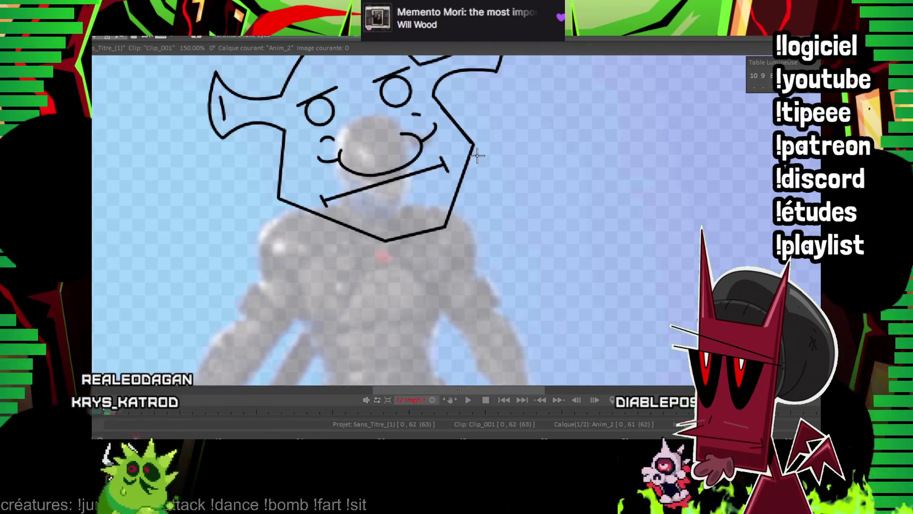
{"action": "scroll", "coordinate": [476, 180], "scroll_direction": "down", "scroll_amount": 4}
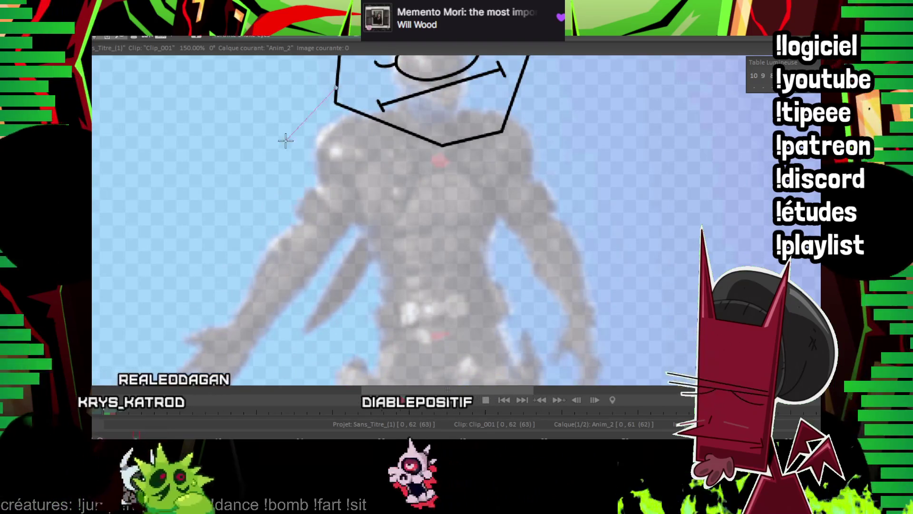
{"action": "left_click_drag", "start_coordinate": [336, 88], "coordinate": [149, 335]}
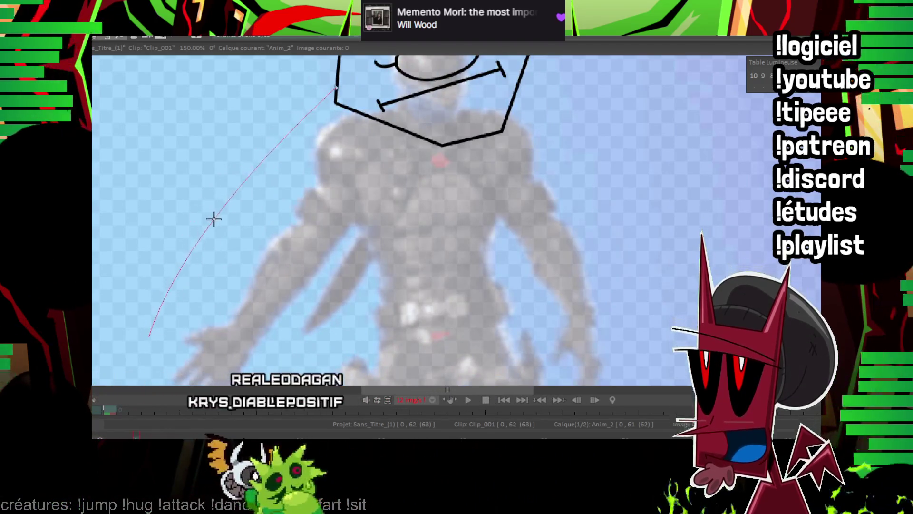
{"action": "left_click", "coordinate": [217, 261]}
{"action": "mouse_move", "coordinate": [188, 345]}
{"action": "left_mouse_down"}
{"action": "mouse_move", "coordinate": [380, 259]}
{"action": "mouse_move", "coordinate": [294, 240]}
{"action": "mouse_move", "coordinate": [477, 205]}
{"action": "left_mouse_up"}
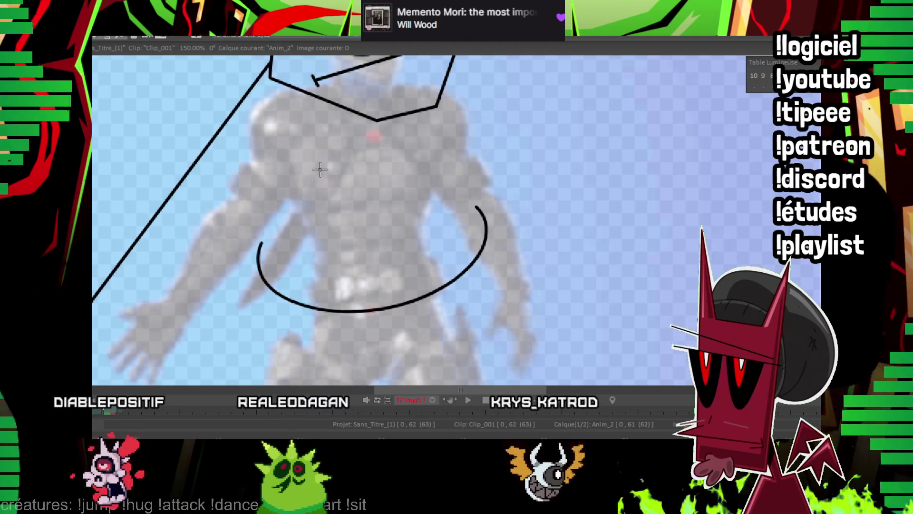
{"action": "left_click", "coordinate": [189, 268]}
{"action": "left_click_drag", "start_coordinate": [123, 255], "coordinate": [220, 214]}
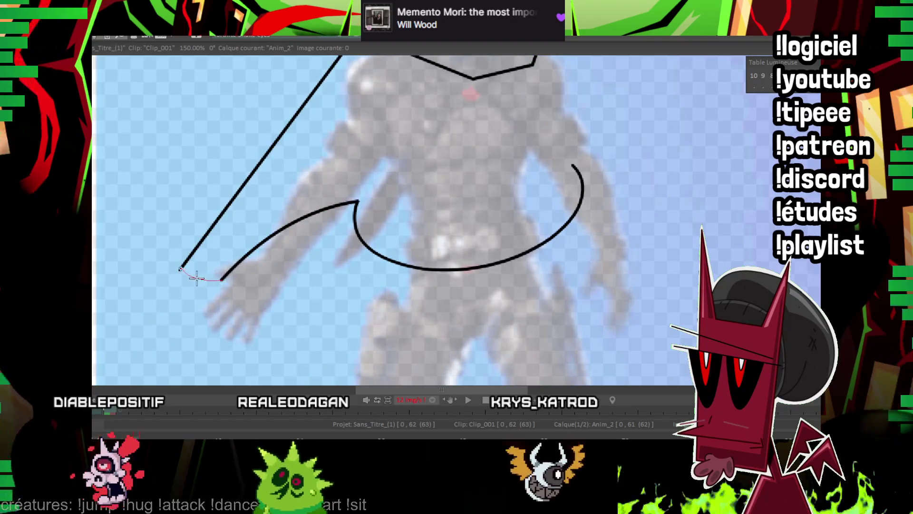
{"action": "left_click_drag", "start_coordinate": [196, 278], "coordinate": [205, 180]}
{"action": "left_click_drag", "start_coordinate": [333, 76], "coordinate": [462, 270]}
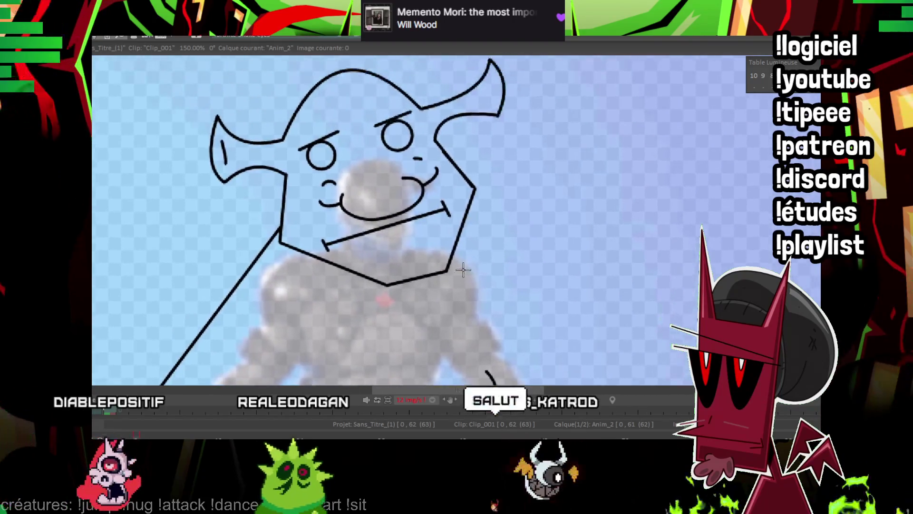
{"action": "left_click_drag", "start_coordinate": [464, 230], "coordinate": [194, 265]}
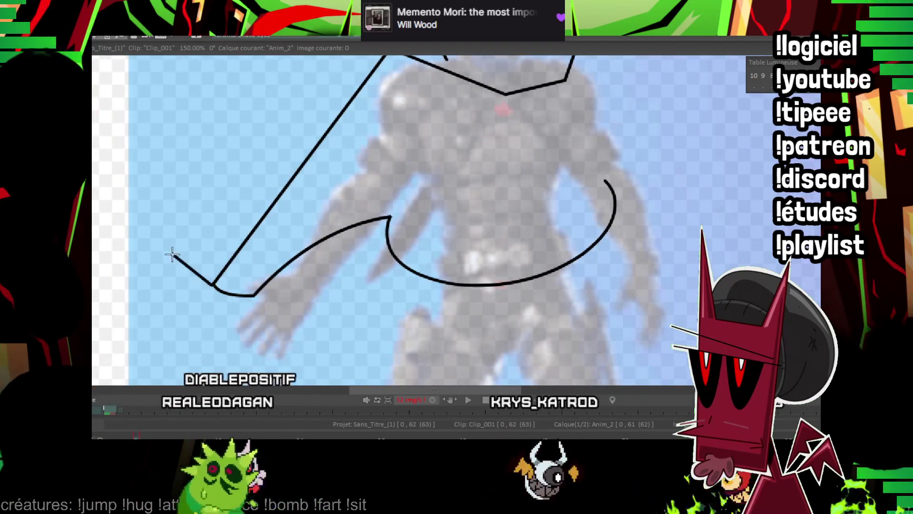
Outline the hand with pointed fingers, closing it back at the wrist
{"action": "left_click", "coordinate": [159, 287]}
{"action": "left_click", "coordinate": [199, 296]}
{"action": "left_click_drag", "start_coordinate": [200, 296], "coordinate": [210, 243]}
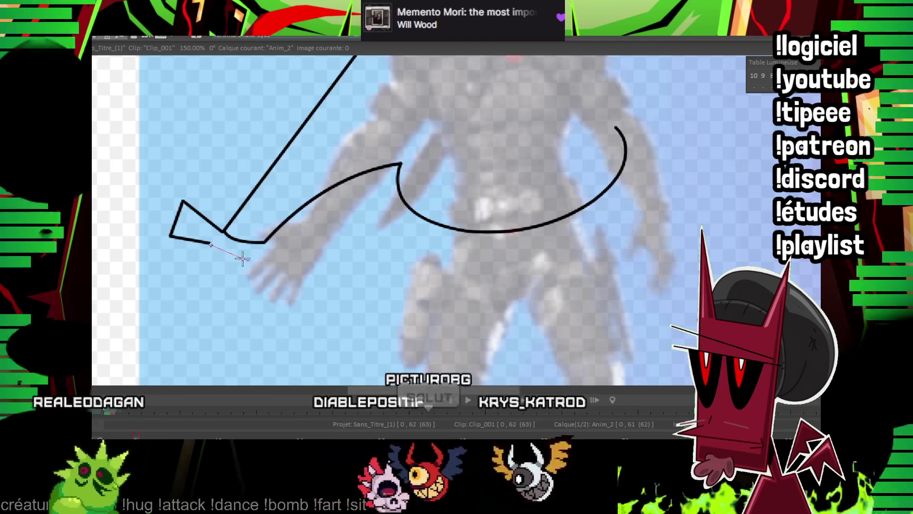
{"action": "left_click", "coordinate": [247, 261]}
{"action": "left_click", "coordinate": [154, 270]}
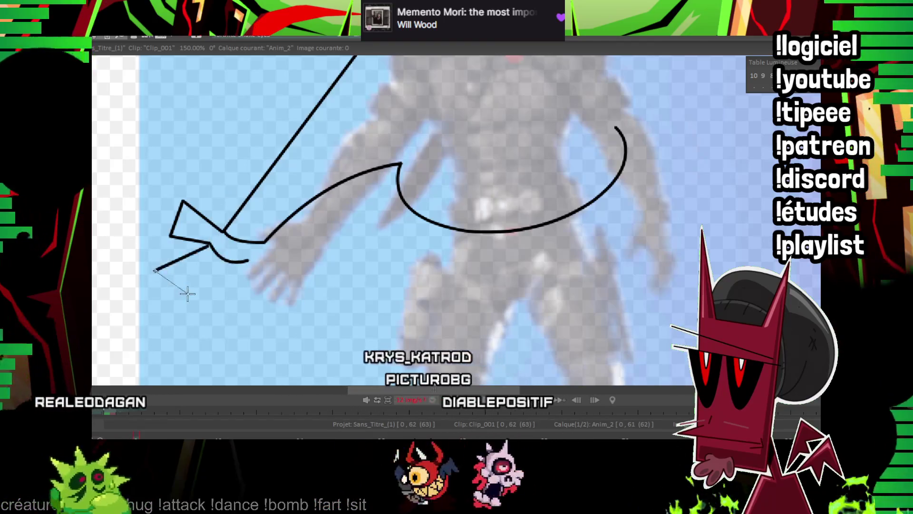
{"action": "left_click", "coordinate": [188, 293]}
{"action": "left_click", "coordinate": [213, 268]}
{"action": "left_click", "coordinate": [196, 320]}
{"action": "left_click", "coordinate": [236, 323]}
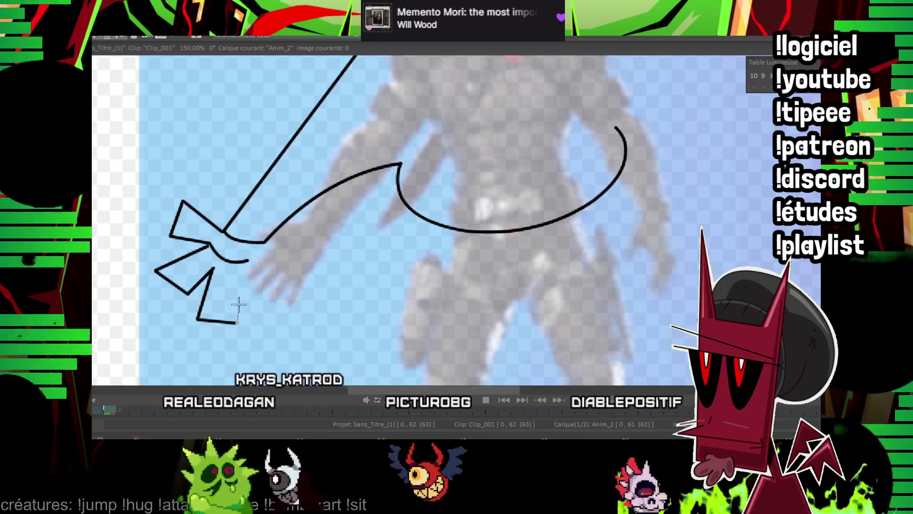
{"action": "left_click", "coordinate": [240, 277]}
{"action": "left_click", "coordinate": [256, 318]}
{"action": "left_click", "coordinate": [287, 297]}
{"action": "left_click", "coordinate": [264, 265]}
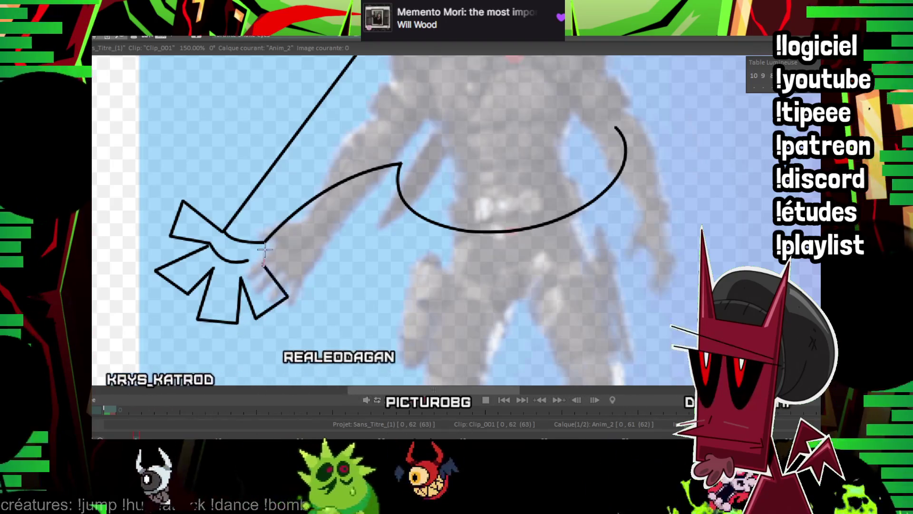
Trace the vest-like torso lines and the rounded belly curve
{"action": "left_click_drag", "start_coordinate": [287, 231], "coordinate": [145, 374]}
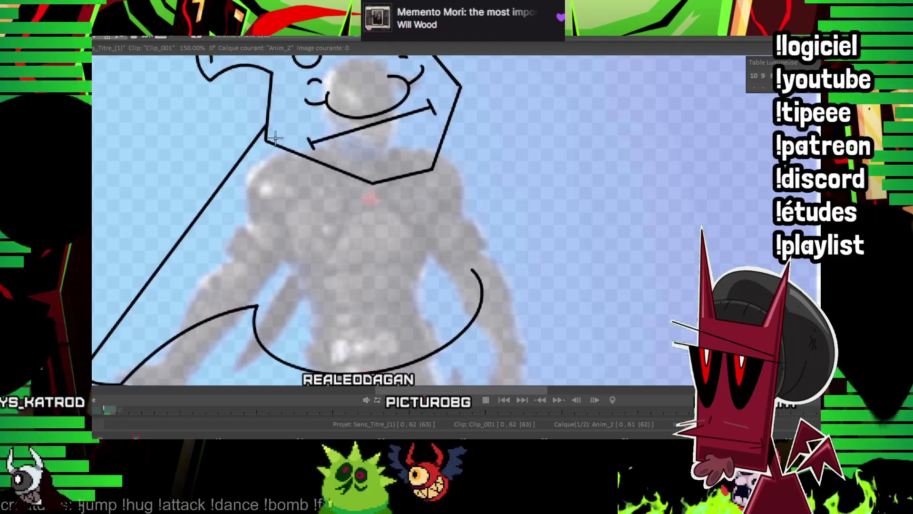
{"action": "left_click_drag", "start_coordinate": [296, 156], "coordinate": [265, 155]}
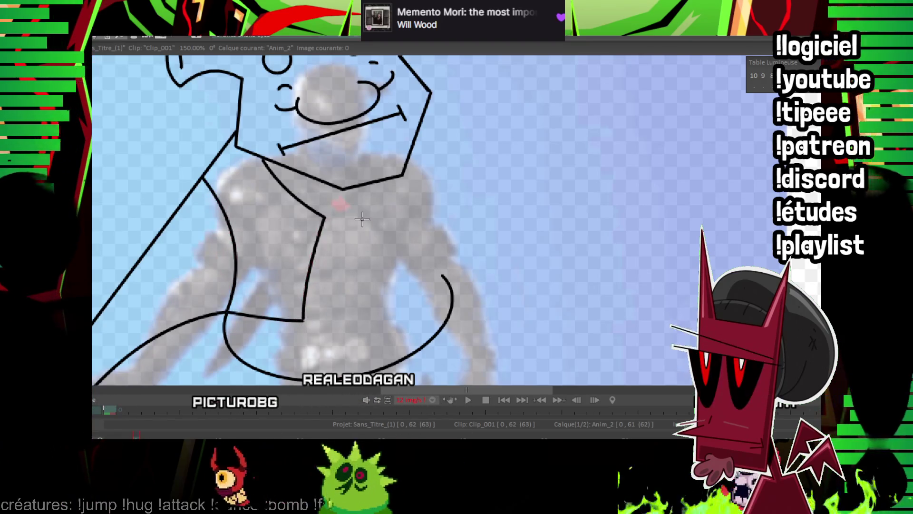
{"action": "left_click_drag", "start_coordinate": [362, 219], "coordinate": [307, 206]}
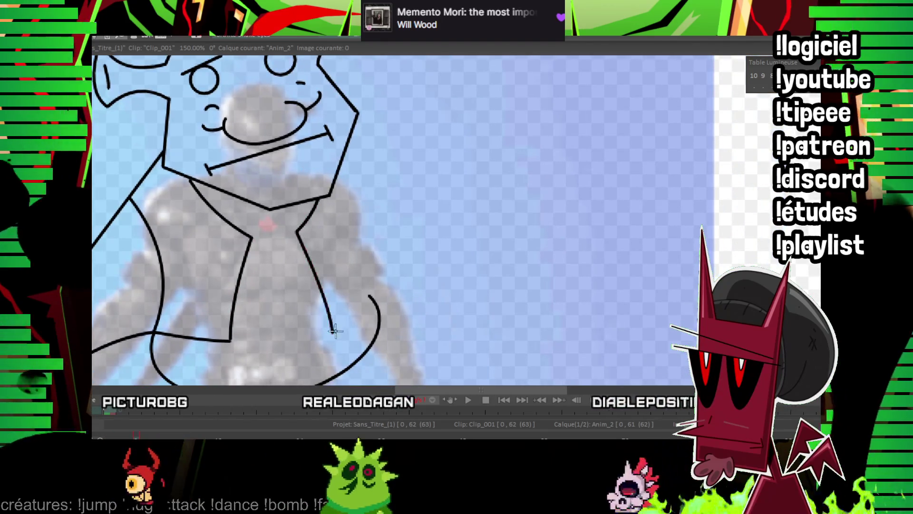
{"action": "left_click", "coordinate": [371, 257]}
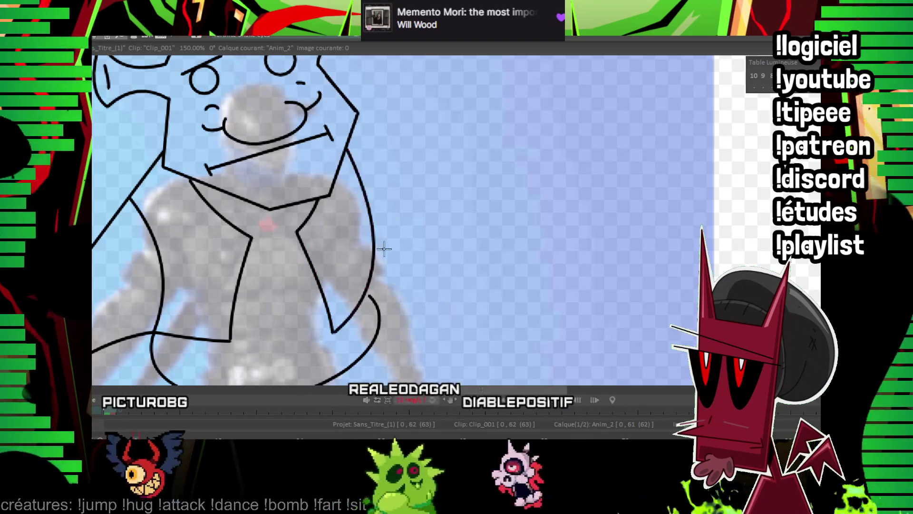
{"action": "left_click_drag", "start_coordinate": [378, 265], "coordinate": [367, 218]}
{"action": "left_click", "coordinate": [224, 269]}
{"action": "left_click", "coordinate": [304, 251]}
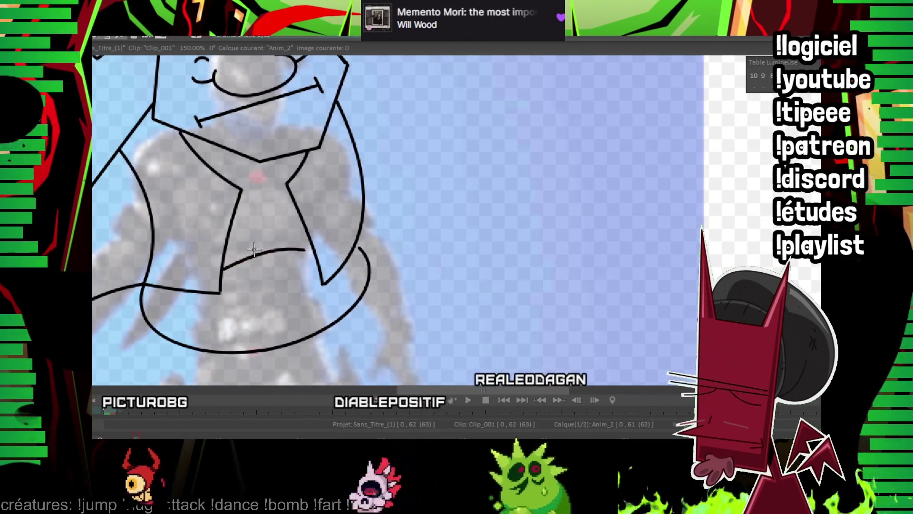
{"action": "left_click_drag", "start_coordinate": [304, 250], "coordinate": [356, 246]}
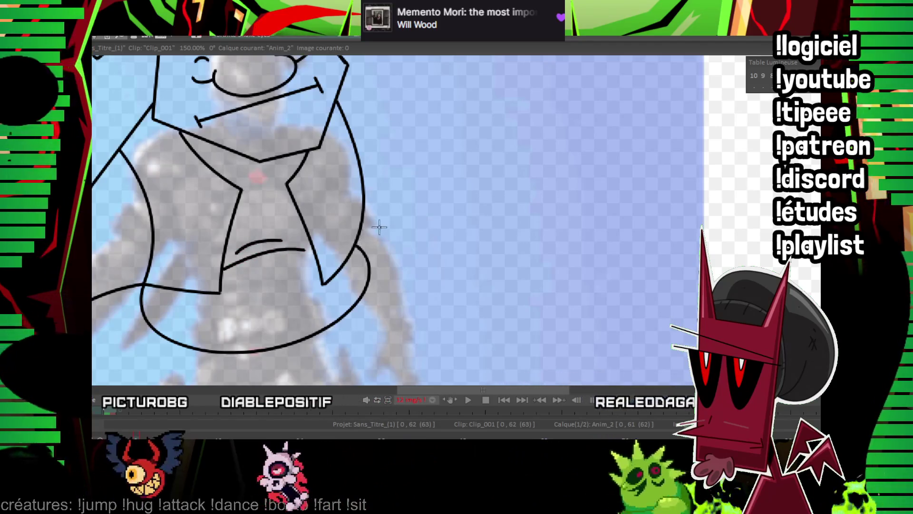
{"action": "scroll", "coordinate": [375, 226], "scroll_direction": "down", "scroll_amount": 3}
{"action": "scroll", "coordinate": [333, 166], "scroll_direction": "down", "scroll_amount": 2}
{"action": "scroll", "coordinate": [311, 111], "scroll_direction": "down", "scroll_amount": 2}
{"action": "scroll", "coordinate": [238, 87], "scroll_direction": "down", "scroll_amount": 1}
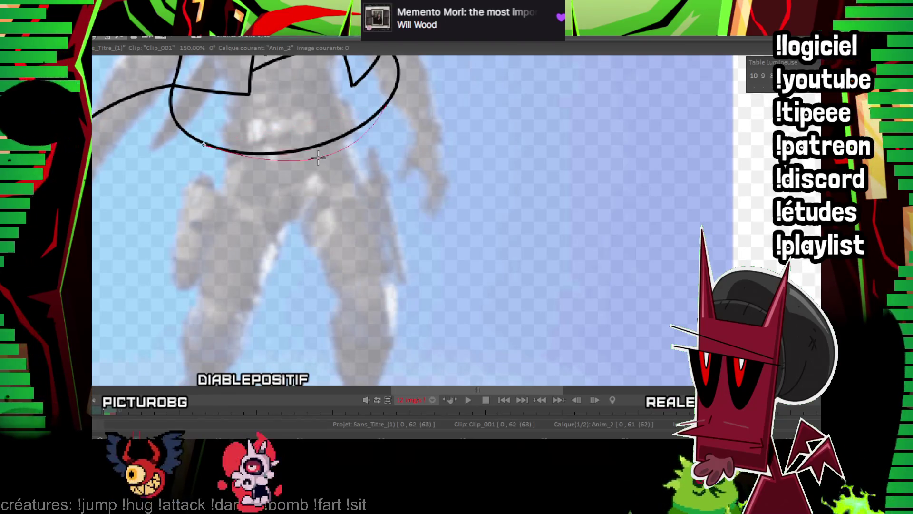
{"action": "scroll", "coordinate": [308, 162], "scroll_direction": "up", "scroll_amount": 8}
{"action": "scroll", "coordinate": [318, 405], "scroll_direction": "down", "scroll_amount": 3}
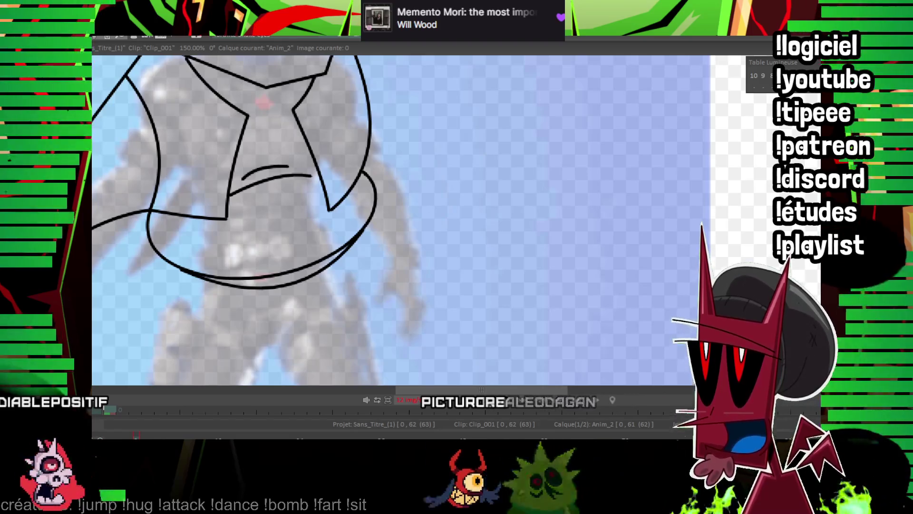
{"action": "scroll", "coordinate": [403, 246], "scroll_direction": "down", "scroll_amount": 2}
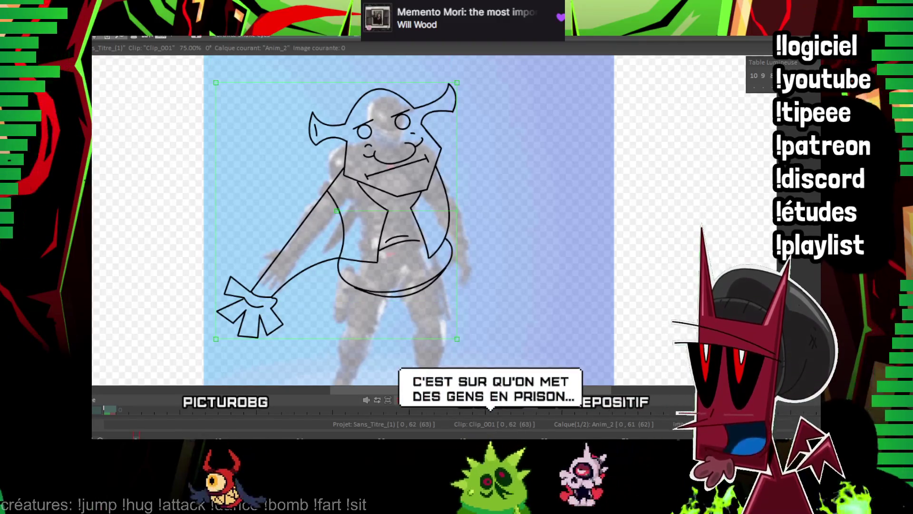
Replace the misplaced bottom stroke with the skirt's side and curved bottom edge
{"action": "scroll", "coordinate": [547, 220], "scroll_direction": "up", "scroll_amount": 1}
{"action": "left_click_drag", "start_coordinate": [547, 220], "coordinate": [544, 151]}
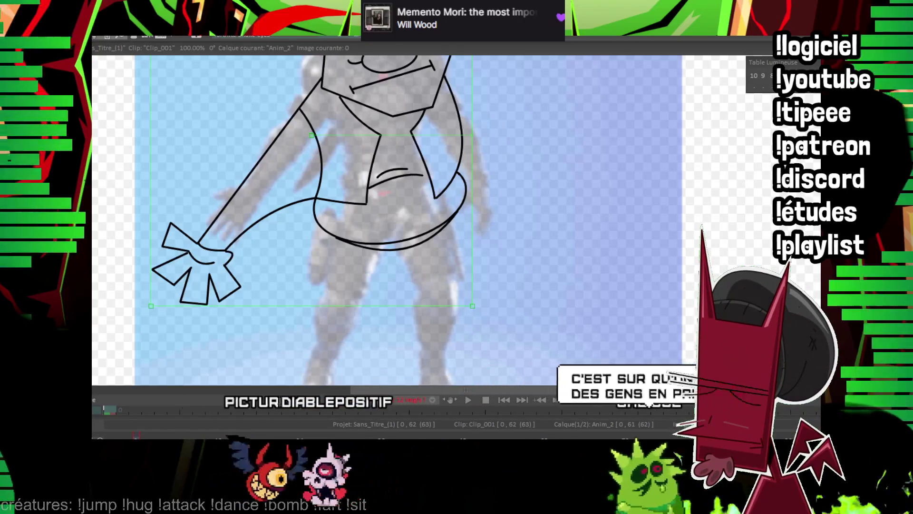
{"action": "scroll", "coordinate": [567, 209], "scroll_direction": "up", "scroll_amount": 1}
{"action": "left_click_drag", "start_coordinate": [395, 199], "coordinate": [407, 127]}
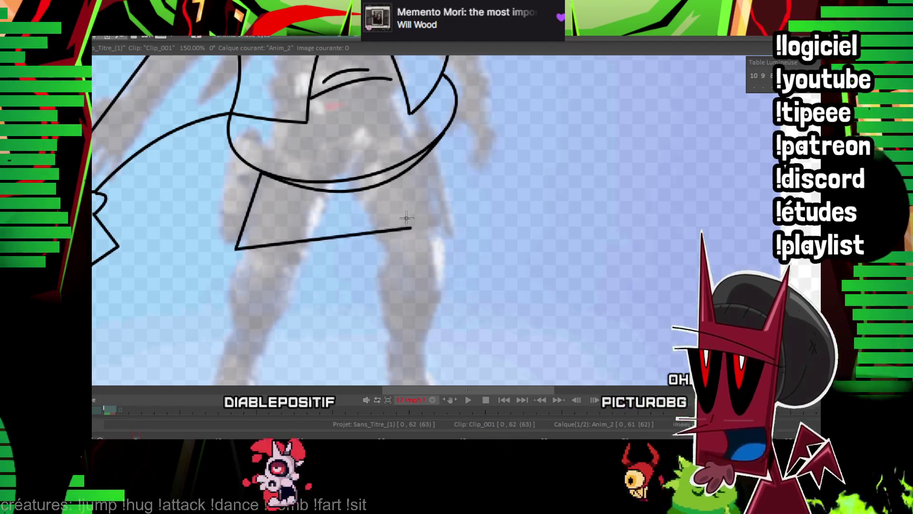
{"action": "key", "text": "ctrl+z"}
{"action": "left_click_drag", "start_coordinate": [444, 134], "coordinate": [443, 184]}
{"action": "left_click_drag", "start_coordinate": [449, 234], "coordinate": [236, 249]}
{"action": "left_click", "coordinate": [332, 261]}
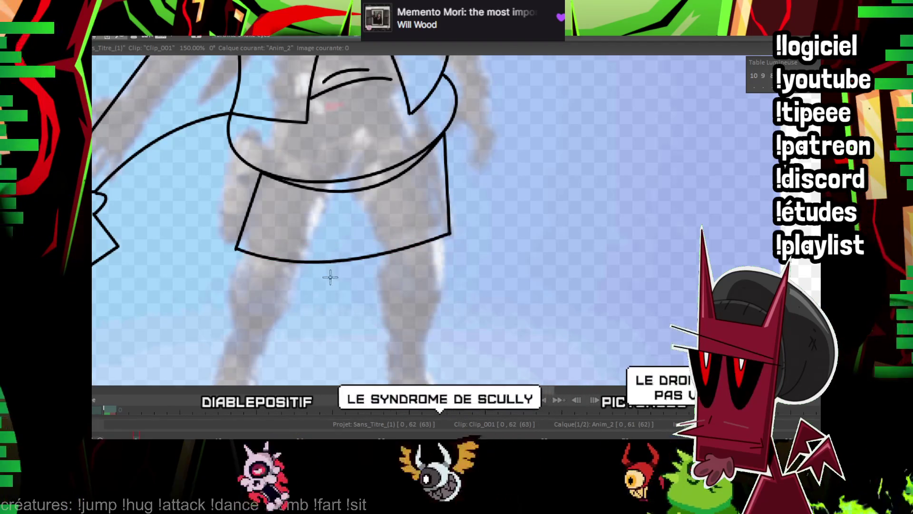
{"action": "left_click_drag", "start_coordinate": [384, 243], "coordinate": [430, 161]}
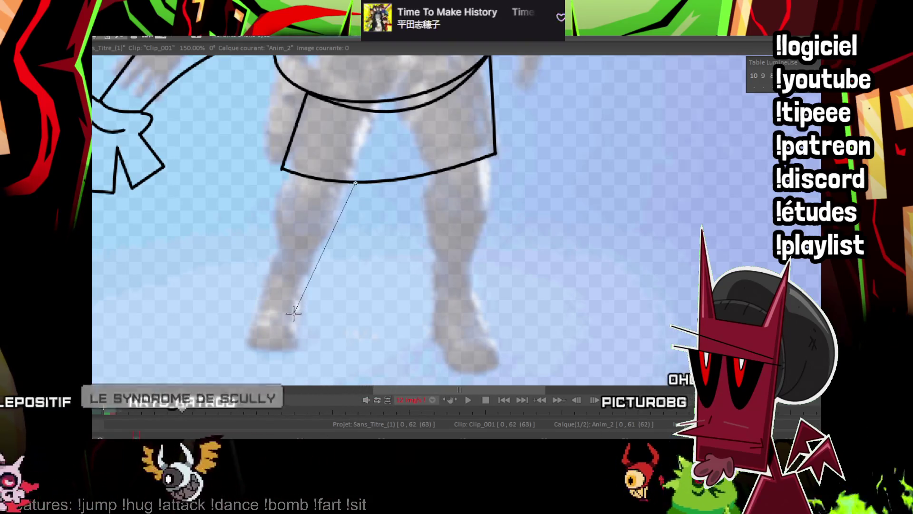
Trace the left leg down from the skirt with an ankle line and pointed triangular foot
{"action": "left_click_drag", "start_coordinate": [347, 184], "coordinate": [296, 308]}
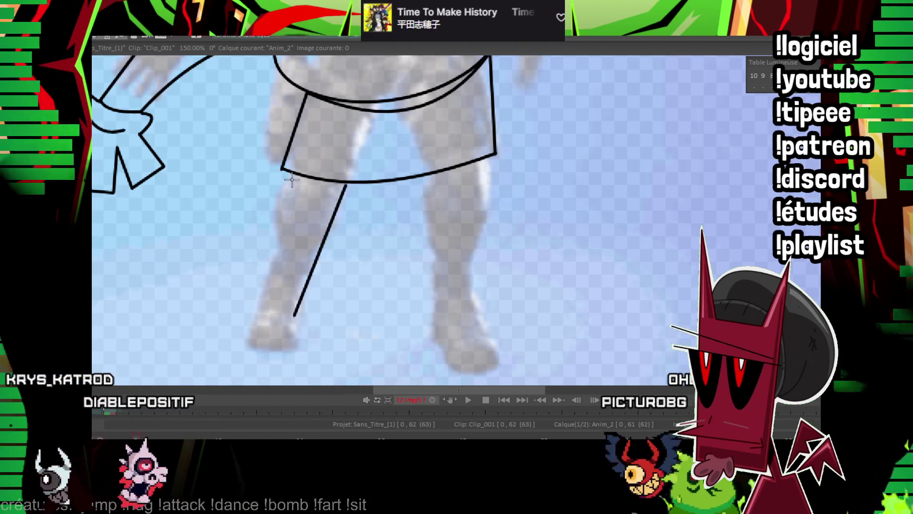
{"action": "left_click_drag", "start_coordinate": [291, 176], "coordinate": [268, 310]}
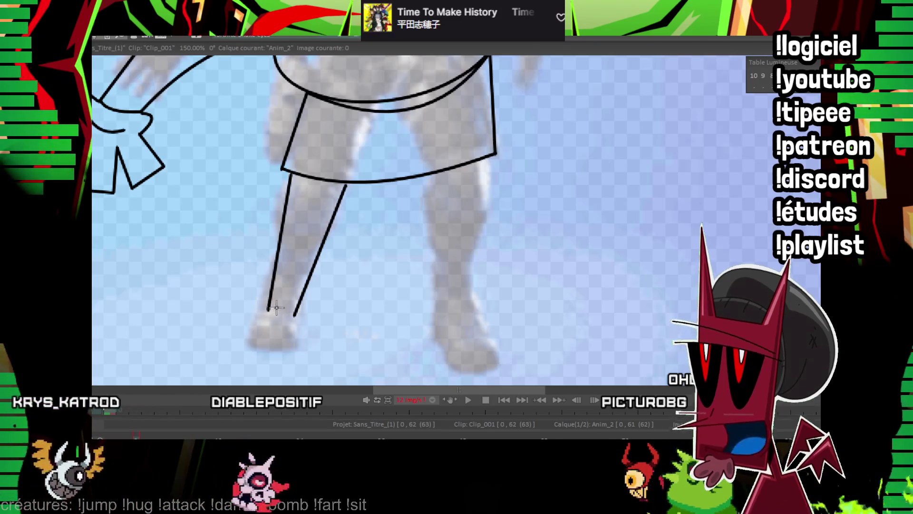
{"action": "mouse_move", "coordinate": [266, 307]}
{"action": "left_mouse_down"}
{"action": "mouse_move", "coordinate": [298, 315]}
{"action": "mouse_move", "coordinate": [259, 312]}
{"action": "mouse_move", "coordinate": [301, 323]}
{"action": "left_mouse_up"}
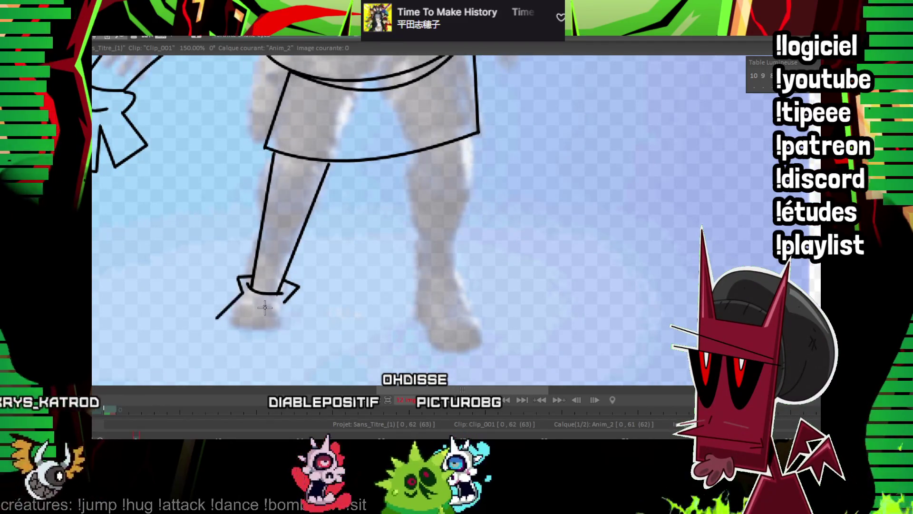
{"action": "left_click_drag", "start_coordinate": [212, 326], "coordinate": [290, 328]}
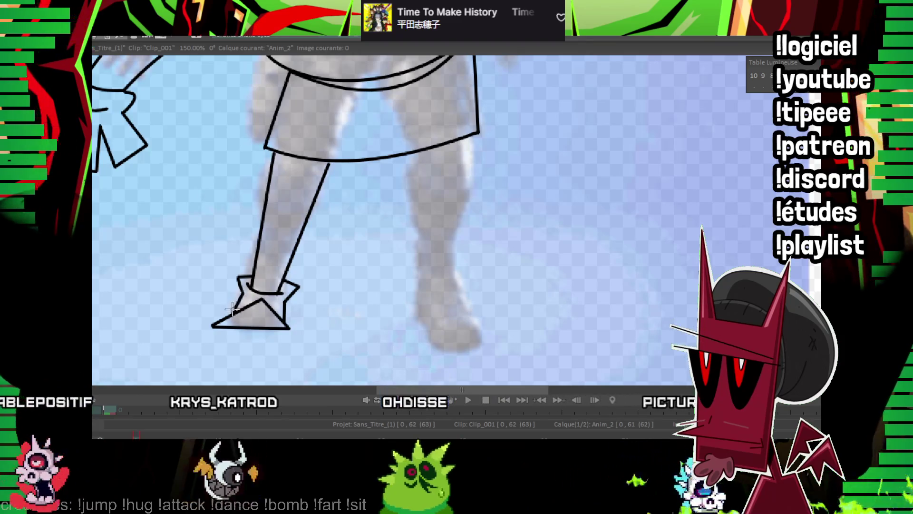
{"action": "left_click_drag", "start_coordinate": [489, 220], "coordinate": [414, 295]}
{"action": "scroll", "coordinate": [560, 56], "scroll_direction": "down", "scroll_amount": 5}
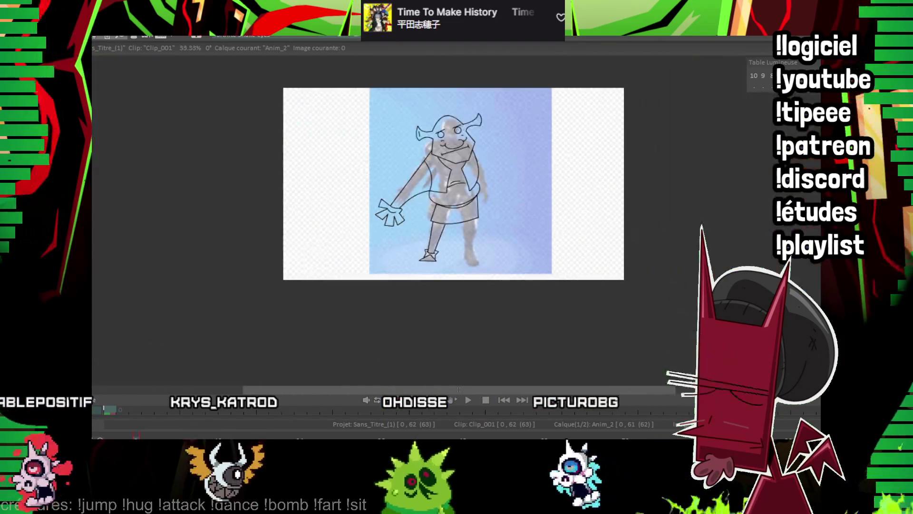
Draw the right leg's outer line up to the skirt and its ankle line, then zoom out
{"action": "scroll", "coordinate": [559, 56], "scroll_direction": "up", "scroll_amount": 8}
{"action": "mouse_move", "coordinate": [560, 56]}
{"action": "left_mouse_down"}
{"action": "mouse_move", "coordinate": [334, 119]}
{"action": "mouse_move", "coordinate": [342, 314]}
{"action": "mouse_move", "coordinate": [411, 133]}
{"action": "left_mouse_up"}
{"action": "left_click_drag", "start_coordinate": [373, 218], "coordinate": [368, 187]}
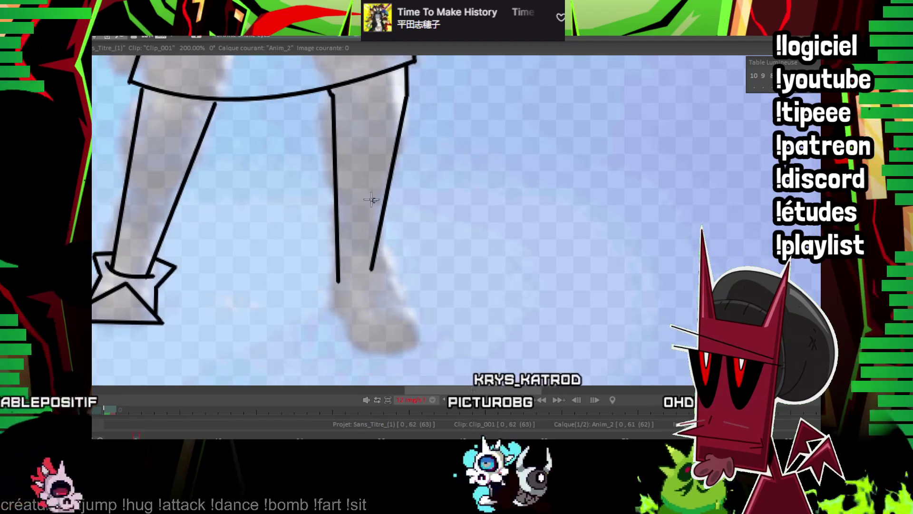
{"action": "mouse_move", "coordinate": [322, 257]}
{"action": "left_mouse_down"}
{"action": "mouse_move", "coordinate": [304, 287]}
{"action": "mouse_move", "coordinate": [388, 277]}
{"action": "left_mouse_up"}
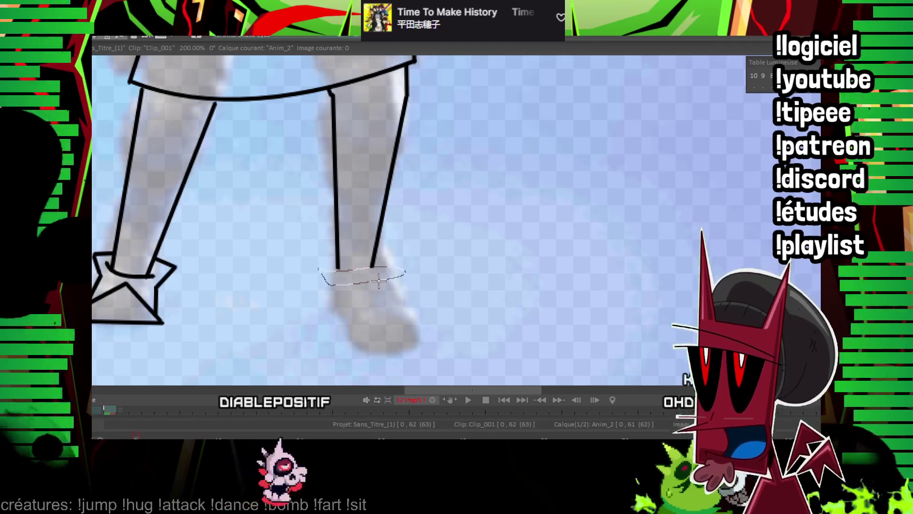
{"action": "left_click_drag", "start_coordinate": [329, 268], "coordinate": [380, 267]}
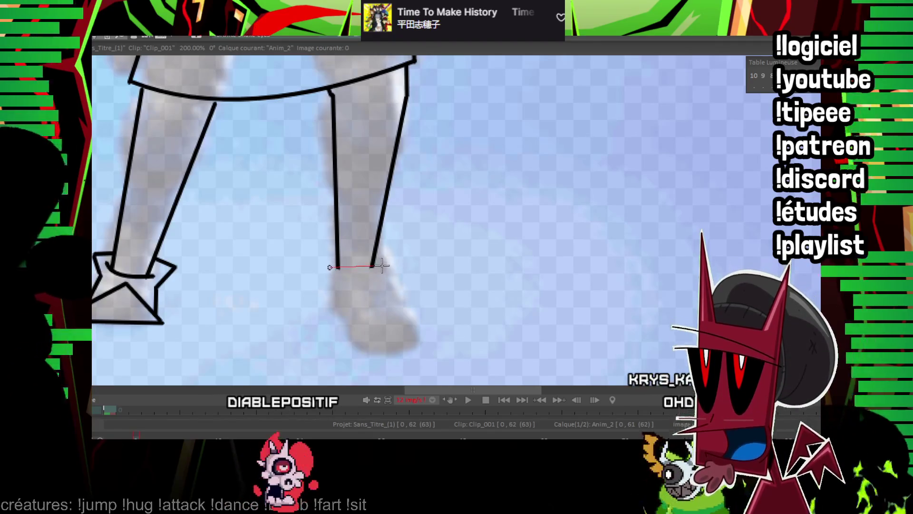
{"action": "left_click", "coordinate": [355, 271]}
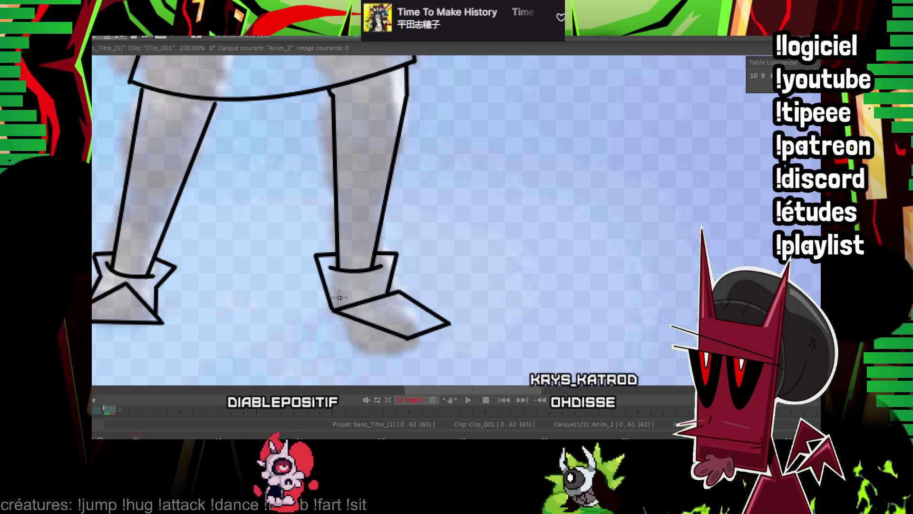
{"action": "scroll", "coordinate": [451, 304], "scroll_direction": "up", "scroll_amount": 1}
{"action": "scroll", "coordinate": [519, 289], "scroll_direction": "up", "scroll_amount": 4}
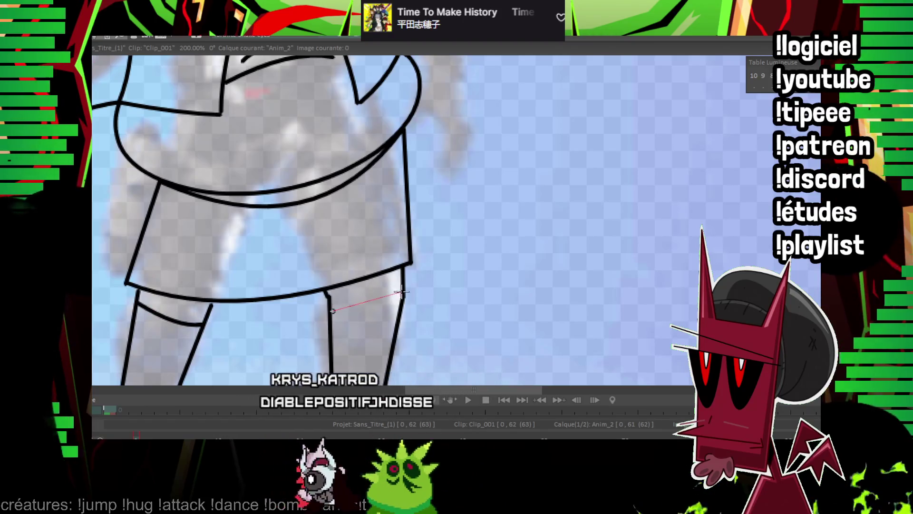
{"action": "scroll", "coordinate": [505, 237], "scroll_direction": "up", "scroll_amount": 3}
{"action": "key", "text": "minus"}
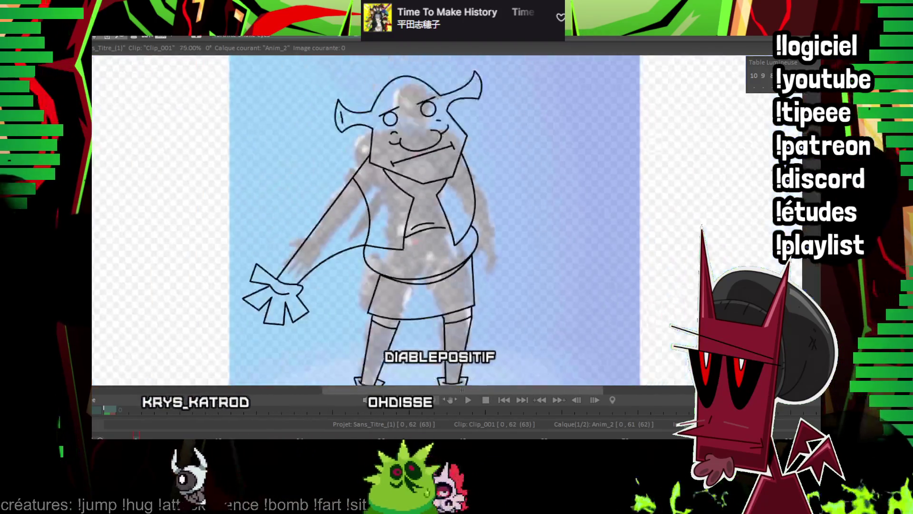
Lasso and delete the old head and face lines, undoing the stray ellipse
{"action": "key", "text": "minus"}
{"action": "key", "text": "plus"}
{"action": "key", "text": "plus"}
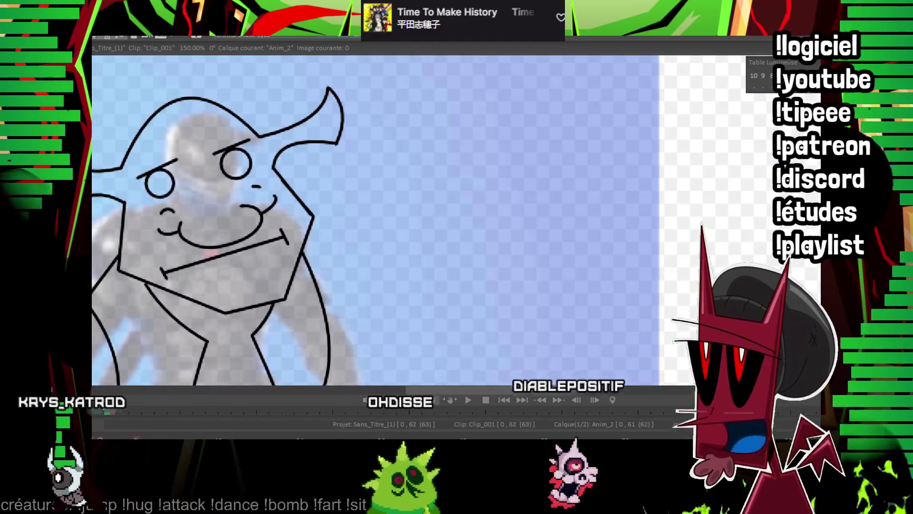
{"action": "left_click_drag", "start_coordinate": [152, 109], "coordinate": [387, 298]}
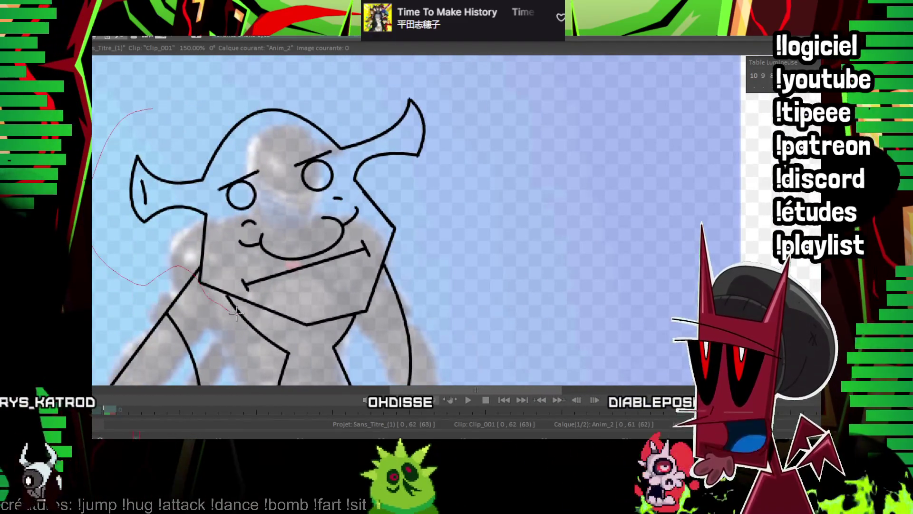
{"action": "key", "text": "Delete"}
{"action": "key", "text": "plus"}
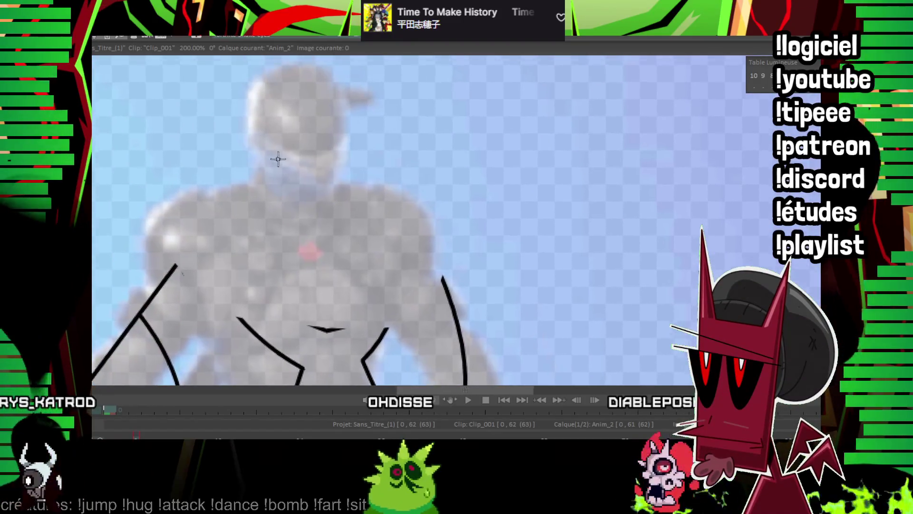
{"action": "key", "text": "ctrl+z"}
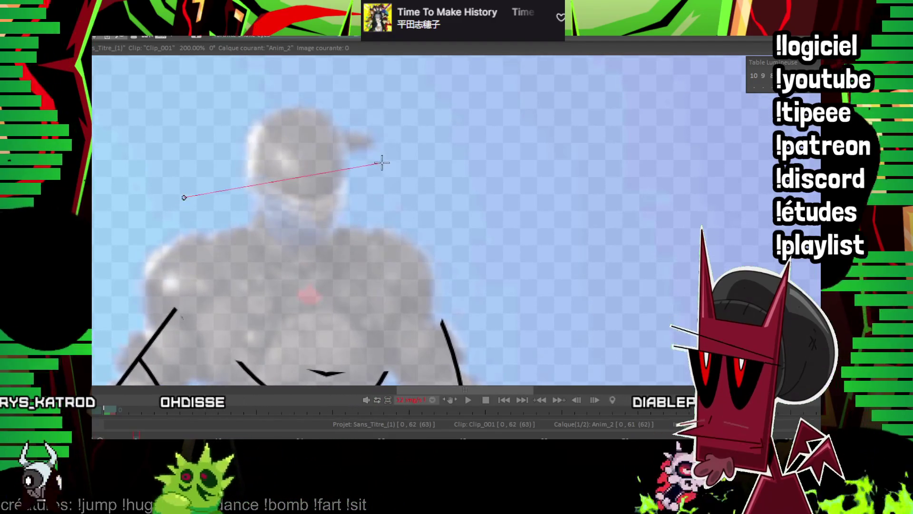
{"action": "left_click_drag", "start_coordinate": [292, 178], "coordinate": [275, 139]}
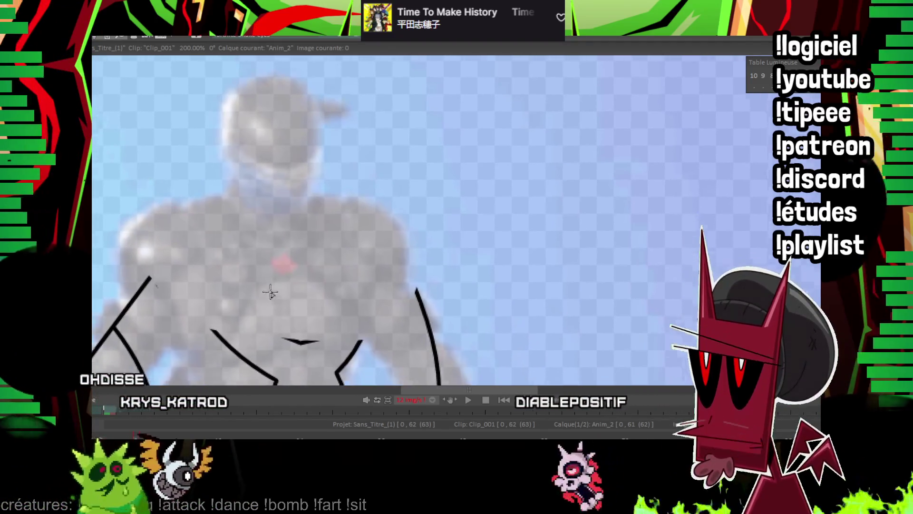
{"action": "left_click_drag", "start_coordinate": [268, 292], "coordinate": [262, 301]}
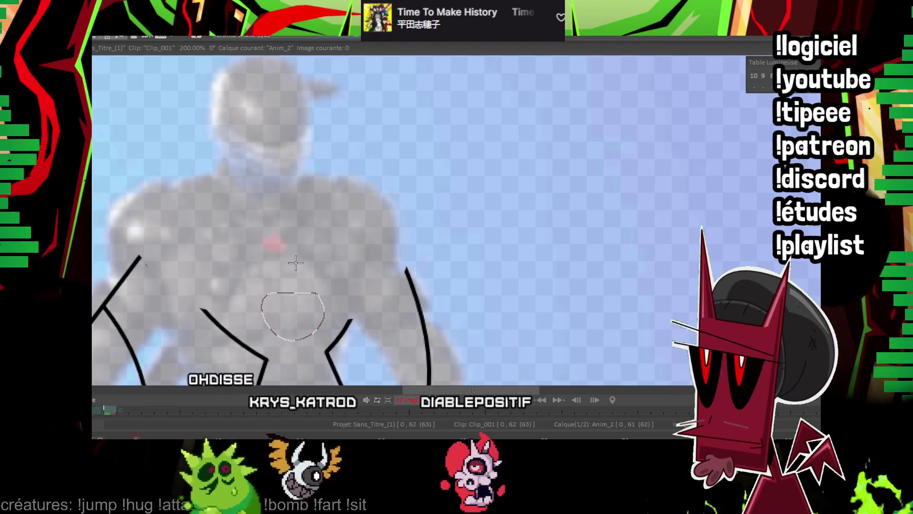
{"action": "scroll", "coordinate": [285, 306], "scroll_direction": "down", "scroll_amount": 5}
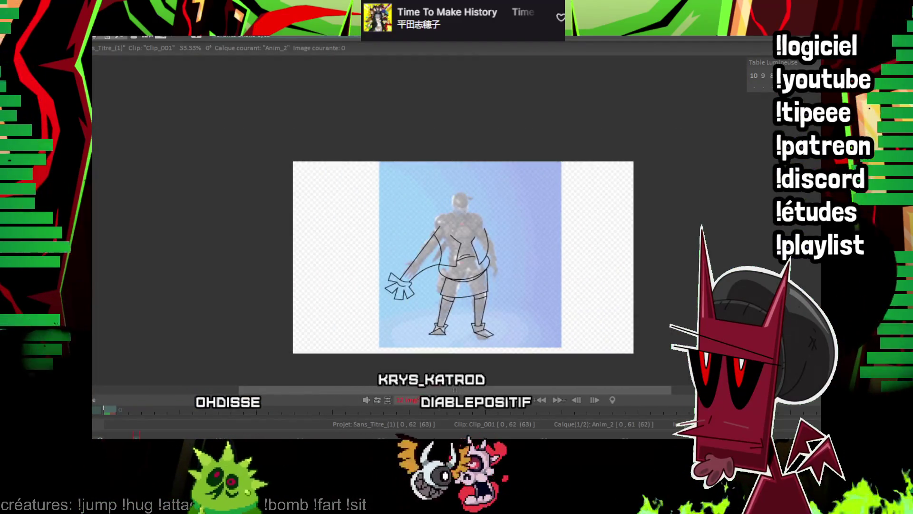
Trace the left side of the neck and the curved jaw line under the head
{"action": "scroll", "coordinate": [500, 226], "scroll_direction": "up", "scroll_amount": 4}
{"action": "scroll", "coordinate": [500, 225], "scroll_direction": "up", "scroll_amount": 2}
{"action": "left_click_drag", "start_coordinate": [461, 167], "coordinate": [451, 189]}
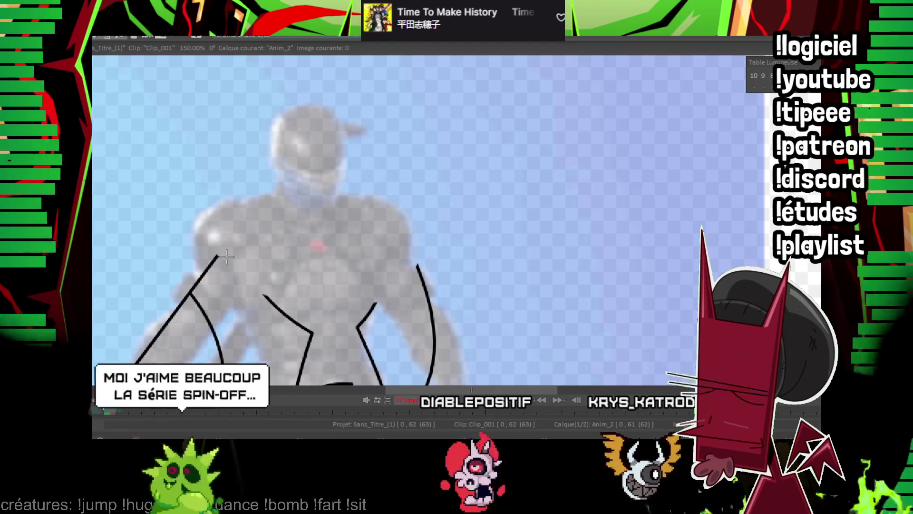
{"action": "left_click_drag", "start_coordinate": [227, 257], "coordinate": [193, 279]}
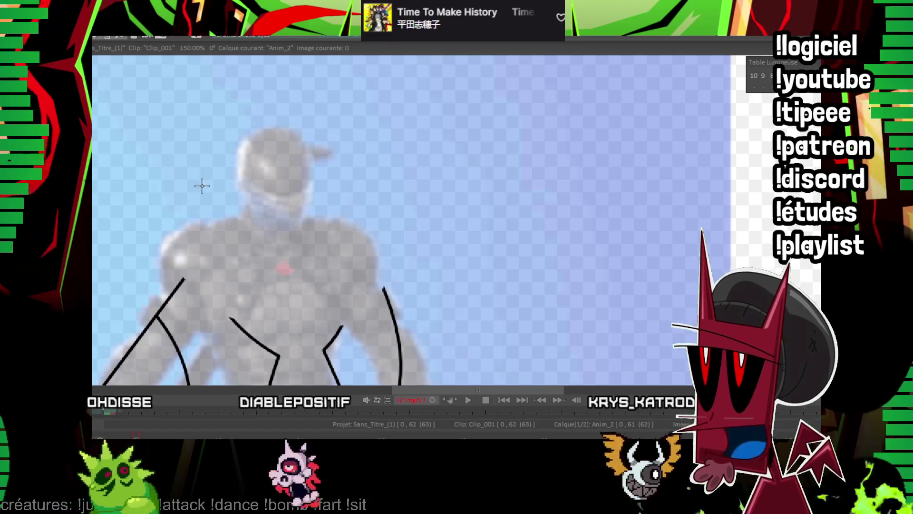
{"action": "mouse_move", "coordinate": [197, 187]}
{"action": "left_mouse_down"}
{"action": "mouse_move", "coordinate": [210, 222]}
{"action": "mouse_move", "coordinate": [347, 275]}
{"action": "left_mouse_up"}
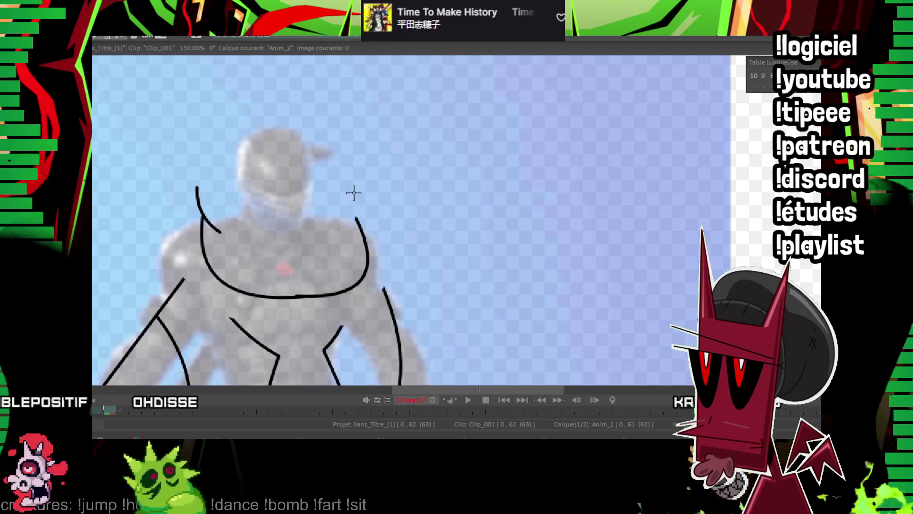
{"action": "left_click_drag", "start_coordinate": [338, 232], "coordinate": [356, 198]}
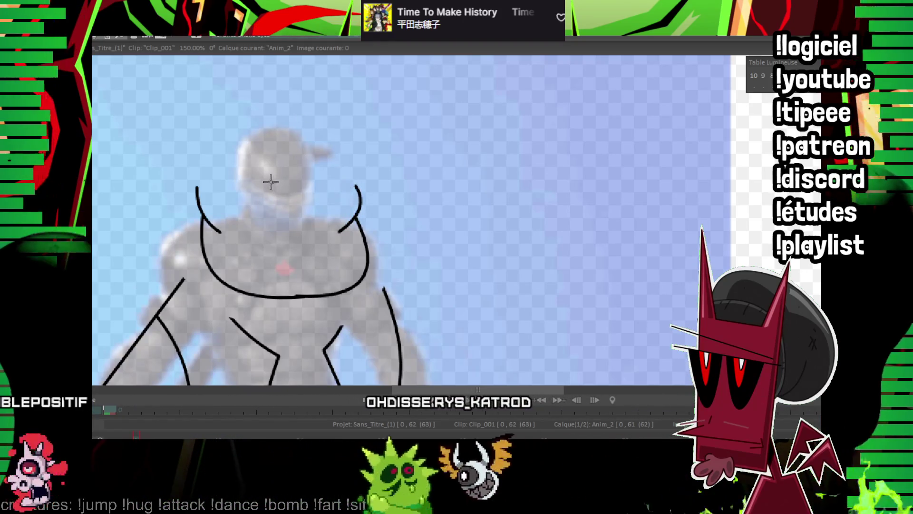
Draw the new head oval, the straight hat brim and the hat's curved left end
{"action": "left_click_drag", "start_coordinate": [279, 179], "coordinate": [264, 184]}
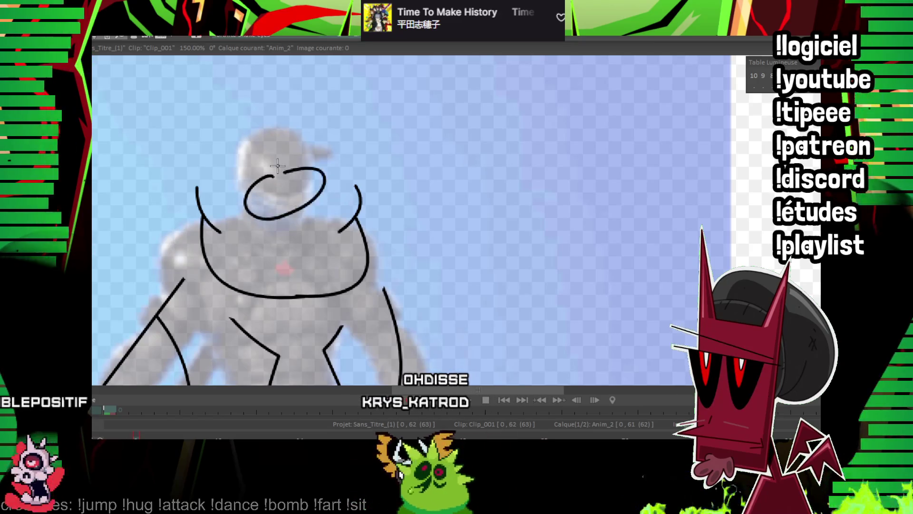
{"action": "left_click_drag", "start_coordinate": [282, 176], "coordinate": [346, 142]}
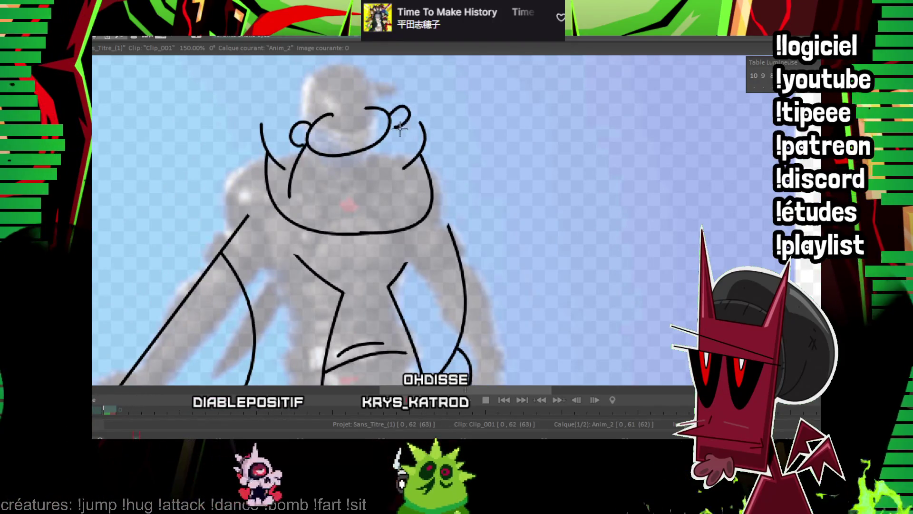
{"action": "mouse_move", "coordinate": [300, 181]}
{"action": "left_mouse_down"}
{"action": "mouse_move", "coordinate": [399, 150]}
{"action": "mouse_move", "coordinate": [378, 264]}
{"action": "left_mouse_up"}
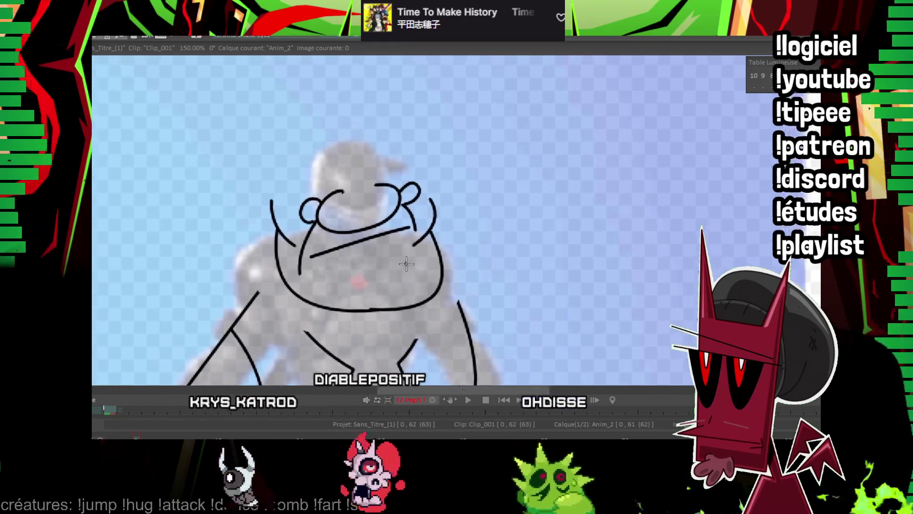
{"action": "left_click_drag", "start_coordinate": [247, 211], "coordinate": [377, 196]}
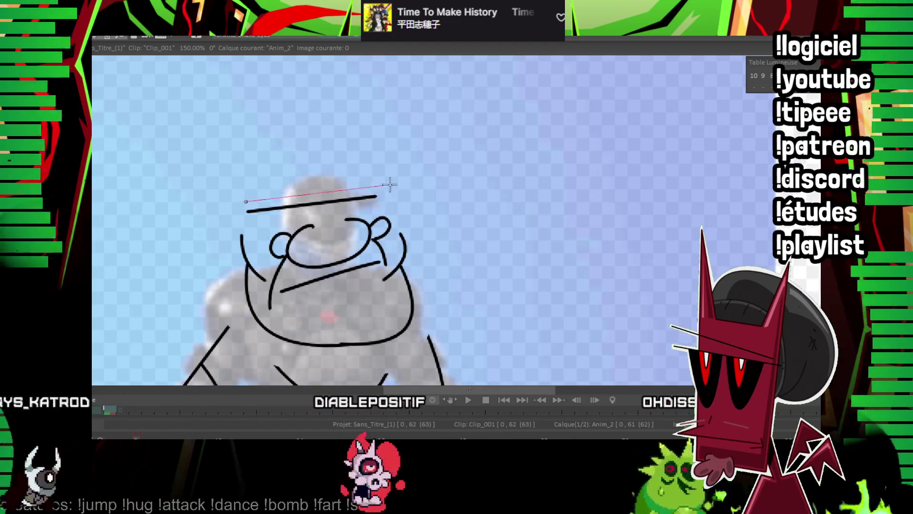
{"action": "mouse_move", "coordinate": [390, 185]}
{"action": "left_mouse_down"}
{"action": "mouse_move", "coordinate": [468, 184]}
{"action": "mouse_move", "coordinate": [409, 241]}
{"action": "left_mouse_up"}
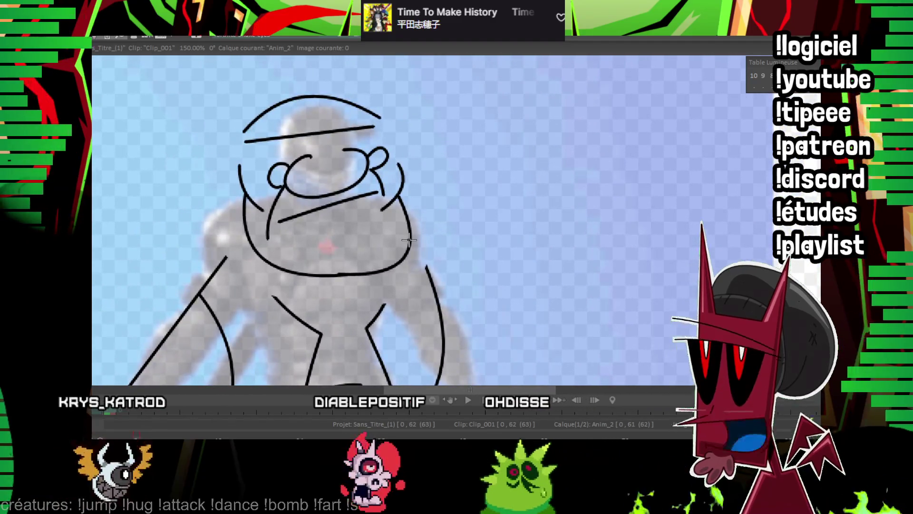
{"action": "left_click_drag", "start_coordinate": [424, 199], "coordinate": [426, 205]}
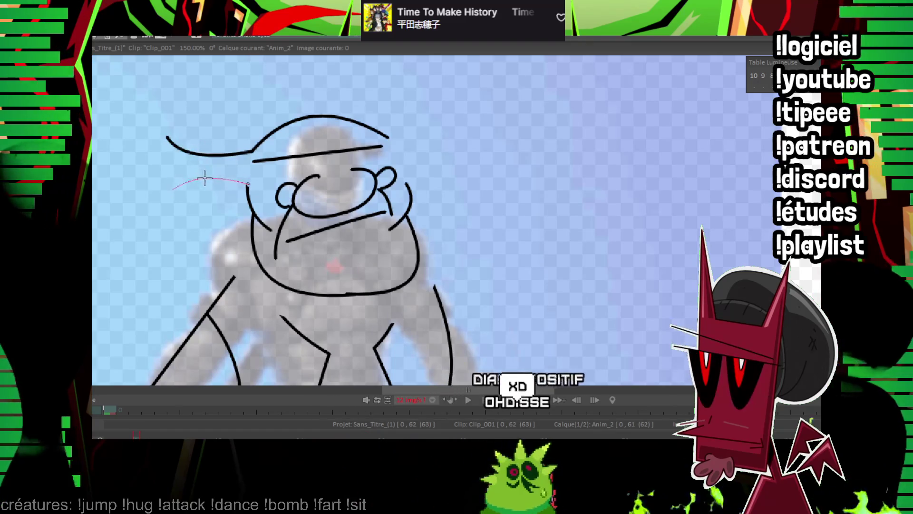
{"action": "left_click_drag", "start_coordinate": [167, 137], "coordinate": [173, 188]}
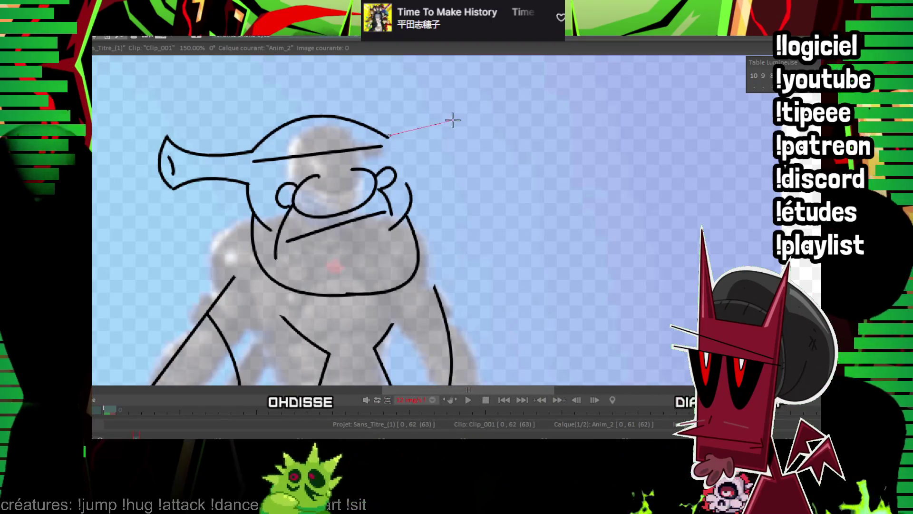
Shape the curves along the hat top, the curved mouth line and a short curve under the brim
{"action": "left_click", "coordinate": [467, 108]}
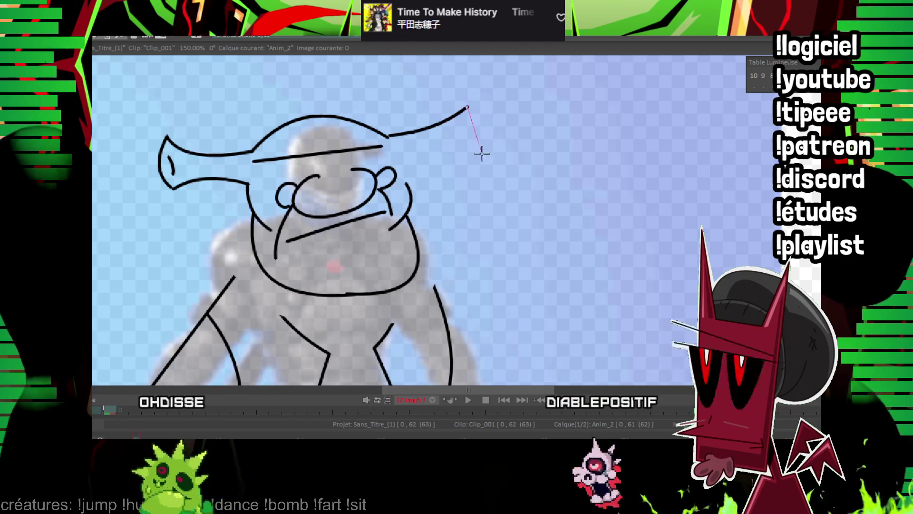
{"action": "left_click_drag", "start_coordinate": [481, 153], "coordinate": [478, 130]}
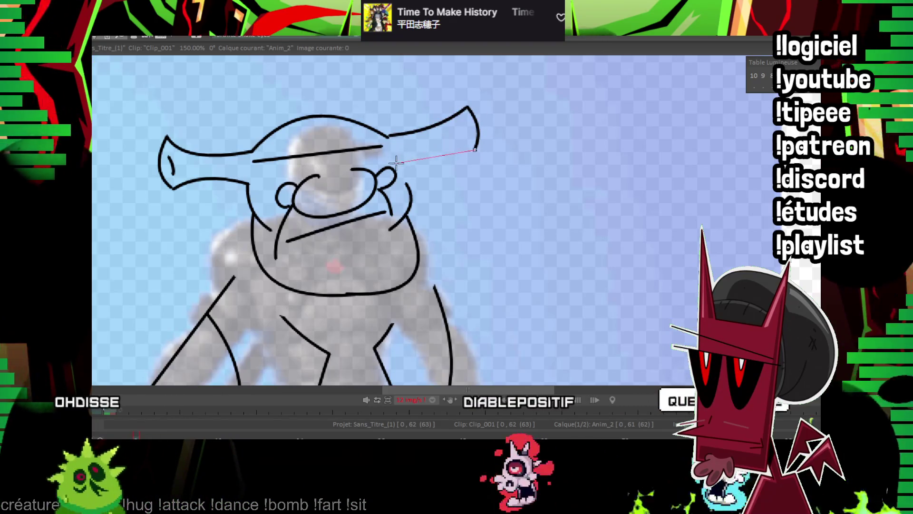
{"action": "left_click_drag", "start_coordinate": [408, 201], "coordinate": [408, 182]}
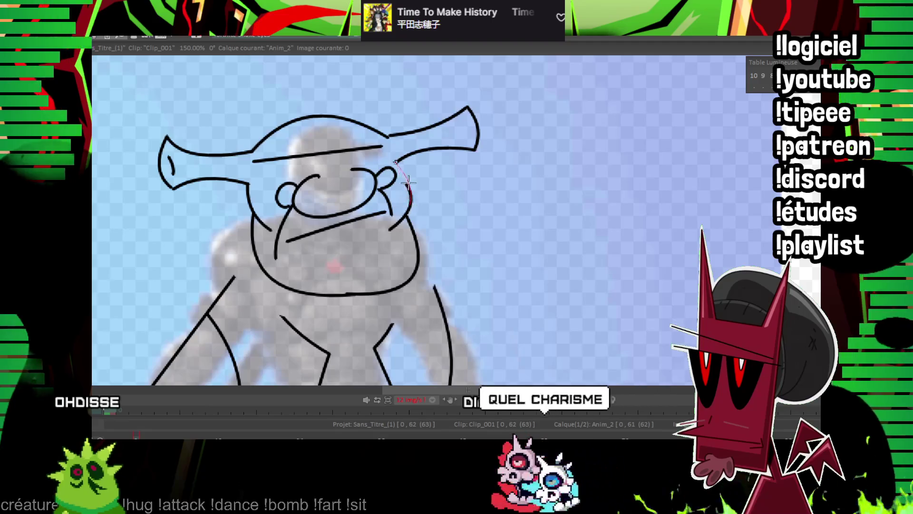
{"action": "scroll", "coordinate": [407, 183], "scroll_direction": "down", "scroll_amount": 3}
{"action": "scroll", "coordinate": [371, 171], "scroll_direction": "down", "scroll_amount": 2}
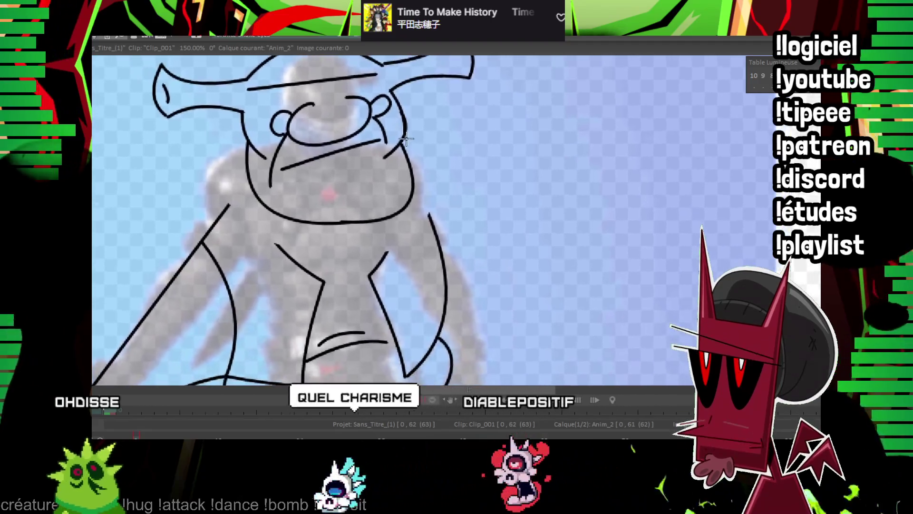
{"action": "left_click", "coordinate": [342, 165]}
{"action": "scroll", "coordinate": [333, 162], "scroll_direction": "up", "scroll_amount": 2}
{"action": "scroll", "coordinate": [309, 152], "scroll_direction": "up", "scroll_amount": 2}
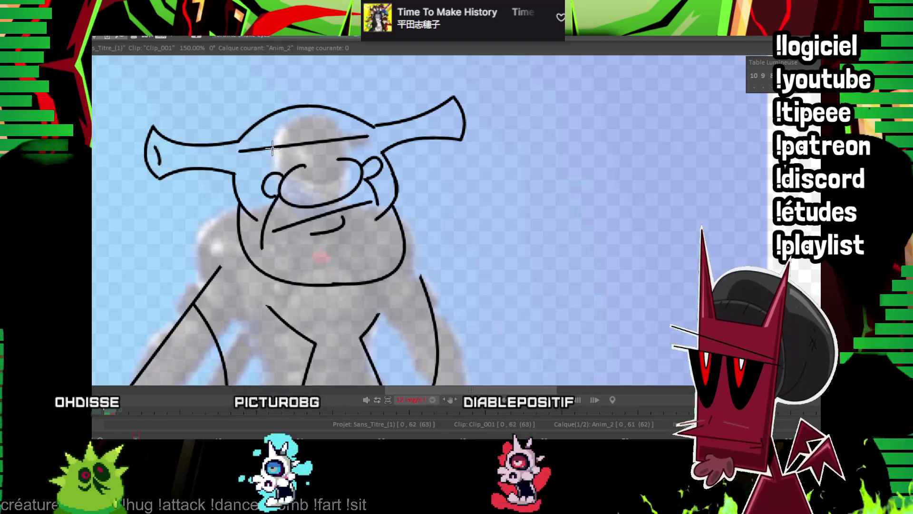
{"action": "left_click", "coordinate": [272, 148]}
{"action": "left_click", "coordinate": [291, 147]}
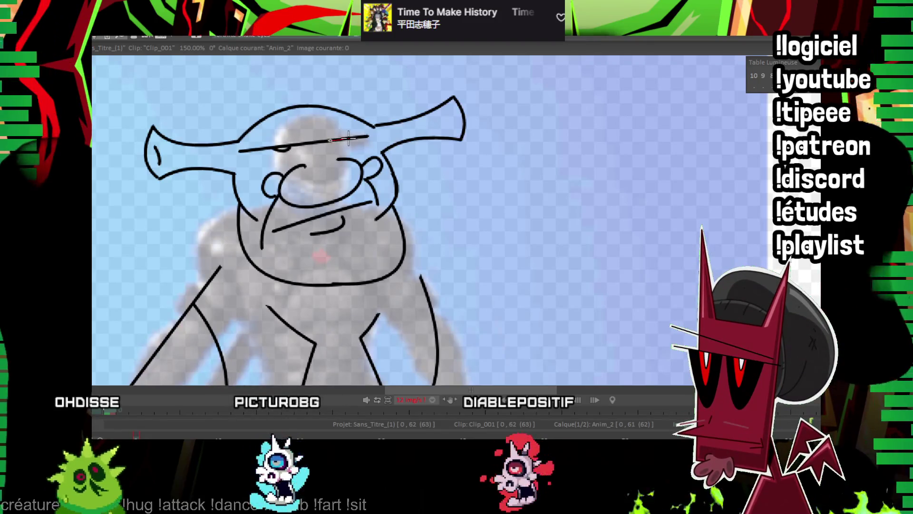
{"action": "scroll", "coordinate": [375, 135], "scroll_direction": "down", "scroll_amount": 2}
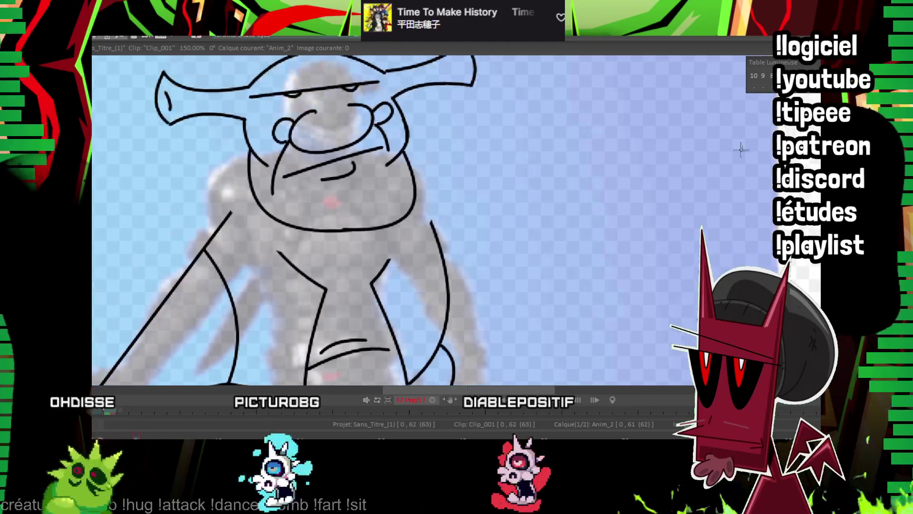
Ink the curved neck line and the line down the right arm
{"action": "key", "text": "KP_Multiply"}
{"action": "key", "text": "KP_Multiply"}
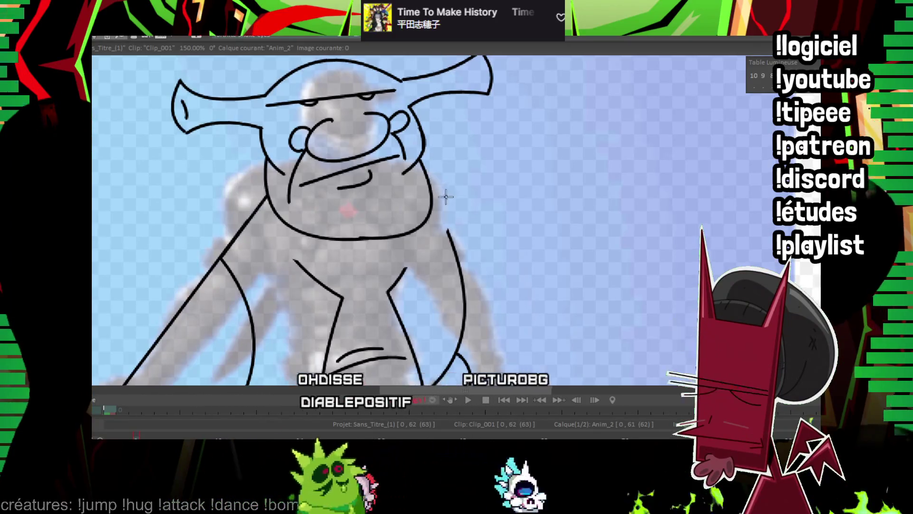
{"action": "scroll", "coordinate": [281, 190], "scroll_direction": "down", "scroll_amount": 2}
{"action": "left_click_drag", "start_coordinate": [287, 233], "coordinate": [233, 166]}
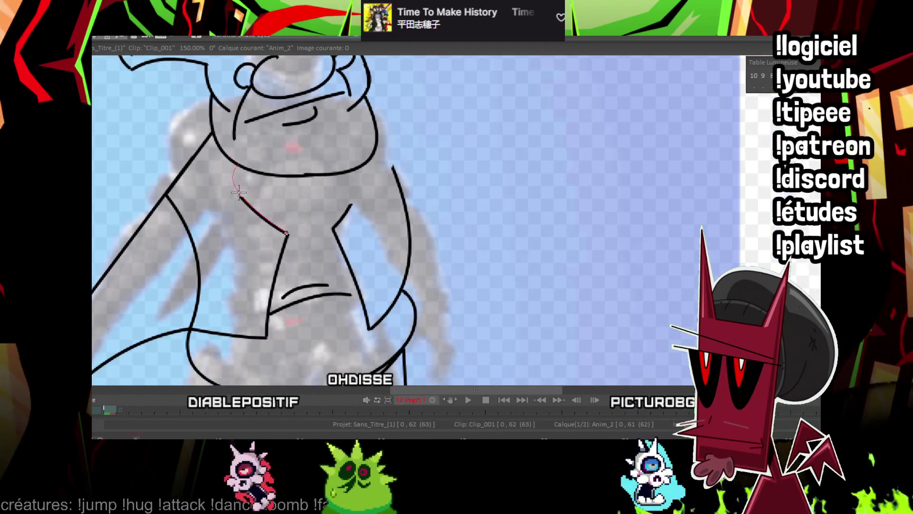
{"action": "left_click", "coordinate": [353, 197]}
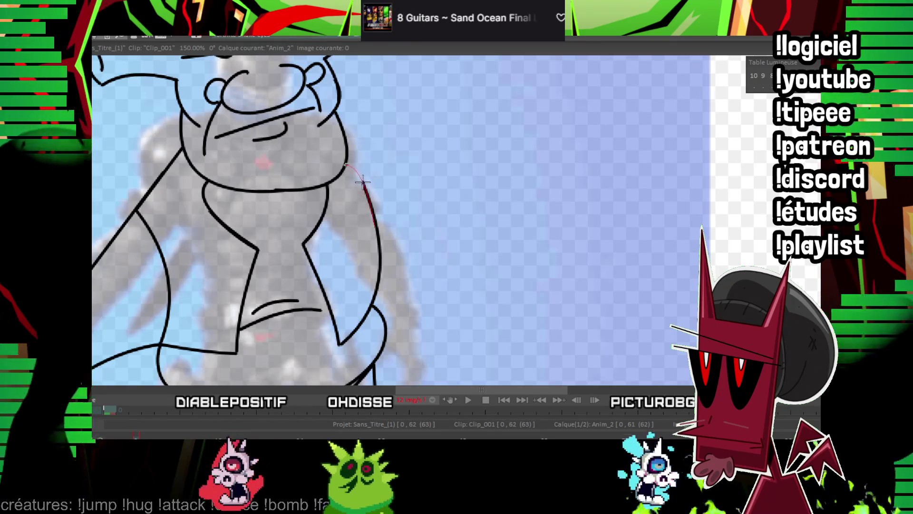
{"action": "left_click", "coordinate": [359, 178]}
{"action": "scroll", "coordinate": [408, 153], "scroll_direction": "down", "scroll_amount": 2}
{"action": "scroll", "coordinate": [445, 248], "scroll_direction": "up", "scroll_amount": 1}
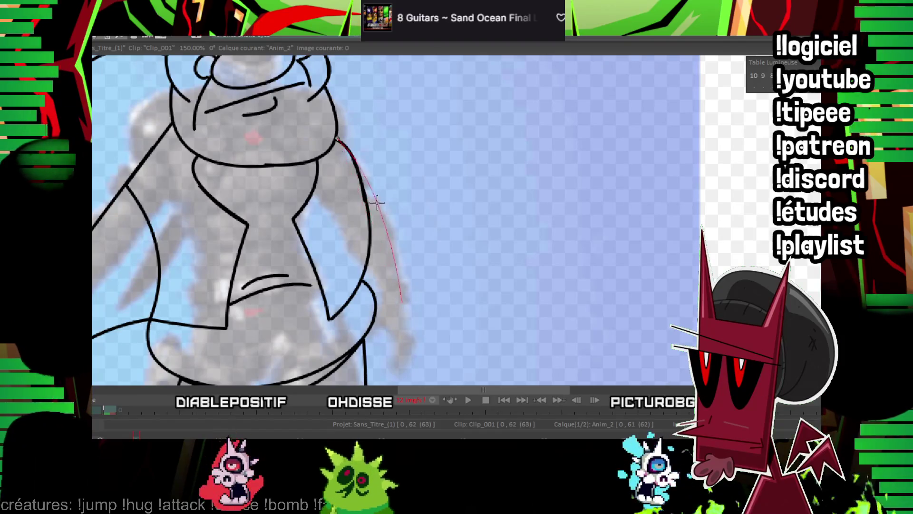
{"action": "scroll", "coordinate": [371, 204], "scroll_direction": "down", "scroll_amount": 5}
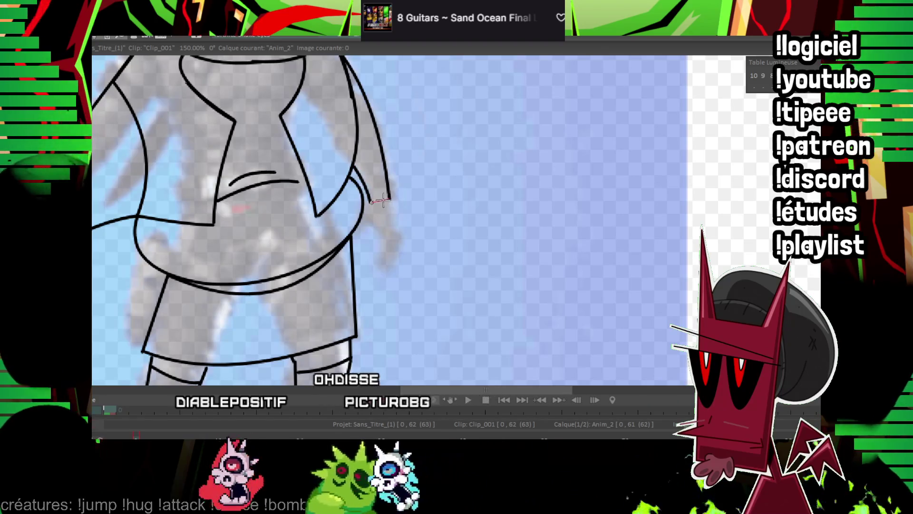
Finish the hanging right arm with a narrow hand, then fit the whole frame in view
{"action": "left_click", "coordinate": [383, 201]}
{"action": "scroll", "coordinate": [409, 204], "scroll_direction": "left", "scroll_amount": 3}
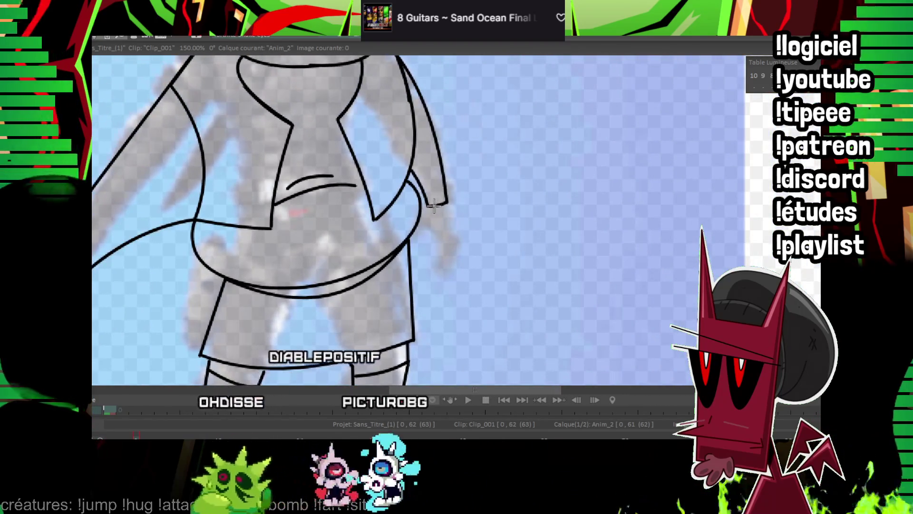
{"action": "left_click_drag", "start_coordinate": [427, 220], "coordinate": [464, 248]}
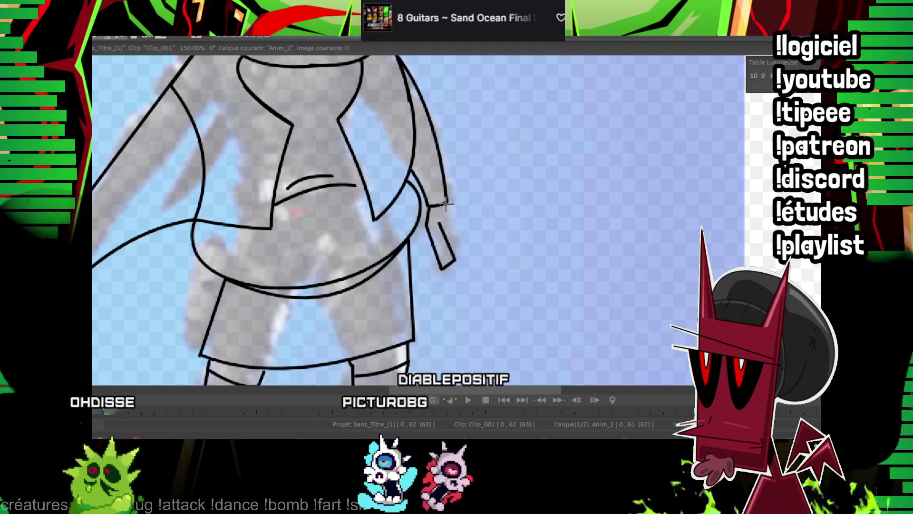
{"action": "key", "text": "Home"}
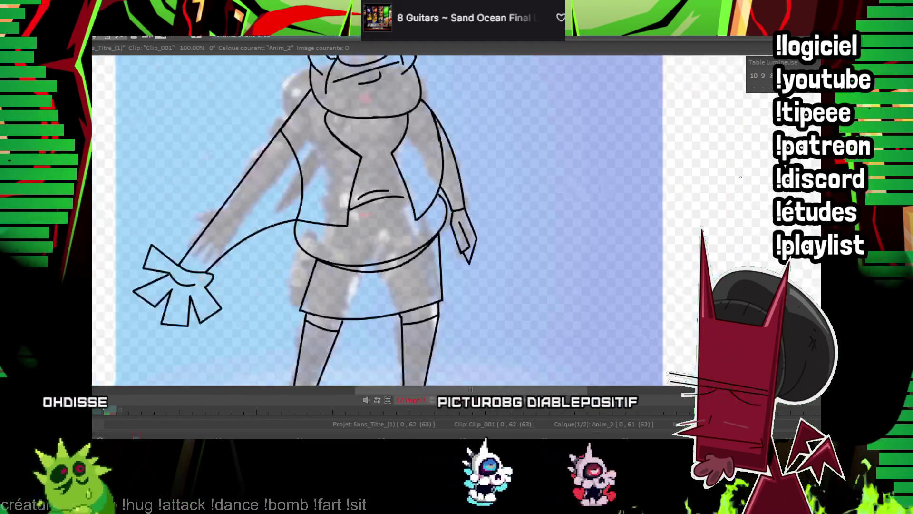
{"action": "scroll", "coordinate": [310, 178], "scroll_direction": "up", "scroll_amount": 5}
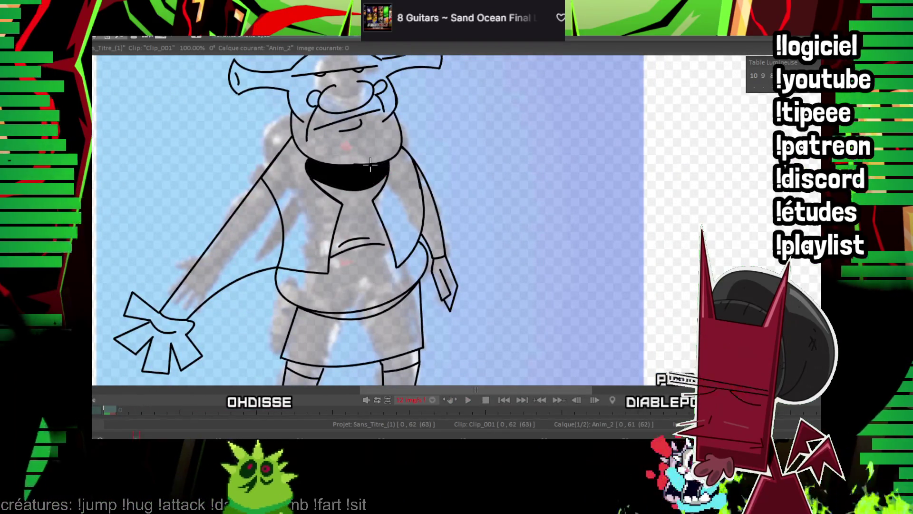
{"action": "left_click_drag", "start_coordinate": [370, 165], "coordinate": [320, 111]}
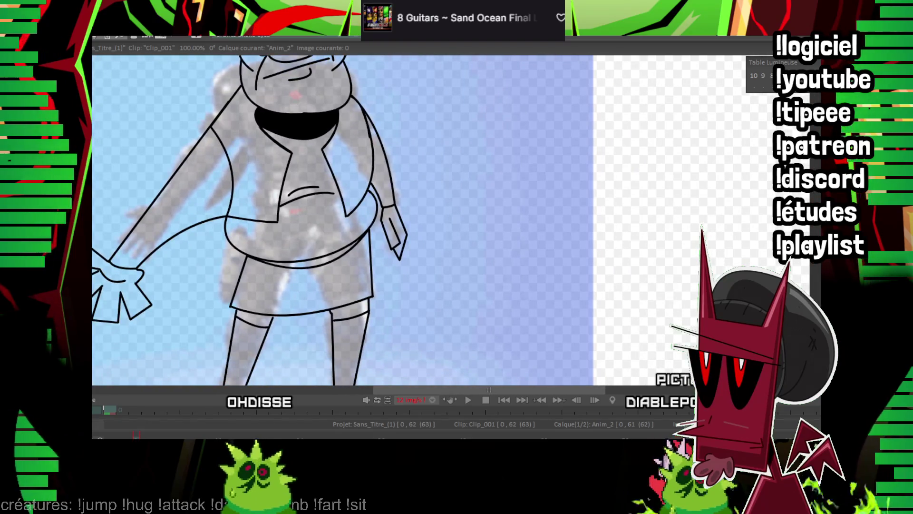
{"action": "scroll", "coordinate": [433, 211], "scroll_direction": "down", "scroll_amount": 4}
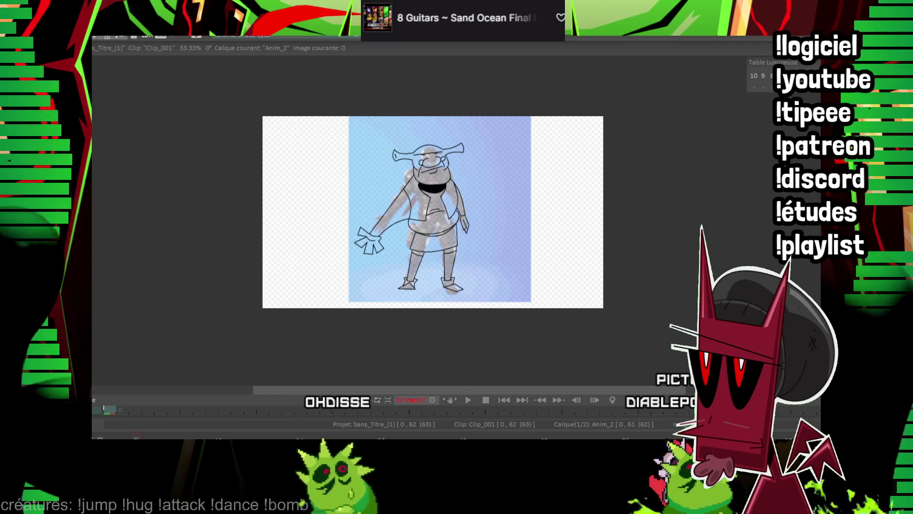
Copy the traced head onto the next frame and place it higher, comparing against frame 0
{"action": "key", "text": "Right"}
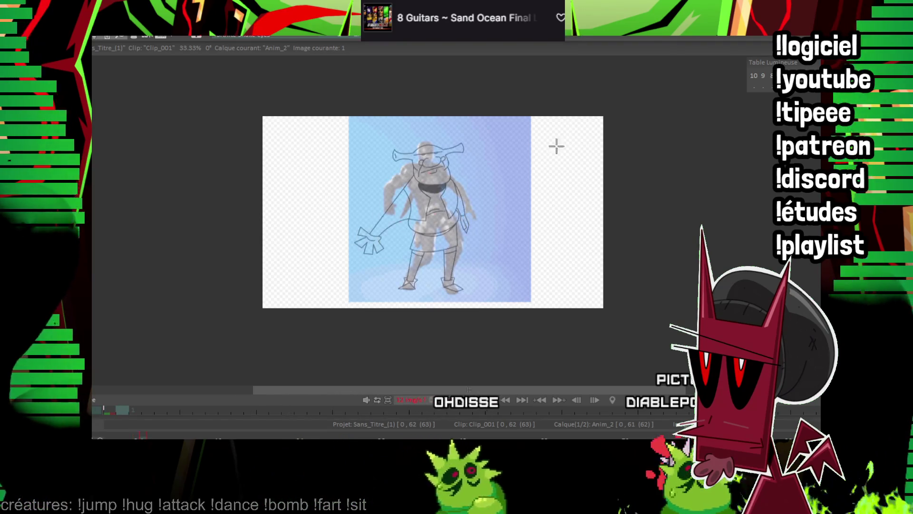
{"action": "scroll", "coordinate": [416, 285], "scroll_direction": "up", "scroll_amount": 5}
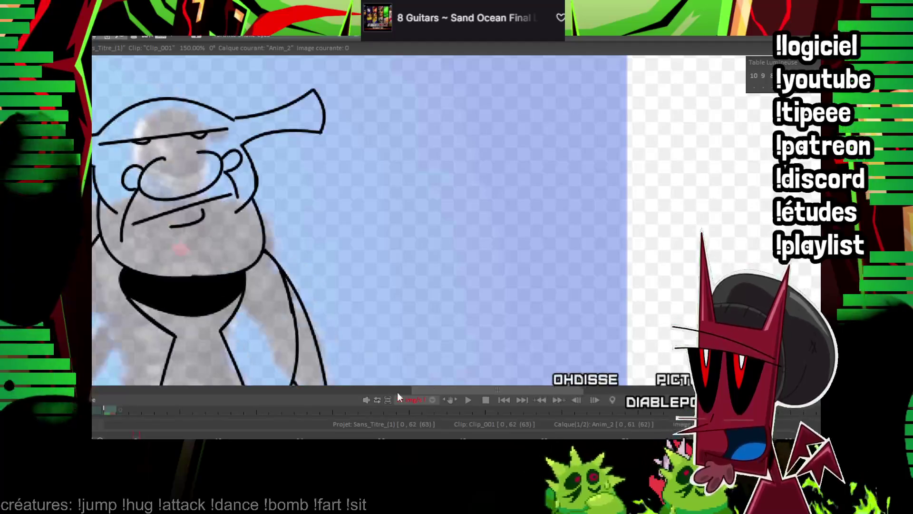
{"action": "left_click_drag", "start_coordinate": [336, 71], "coordinate": [549, 103]}
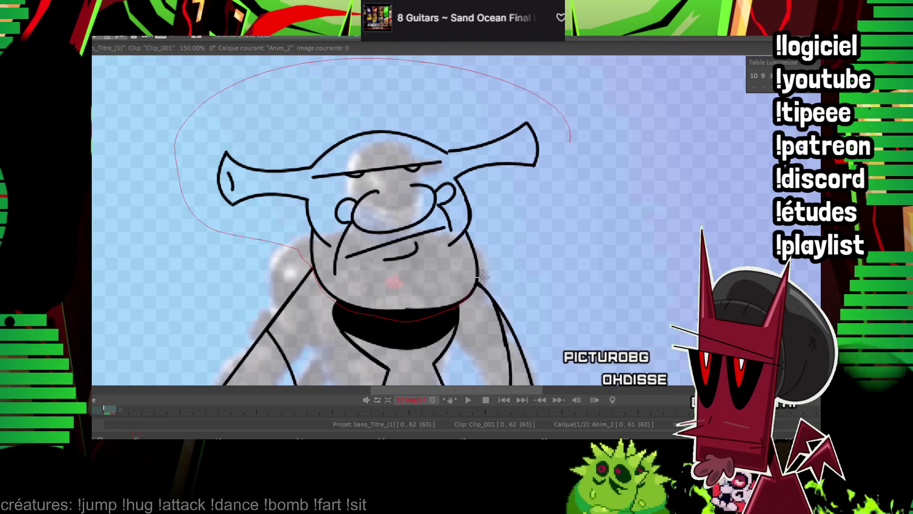
{"action": "key", "text": "ctrl+c"}
{"action": "key", "text": "Right"}
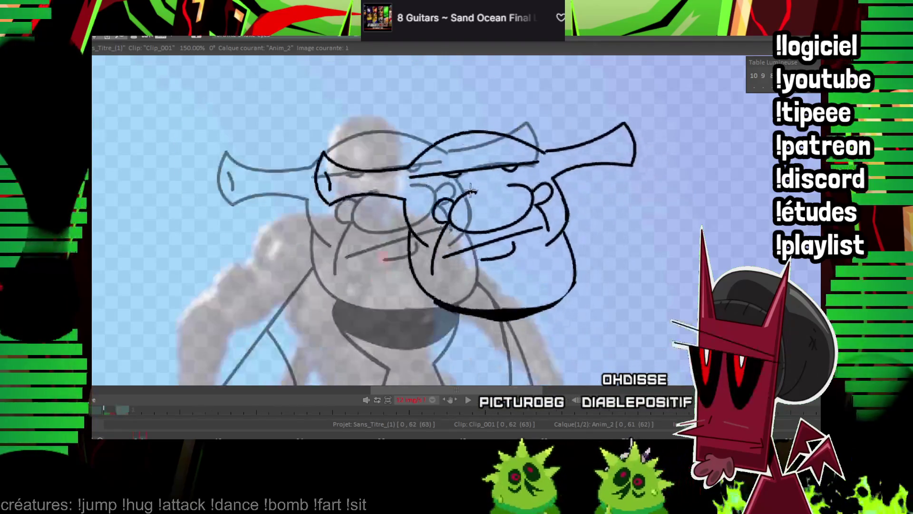
{"action": "left_click", "coordinate": [367, 153]}
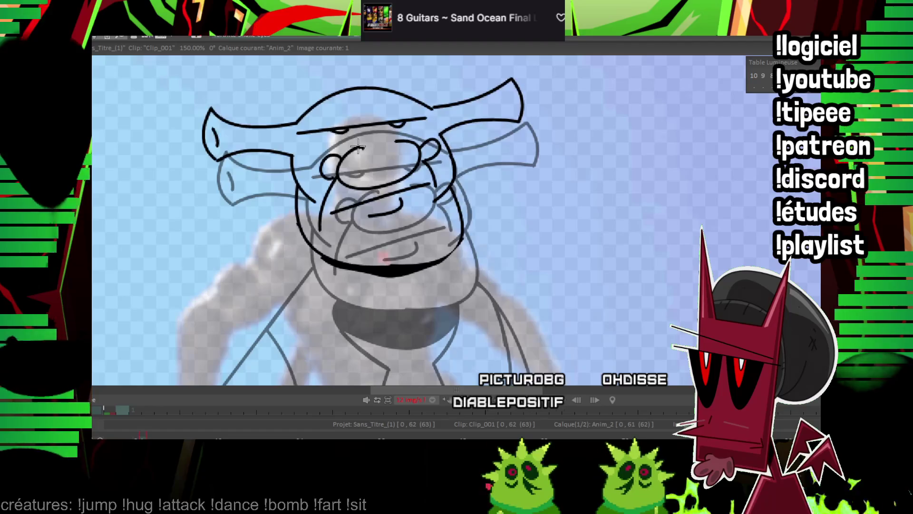
{"action": "key", "text": "Left"}
{"action": "key", "text": "Right"}
Ink the thick line under the chin, the raised arm with its angled elbow, and the hand
{"action": "mouse_move", "coordinate": [515, 333]}
{"action": "left_mouse_down"}
{"action": "mouse_move", "coordinate": [510, 188]}
{"action": "mouse_move", "coordinate": [565, 231]}
{"action": "left_mouse_up"}
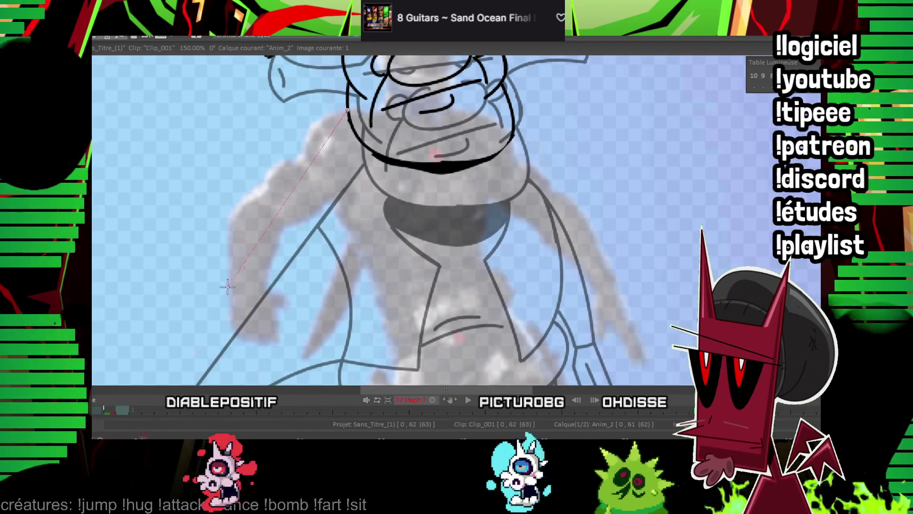
{"action": "left_click", "coordinate": [251, 154]}
{"action": "mouse_move", "coordinate": [347, 191]}
{"action": "left_mouse_down"}
{"action": "mouse_move", "coordinate": [264, 287]}
{"action": "mouse_move", "coordinate": [285, 164]}
{"action": "left_mouse_up"}
{"action": "left_click", "coordinate": [265, 288]}
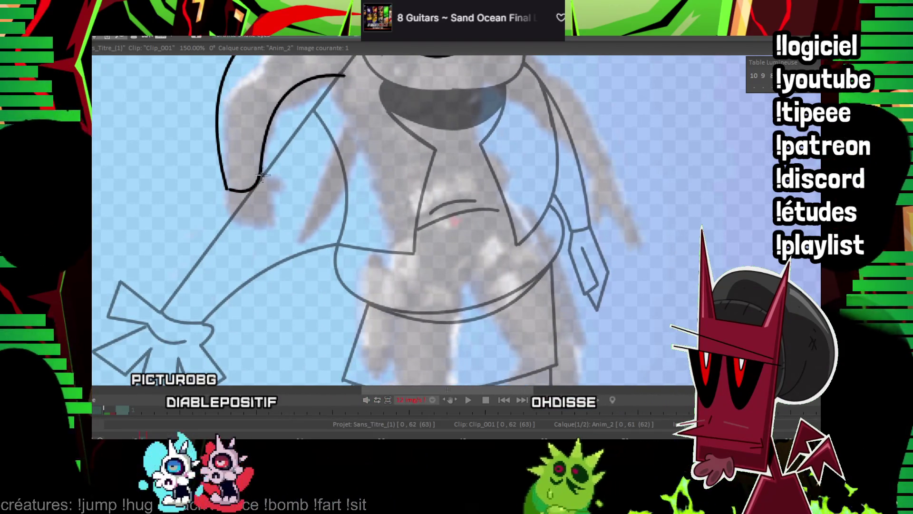
{"action": "left_click", "coordinate": [290, 167]}
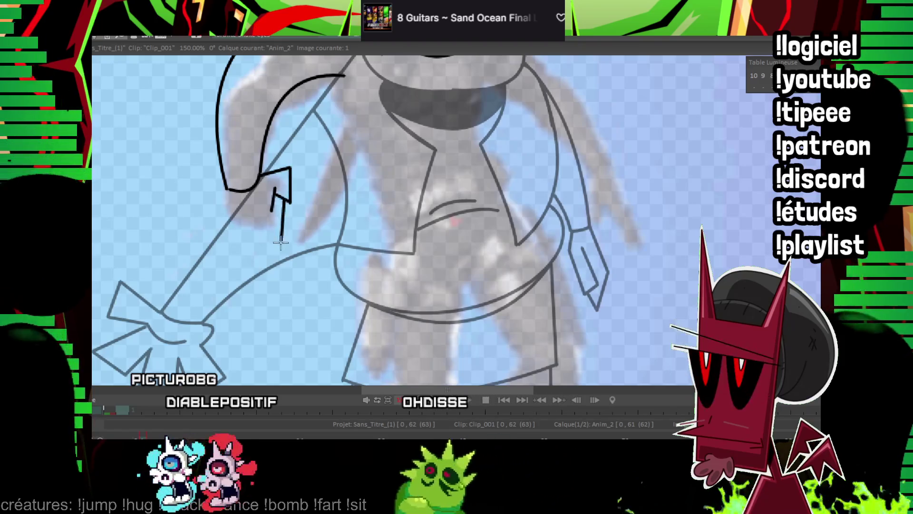
{"action": "left_click_drag", "start_coordinate": [285, 199], "coordinate": [251, 212]}
{"action": "mouse_move", "coordinate": [255, 245]}
{"action": "left_mouse_down"}
{"action": "mouse_move", "coordinate": [225, 209]}
{"action": "mouse_move", "coordinate": [569, 227]}
{"action": "mouse_move", "coordinate": [334, 208]}
{"action": "mouse_move", "coordinate": [346, 204]}
{"action": "left_mouse_up"}
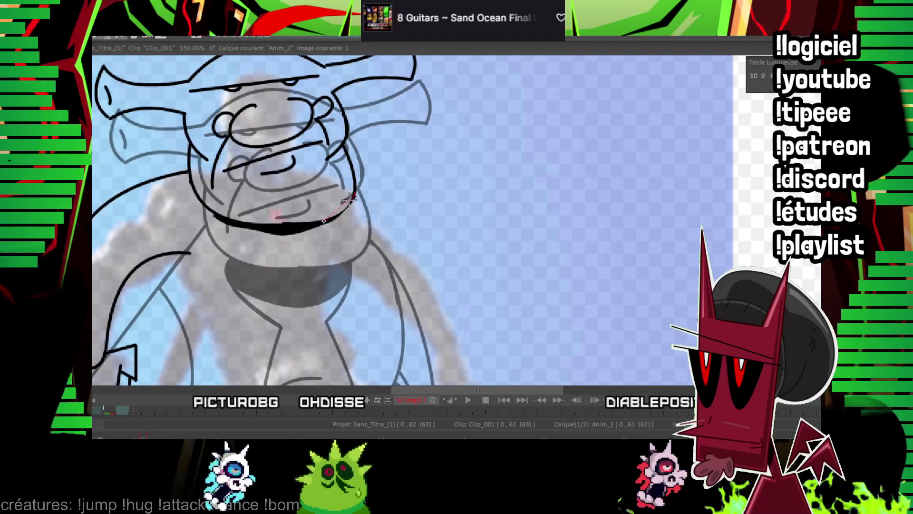
Review the right arm and both hands, then zoom out and play back the animation
{"action": "mouse_move", "coordinate": [346, 202]}
{"action": "left_mouse_down"}
{"action": "mouse_move", "coordinate": [336, 123]}
{"action": "mouse_move", "coordinate": [435, 294]}
{"action": "left_mouse_up"}
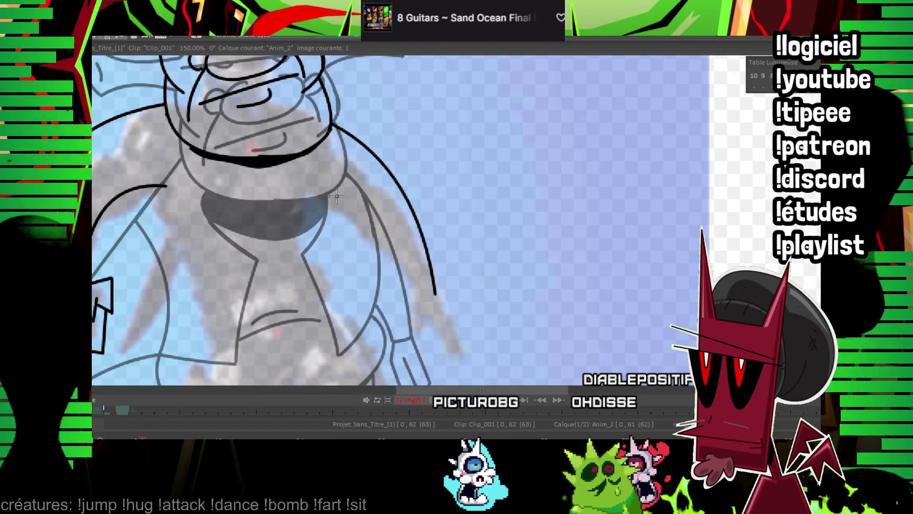
{"action": "left_click_drag", "start_coordinate": [398, 240], "coordinate": [368, 216]}
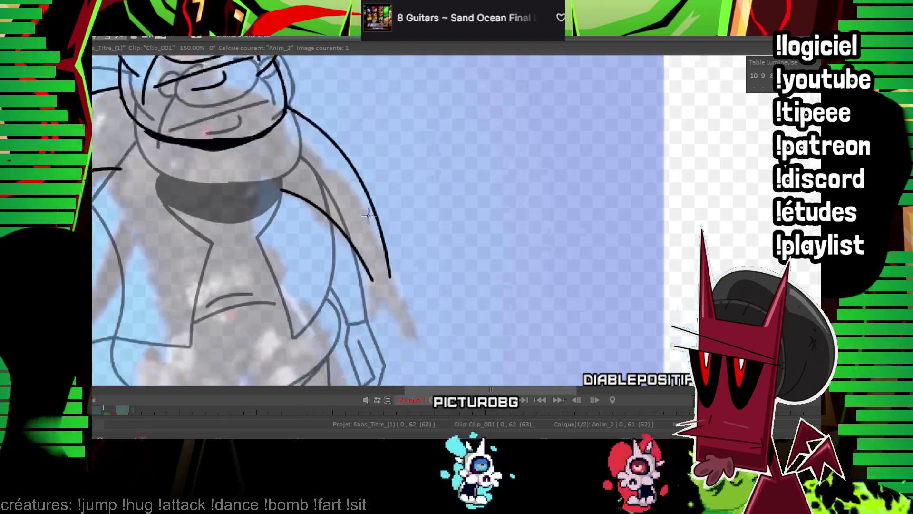
{"action": "mouse_move", "coordinate": [382, 282]}
{"action": "left_mouse_down"}
{"action": "mouse_move", "coordinate": [367, 236]}
{"action": "mouse_move", "coordinate": [415, 297]}
{"action": "left_mouse_up"}
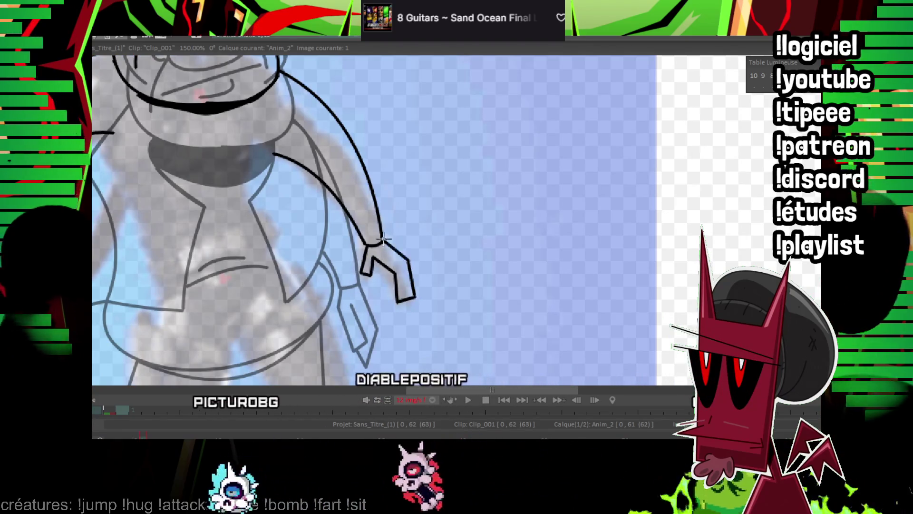
{"action": "left_click_drag", "start_coordinate": [409, 285], "coordinate": [528, 282]}
{"action": "key", "text": "shift+KP_Divide"}
{"action": "key", "text": "Return"}
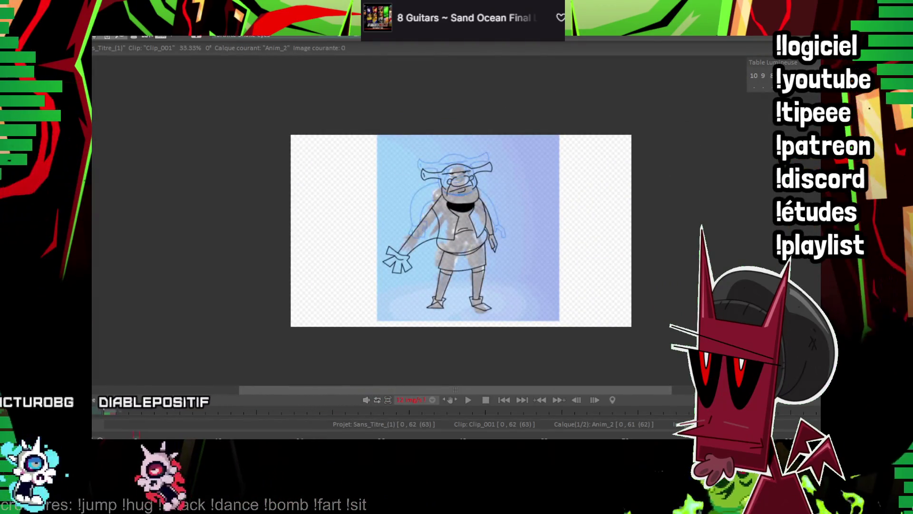
Move the lassoed left arm and hand lower and ink a curved outer arm line to the hand
{"action": "scroll", "coordinate": [457, 218], "scroll_direction": "up", "scroll_amount": 5}
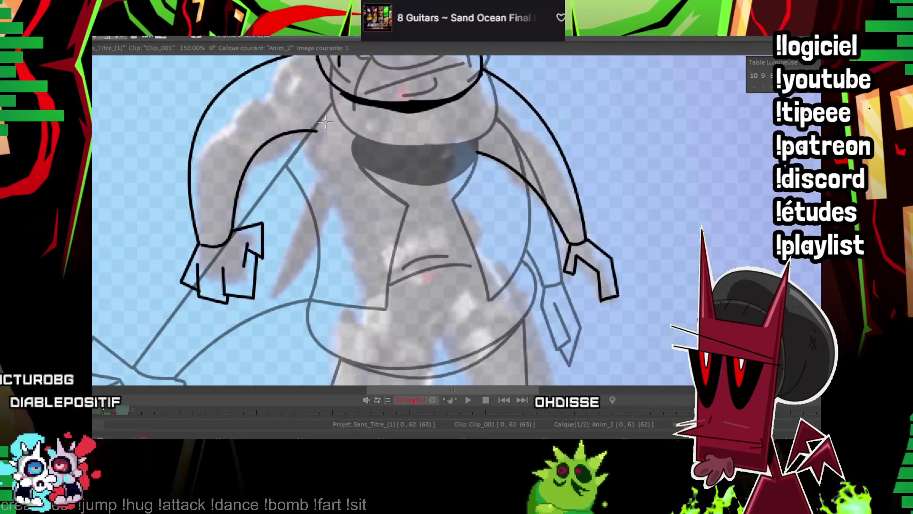
{"action": "left_click_drag", "start_coordinate": [325, 122], "coordinate": [116, 216]}
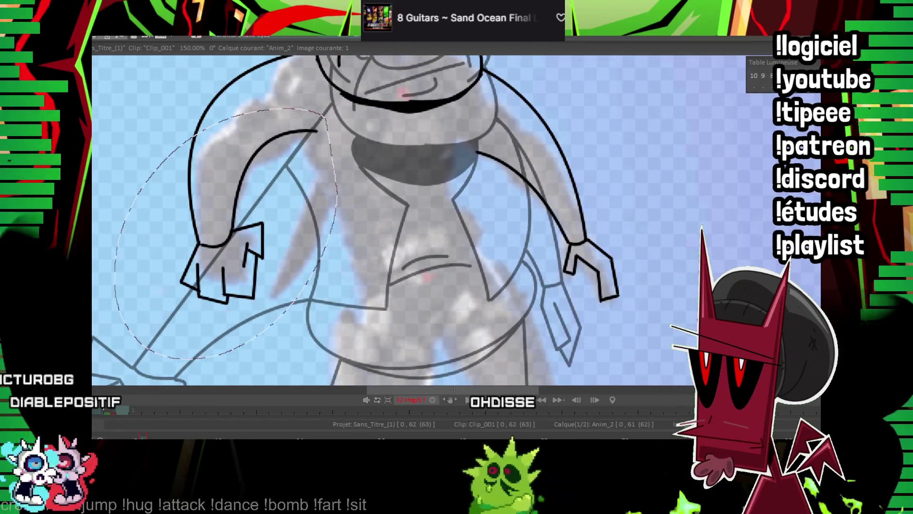
{"action": "left_click_drag", "start_coordinate": [260, 227], "coordinate": [261, 265]}
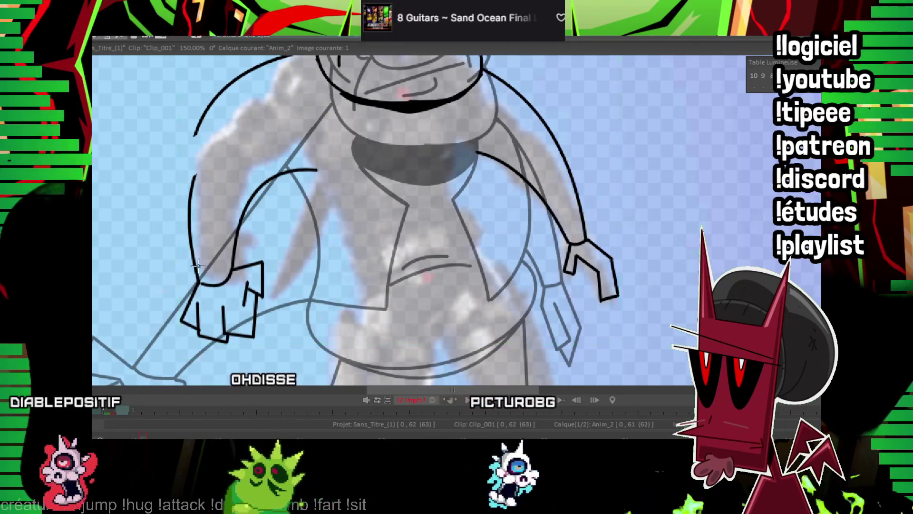
{"action": "left_click_drag", "start_coordinate": [200, 283], "coordinate": [240, 75]}
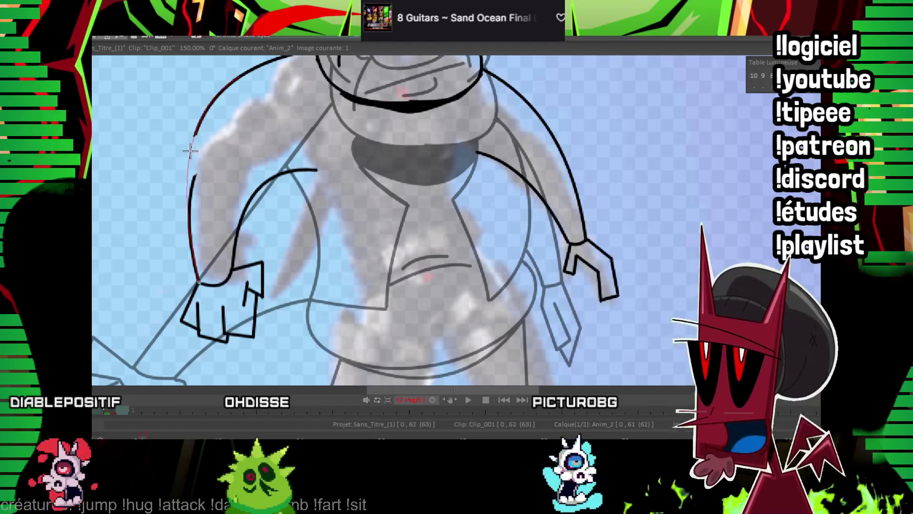
{"action": "left_click", "coordinate": [193, 178]}
Ink the curved belly line across the torso and compare with the previous frame
{"action": "mouse_move", "coordinate": [196, 176]}
{"action": "left_mouse_down"}
{"action": "mouse_move", "coordinate": [276, 168]}
{"action": "mouse_move", "coordinate": [290, 179]}
{"action": "left_mouse_up"}
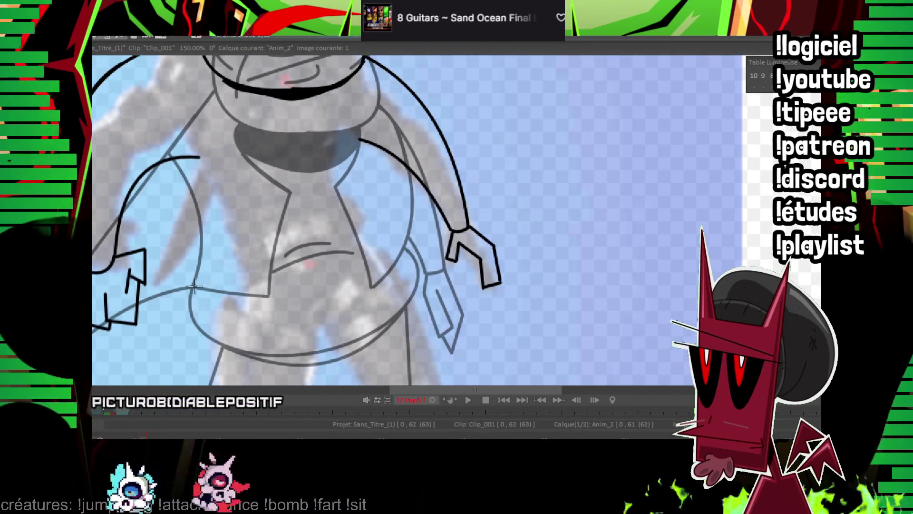
{"action": "left_click_drag", "start_coordinate": [195, 286], "coordinate": [422, 241]}
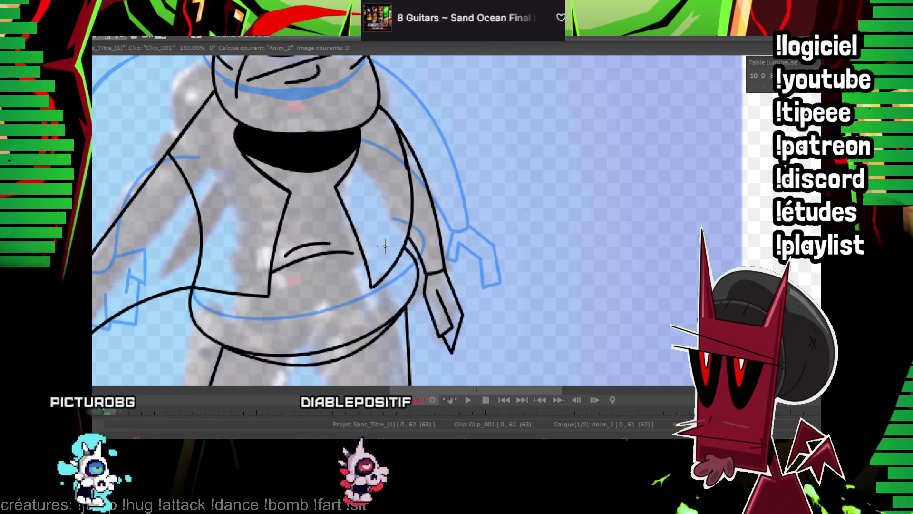
{"action": "left_click_drag", "start_coordinate": [230, 82], "coordinate": [259, 149]}
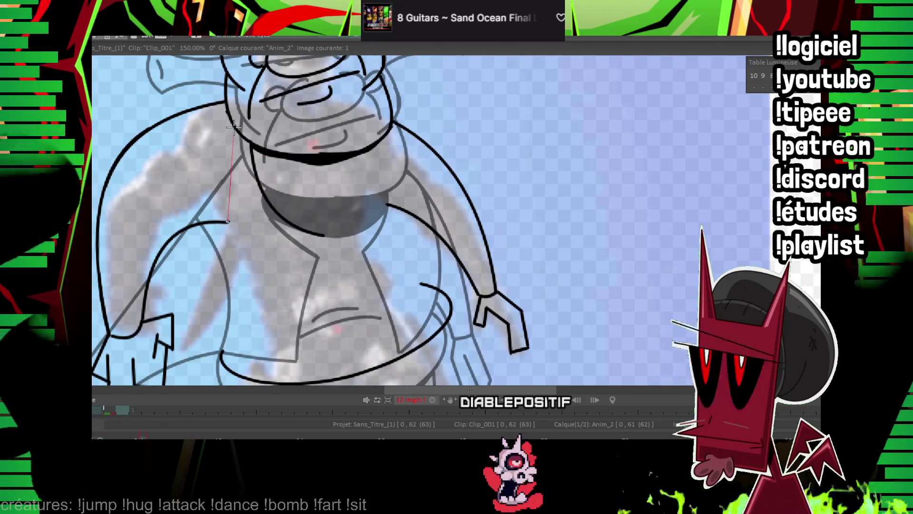
{"action": "key", "text": "Left"}
{"action": "key", "text": "Right"}
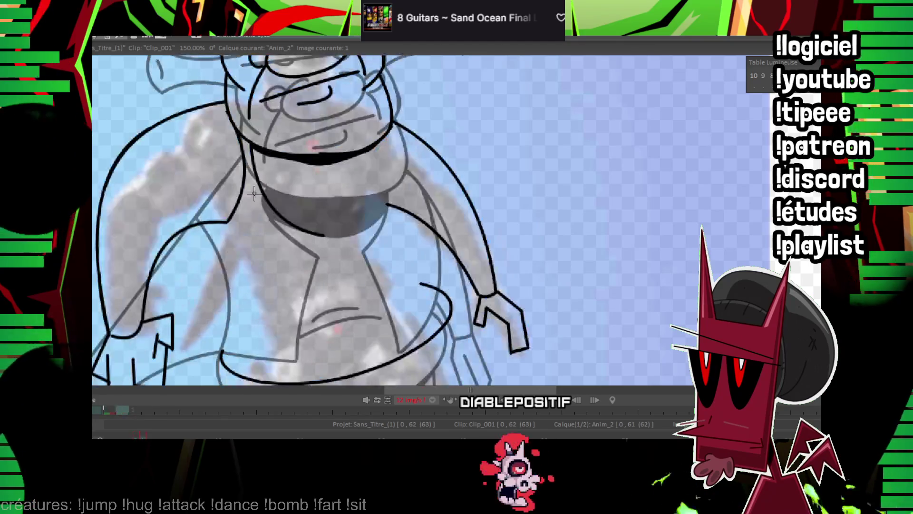
{"action": "left_click_drag", "start_coordinate": [213, 284], "coordinate": [184, 229]}
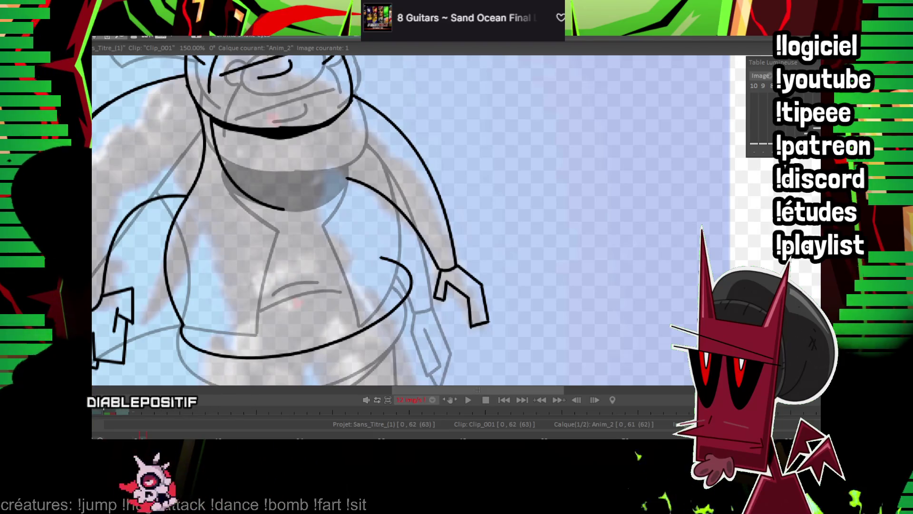
{"action": "scroll", "coordinate": [512, 177], "scroll_direction": "left", "scroll_amount": 2}
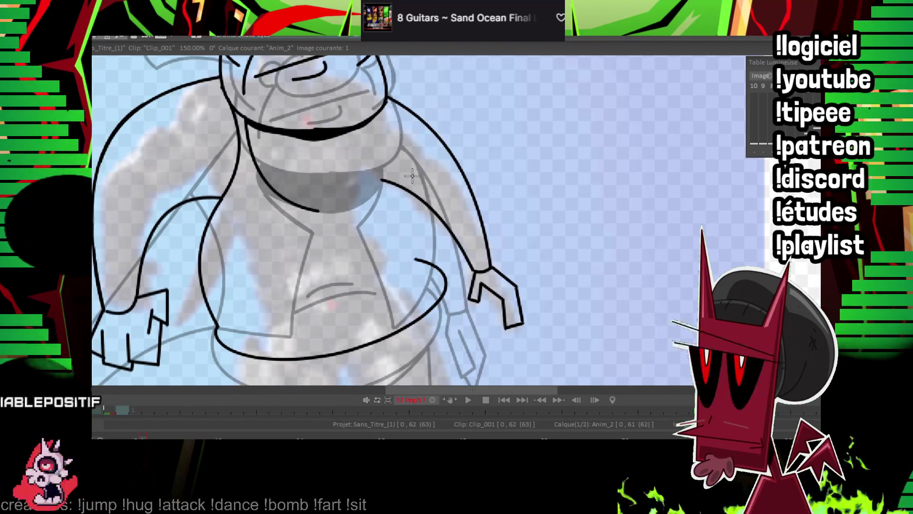
Ink two outline lines down the side of the torso after checking the previous frame
{"action": "scroll", "coordinate": [412, 176], "scroll_direction": "up", "scroll_amount": 2}
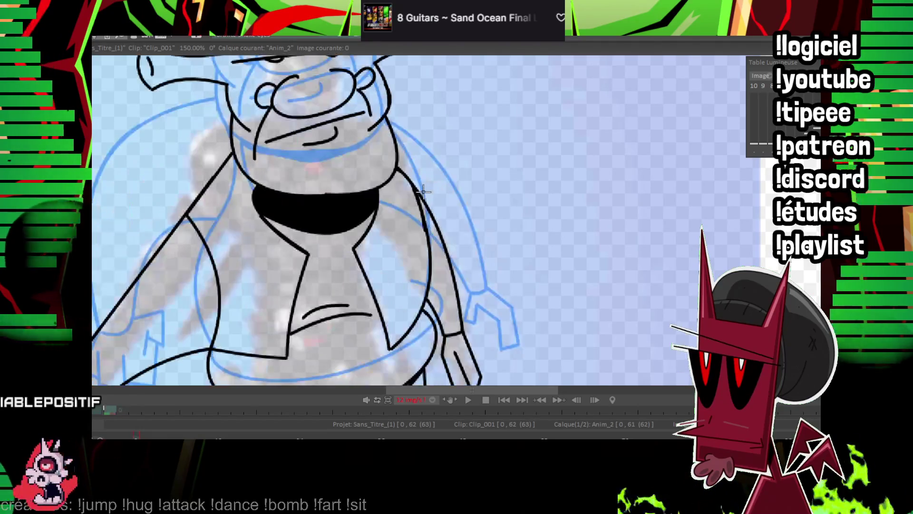
{"action": "scroll", "coordinate": [425, 232], "scroll_direction": "right", "scroll_amount": 3}
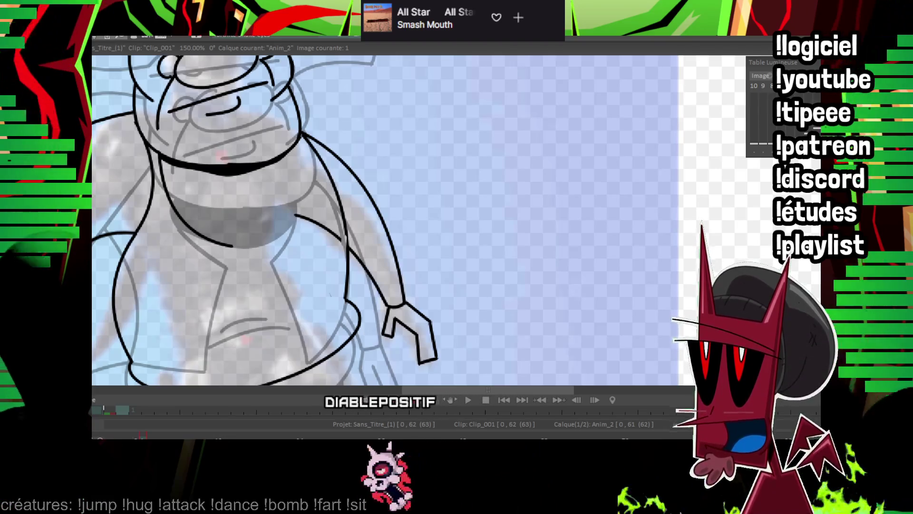
{"action": "key", "text": "Left"}
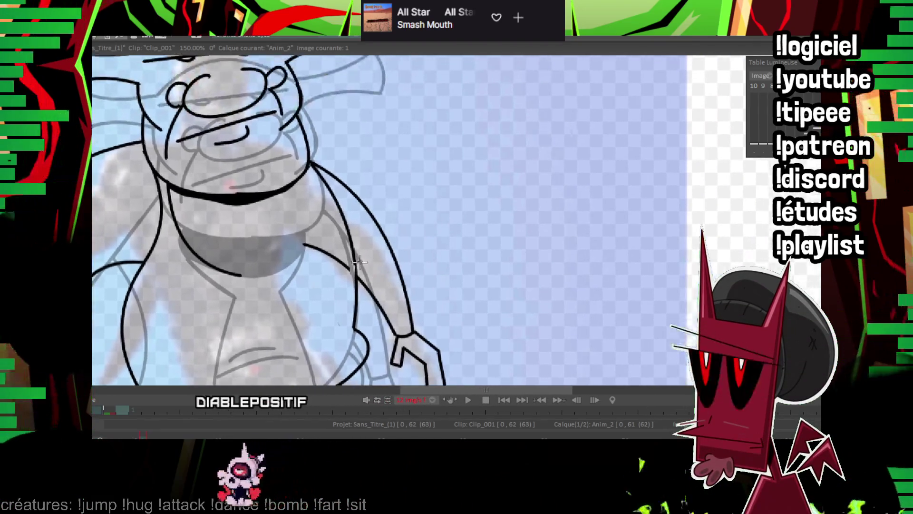
{"action": "key", "text": "Right"}
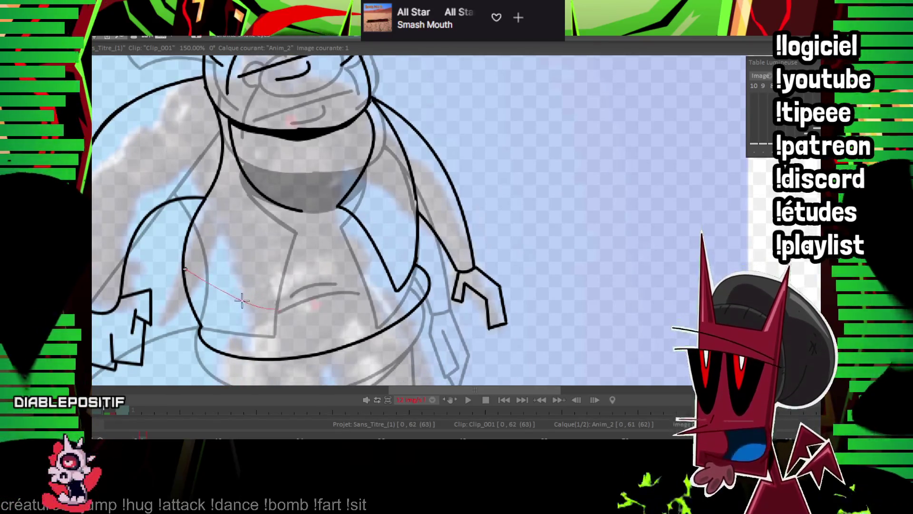
{"action": "left_click", "coordinate": [276, 308]}
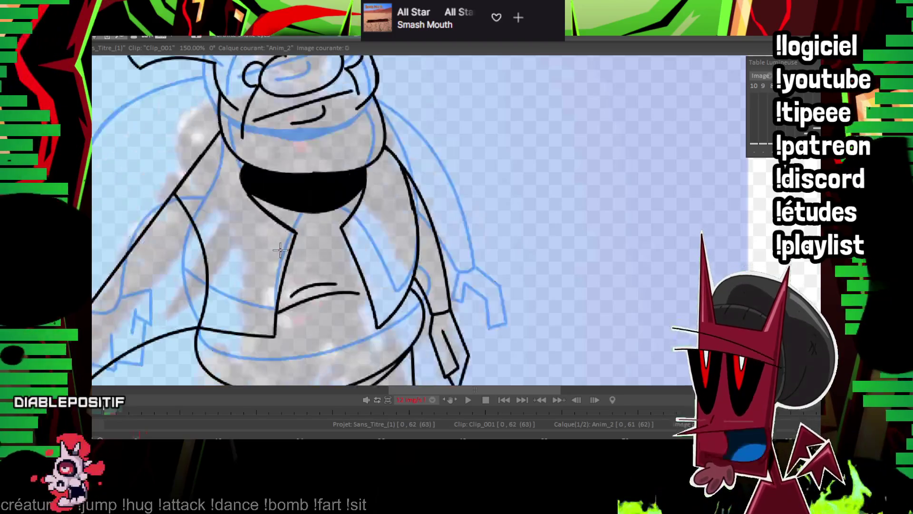
{"action": "left_click", "coordinate": [347, 261]}
Draw a curve along the top of the belly and fill the wide mouth solid black
{"action": "scroll", "coordinate": [247, 201], "scroll_direction": "up", "scroll_amount": 2}
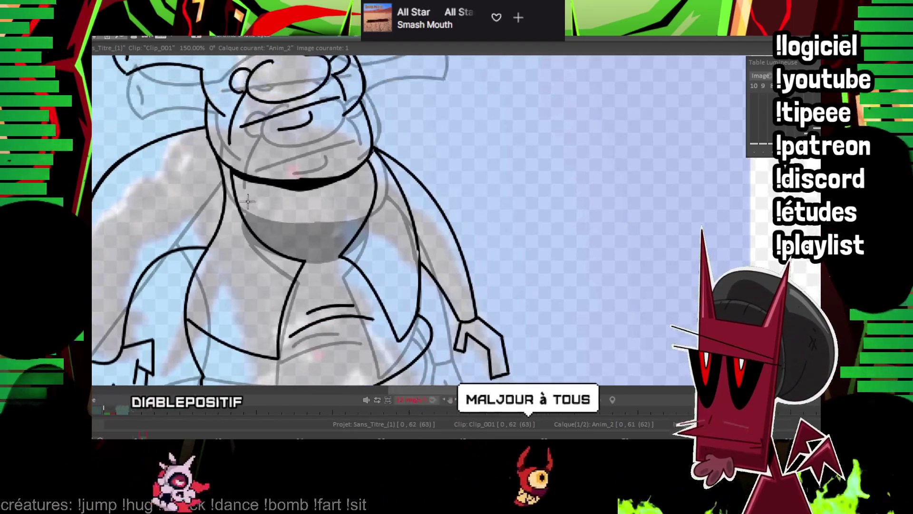
{"action": "left_click_drag", "start_coordinate": [241, 210], "coordinate": [369, 209]}
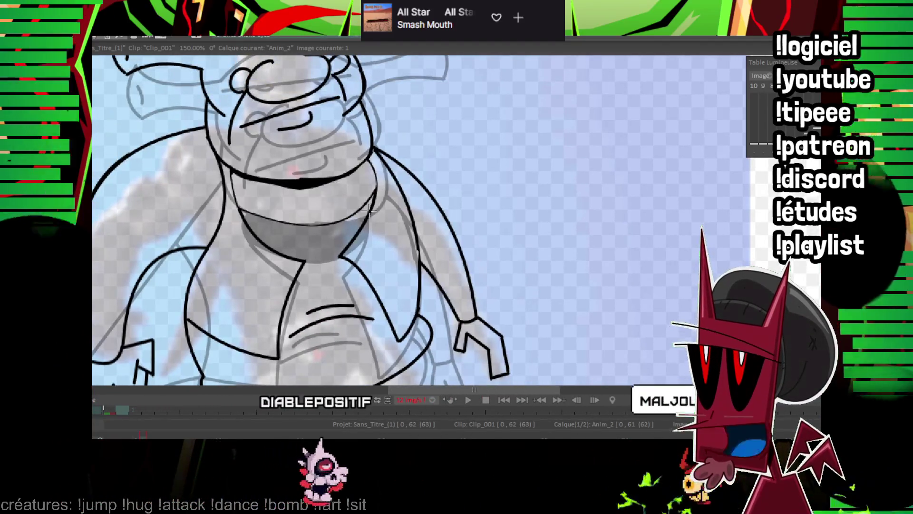
{"action": "scroll", "coordinate": [369, 209], "scroll_direction": "up", "scroll_amount": 1}
{"action": "left_click", "coordinate": [355, 181]}
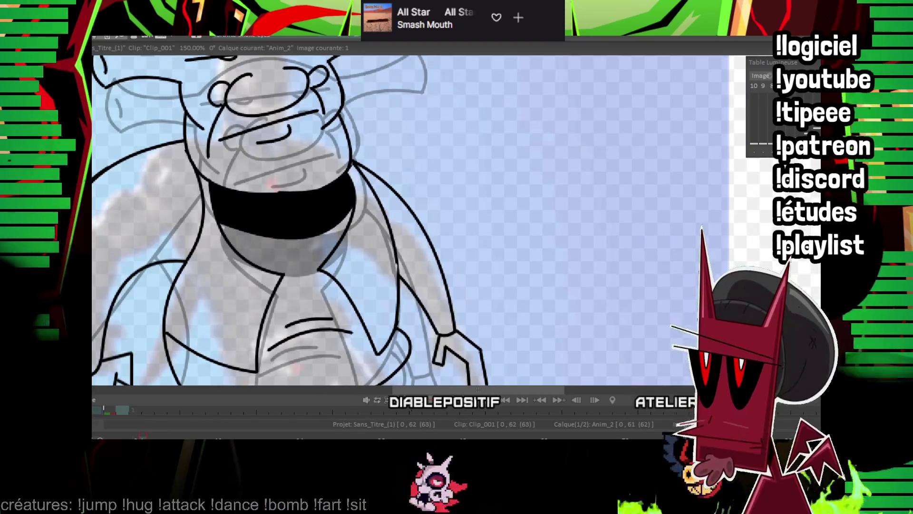
{"action": "scroll", "coordinate": [495, 156], "scroll_direction": "down", "scroll_amount": 3}
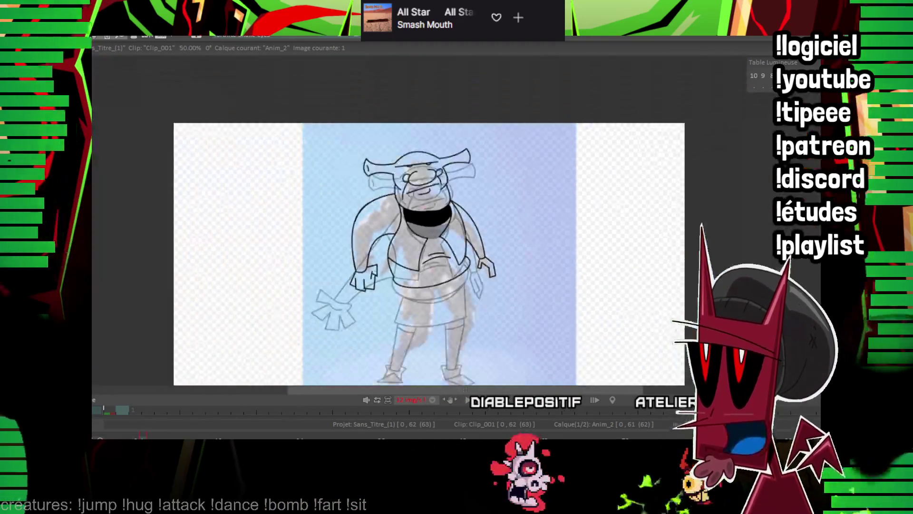
Flip back and forth between the two frames to check the motion
{"action": "key", "text": "Left"}
{"action": "key", "text": "Right"}
{"action": "key", "text": "Left"}
{"action": "key", "text": "Right"}
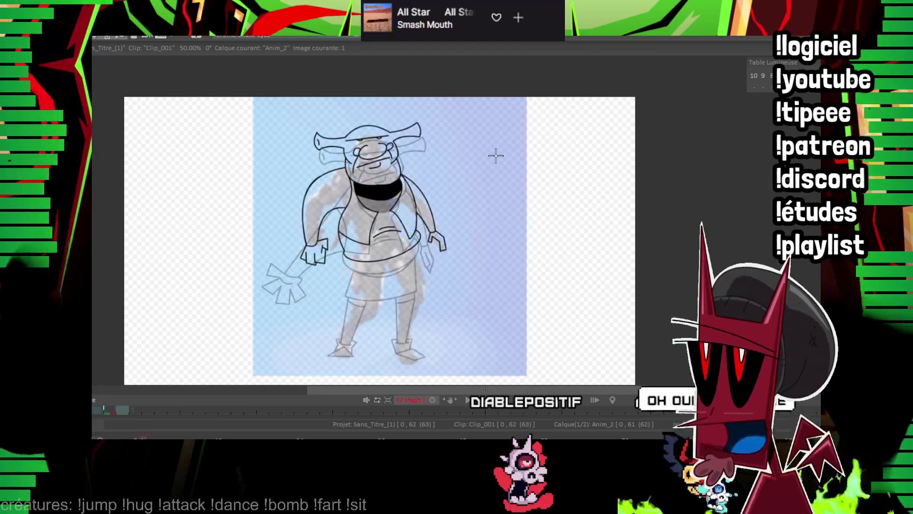
{"action": "key", "text": "Left"}
{"action": "key", "text": "Right"}
{"action": "key", "text": "Left"}
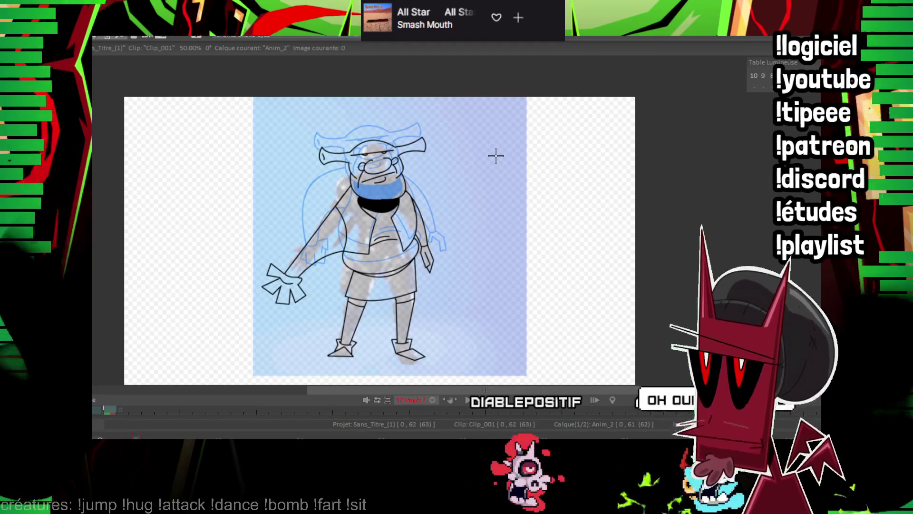
{"action": "key", "text": "Right"}
{"action": "key", "text": "Left"}
{"action": "key", "text": "Right"}
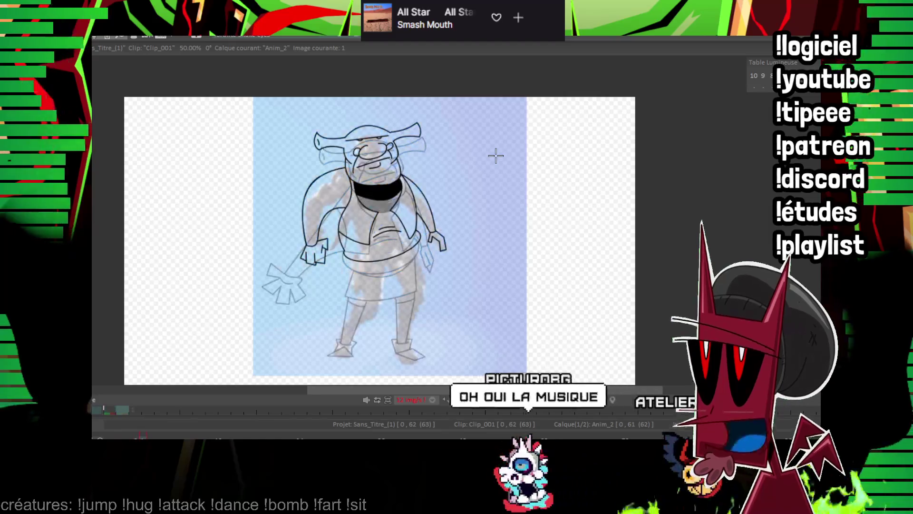
{"action": "scroll", "coordinate": [567, 124], "scroll_direction": "up", "scroll_amount": 3}
{"action": "key", "text": "Left"}
{"action": "key", "text": "Right"}
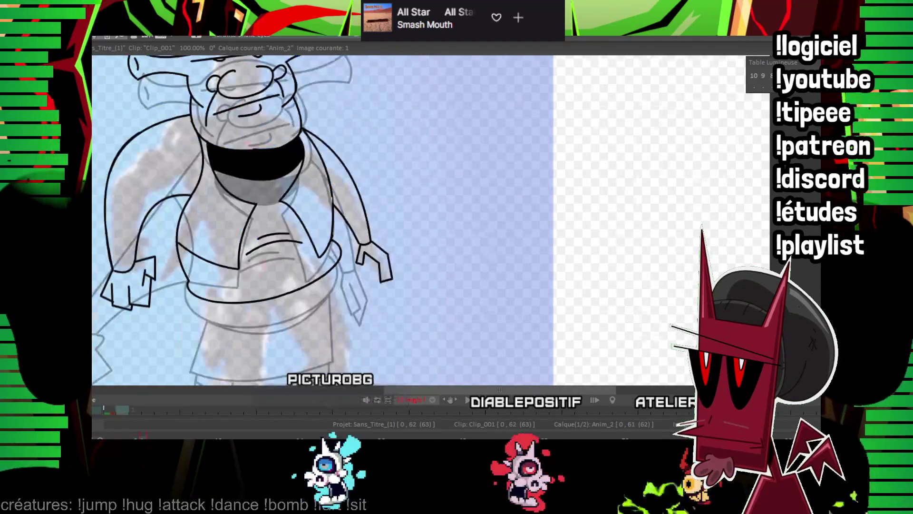
{"action": "scroll", "coordinate": [568, 124], "scroll_direction": "down", "scroll_amount": 5}
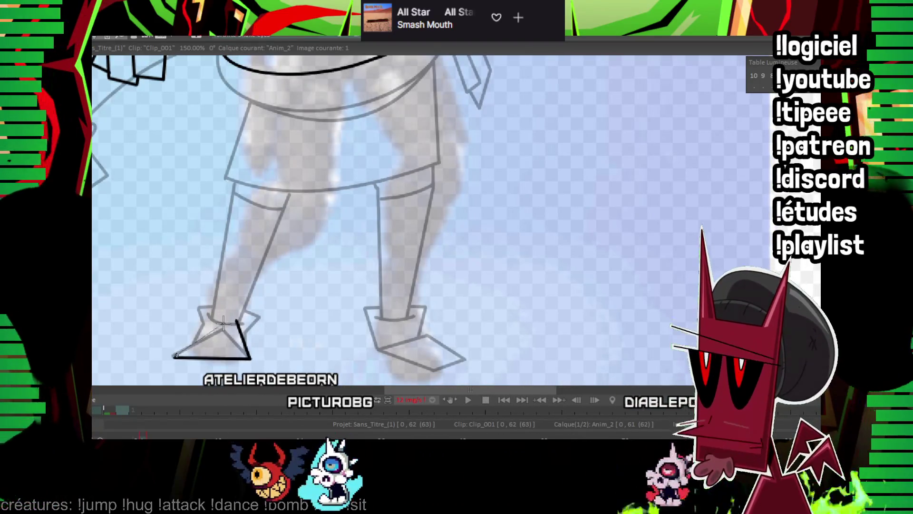
Ink the left foot and left leg outline and the curved hem across the tunic
{"action": "mouse_move", "coordinate": [208, 335]}
{"action": "left_mouse_down"}
{"action": "mouse_move", "coordinate": [215, 292]}
{"action": "mouse_move", "coordinate": [252, 300]}
{"action": "mouse_move", "coordinate": [220, 276]}
{"action": "mouse_move", "coordinate": [265, 301]}
{"action": "mouse_move", "coordinate": [338, 238]}
{"action": "mouse_move", "coordinate": [328, 264]}
{"action": "left_mouse_up"}
{"action": "left_click", "coordinate": [277, 191], "text": "shift"}
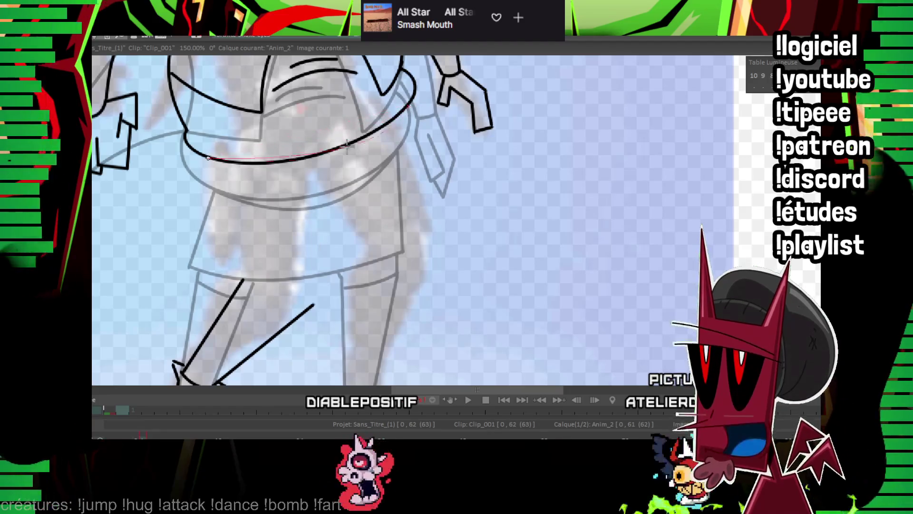
{"action": "left_click_drag", "start_coordinate": [348, 174], "coordinate": [329, 201]}
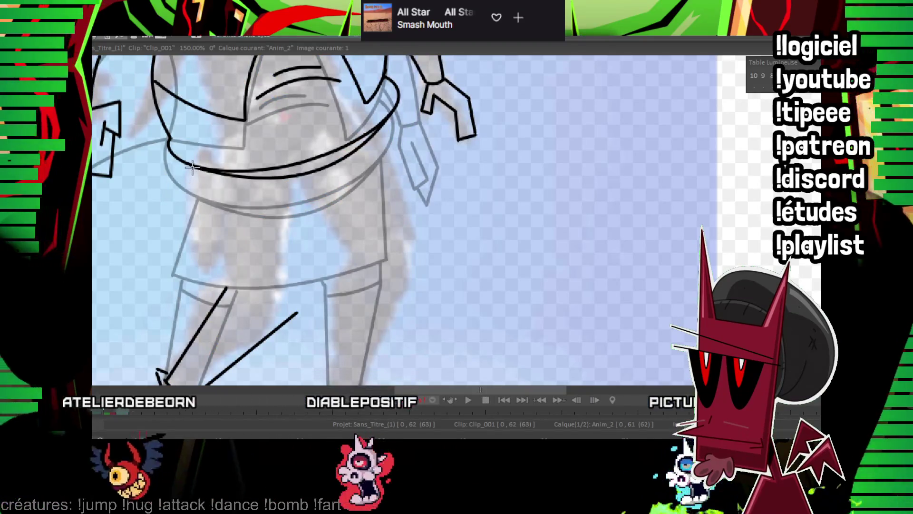
{"action": "mouse_move", "coordinate": [186, 267]}
{"action": "left_mouse_down"}
{"action": "mouse_move", "coordinate": [173, 275]}
{"action": "mouse_move", "coordinate": [400, 212]}
{"action": "left_mouse_up"}
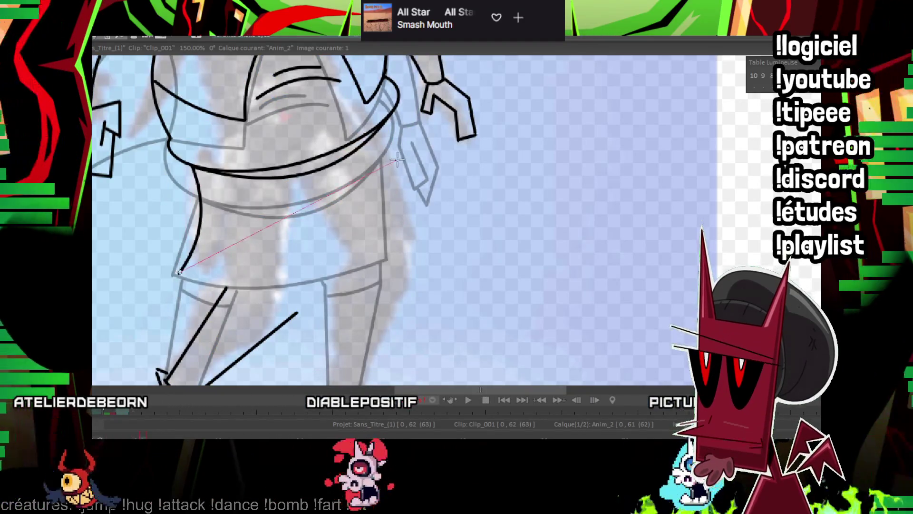
{"action": "left_click", "coordinate": [344, 270]}
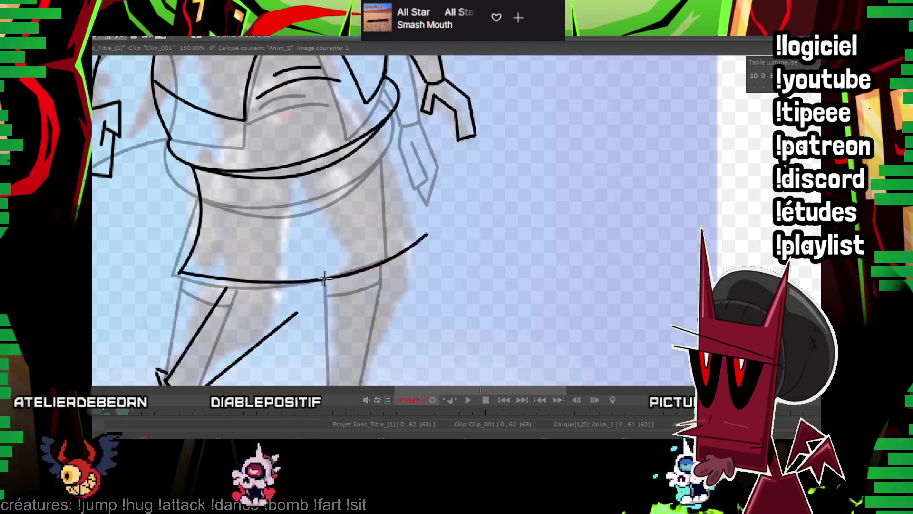
Draw the skirt's curved right edge, redoing the stroke once from the hem
{"action": "left_click", "coordinate": [427, 233]}
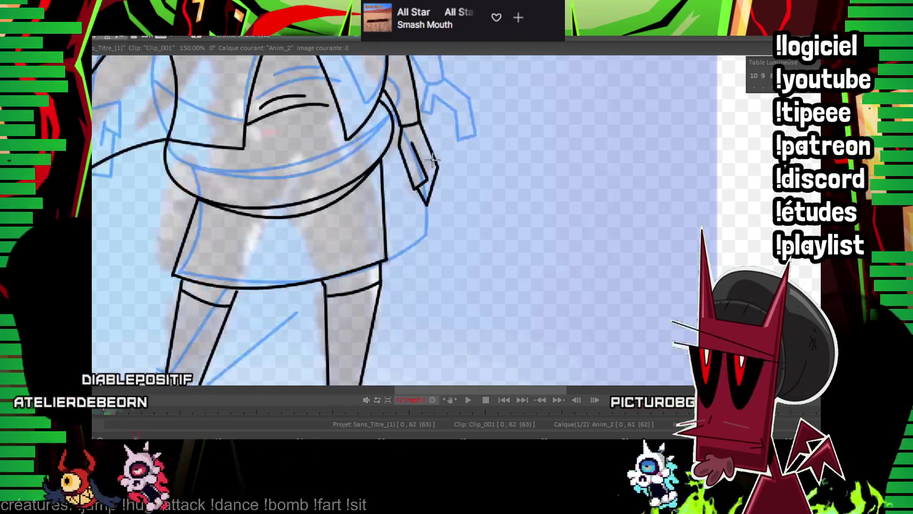
{"action": "left_click", "coordinate": [424, 178]}
{"action": "key", "text": "ctrl+z"}
{"action": "left_click_drag", "start_coordinate": [410, 245], "coordinate": [409, 197]}
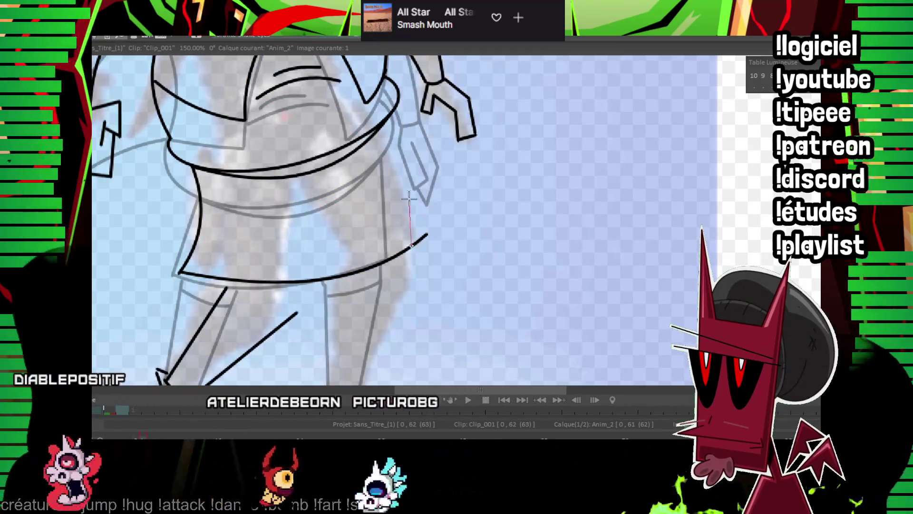
{"action": "left_click", "coordinate": [385, 121]}
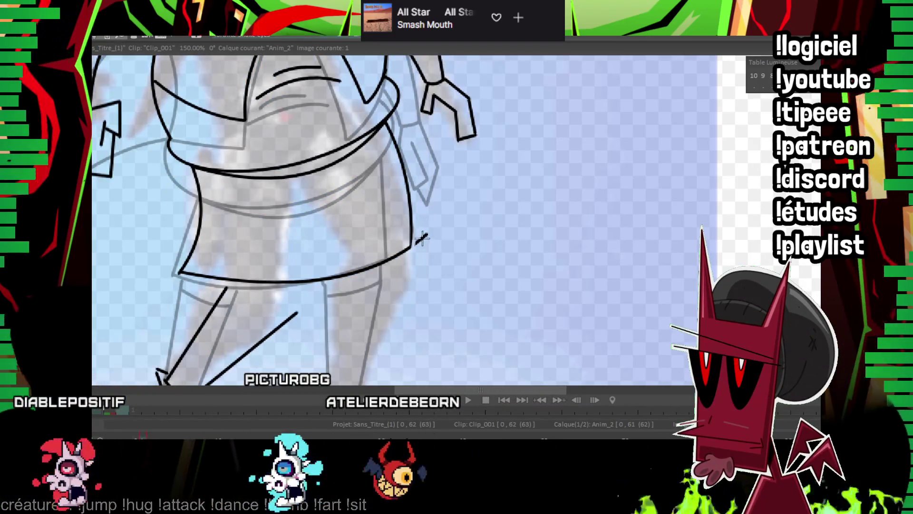
{"action": "key", "text": "Left"}
{"action": "key", "text": "Right"}
Flip between frames 0 and 1 to check the onion skin under the legs
{"action": "scroll", "coordinate": [367, 175], "scroll_direction": "down", "scroll_amount": 2}
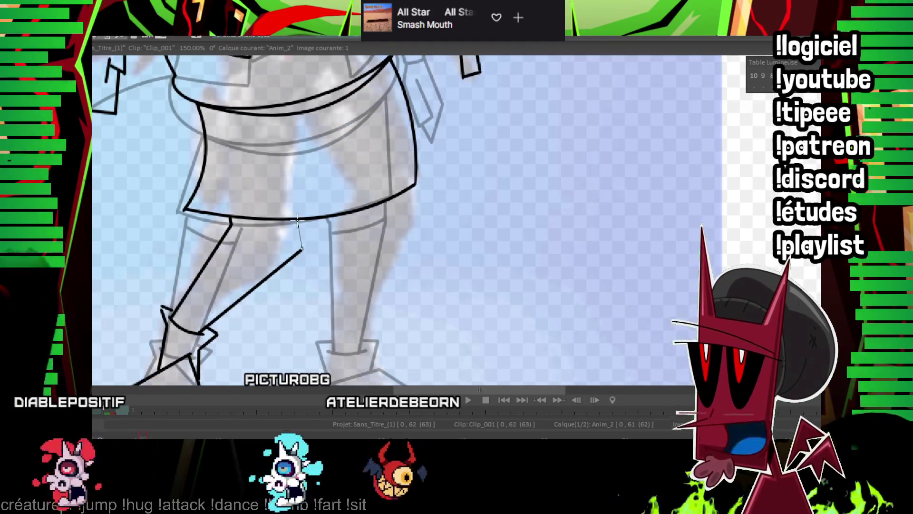
{"action": "scroll", "coordinate": [297, 220], "scroll_direction": "down", "scroll_amount": 2}
{"action": "key", "text": "Left"}
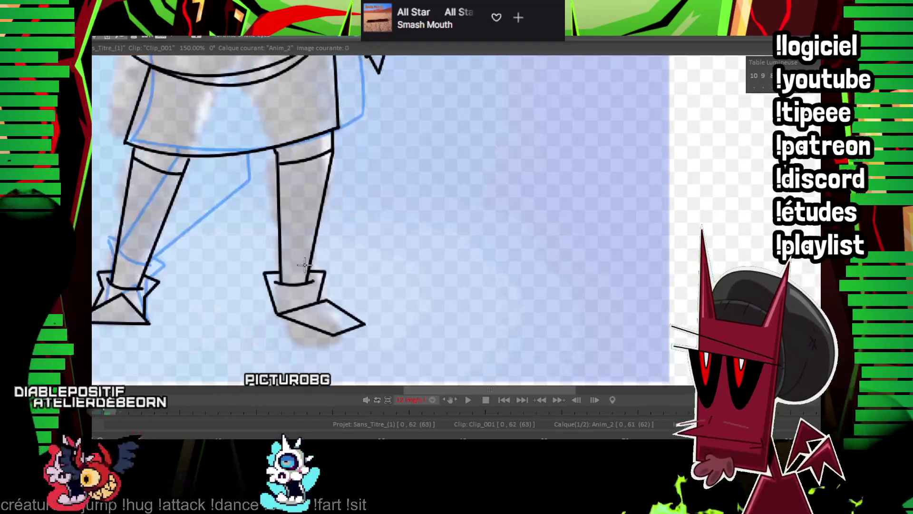
{"action": "key", "text": "Right"}
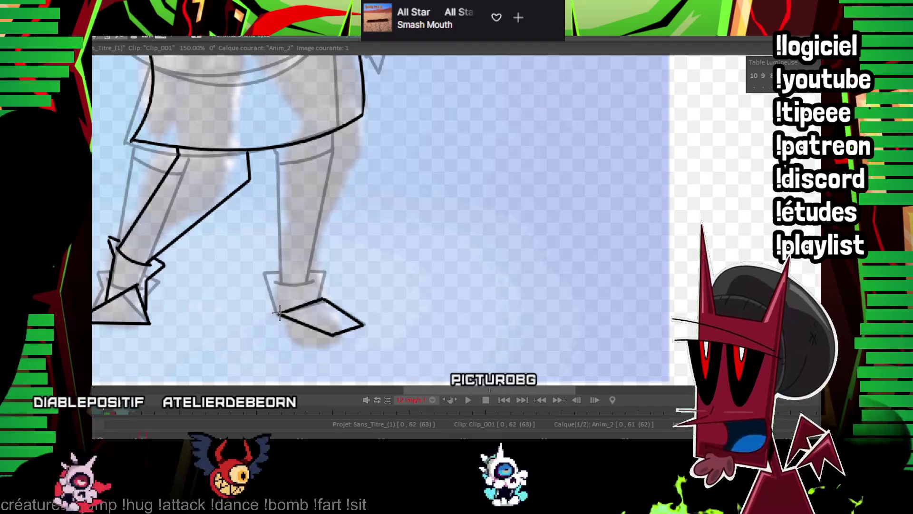
{"action": "key", "text": "Left"}
{"action": "key", "text": "Right"}
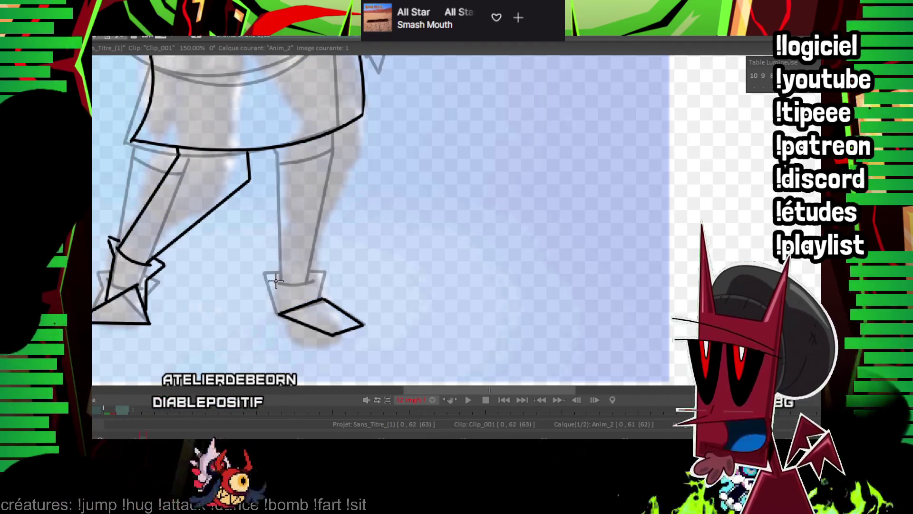
Trace the right leg's outline and lines across the tops of both legs
{"action": "scroll", "coordinate": [299, 271], "scroll_direction": "up", "scroll_amount": 2}
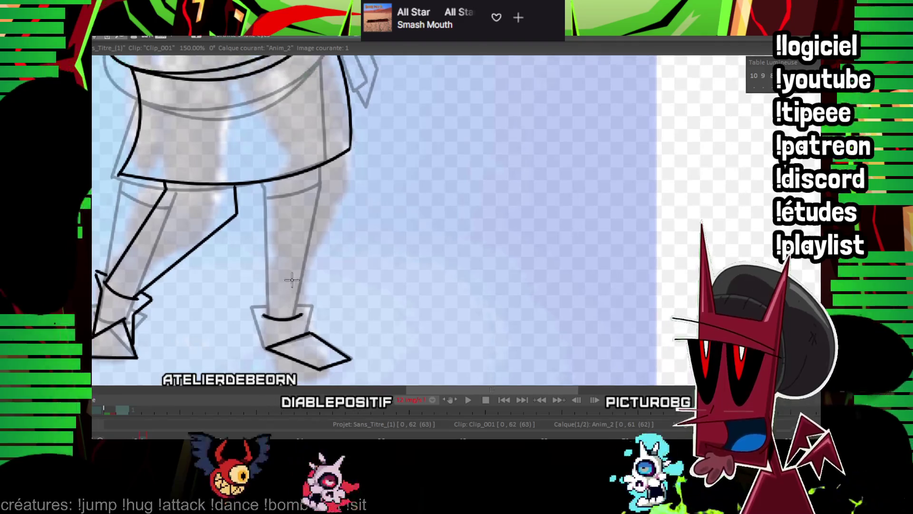
{"action": "left_click_drag", "start_coordinate": [289, 203], "coordinate": [284, 186]}
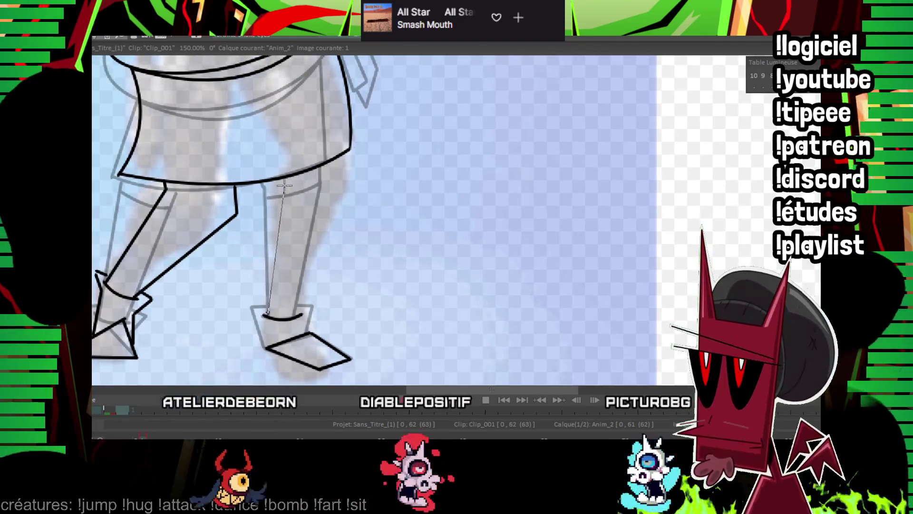
{"action": "left_click_drag", "start_coordinate": [348, 185], "coordinate": [348, 183]}
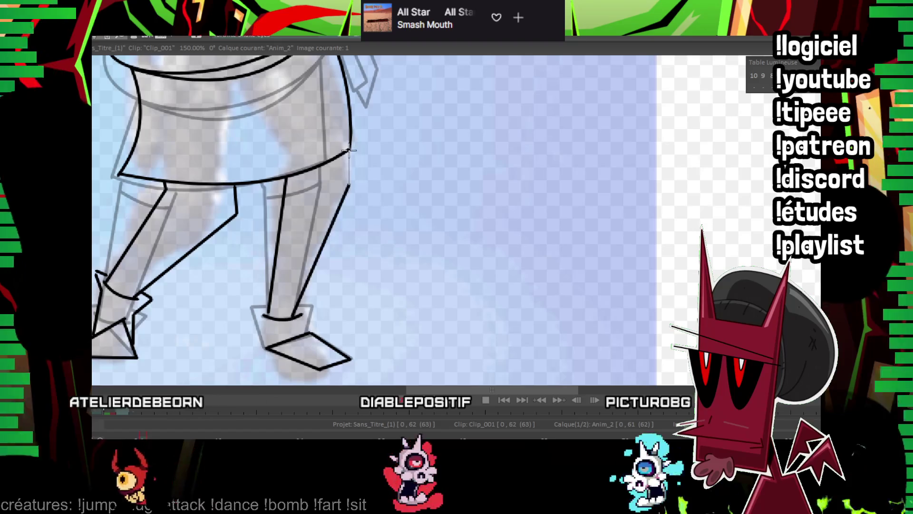
{"action": "key", "text": "Left"}
{"action": "key", "text": "Right"}
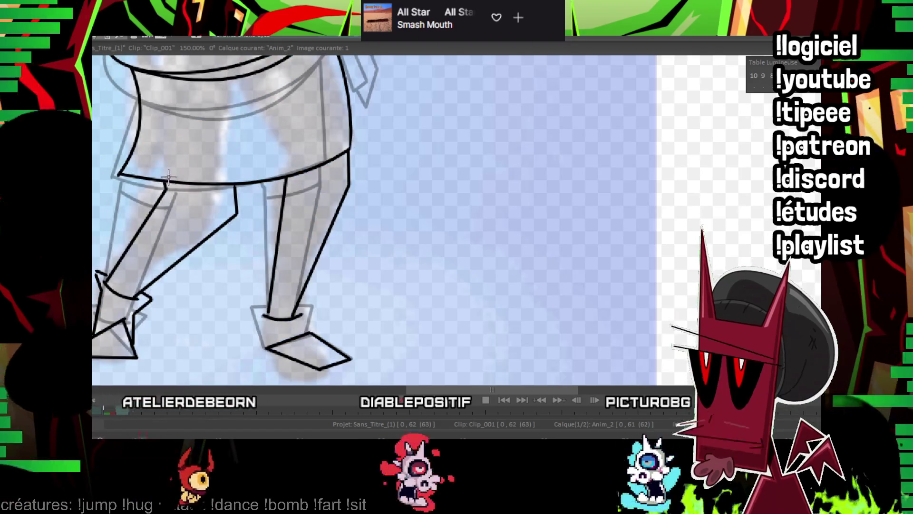
{"action": "left_click_drag", "start_coordinate": [167, 188], "coordinate": [218, 204]}
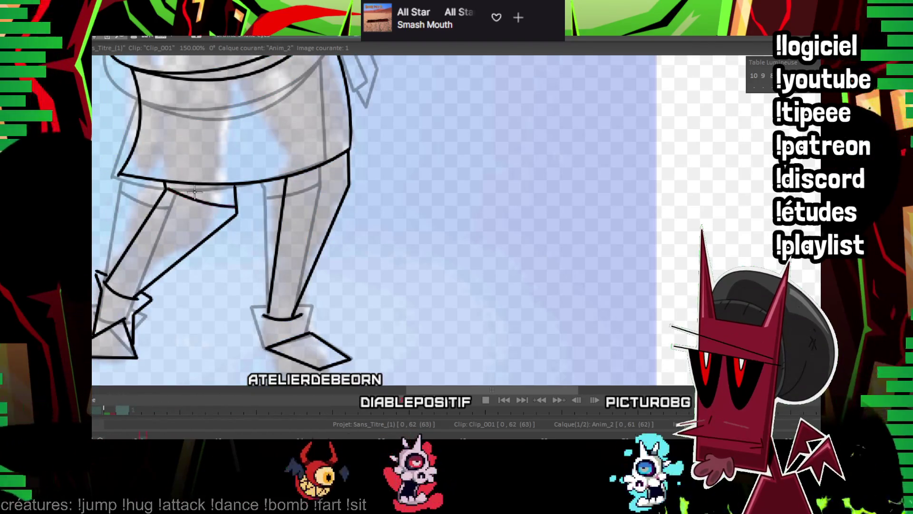
{"action": "left_click_drag", "start_coordinate": [289, 192], "coordinate": [348, 179]}
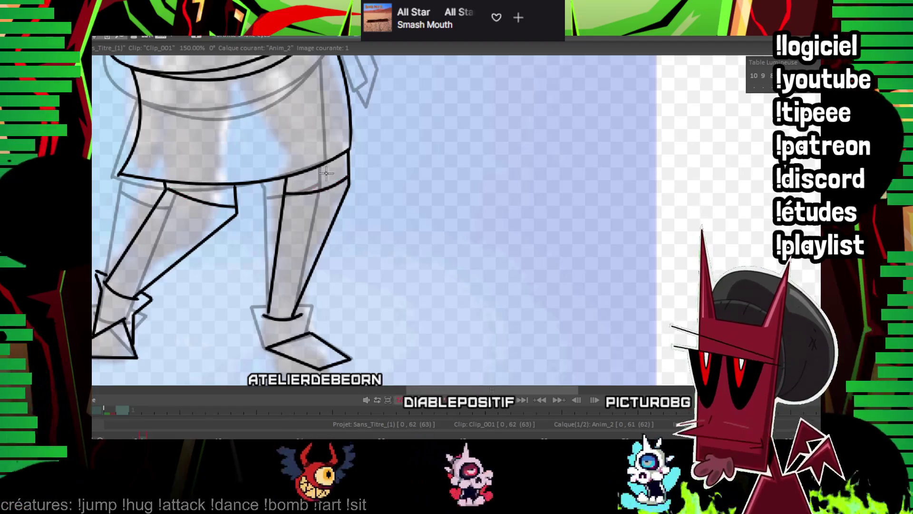
Trace the right boot's outer side and a curve across the waist, comparing with frame 0
{"action": "mouse_move", "coordinate": [298, 302]}
{"action": "left_mouse_down"}
{"action": "mouse_move", "coordinate": [309, 331]}
{"action": "mouse_move", "coordinate": [256, 306]}
{"action": "left_mouse_up"}
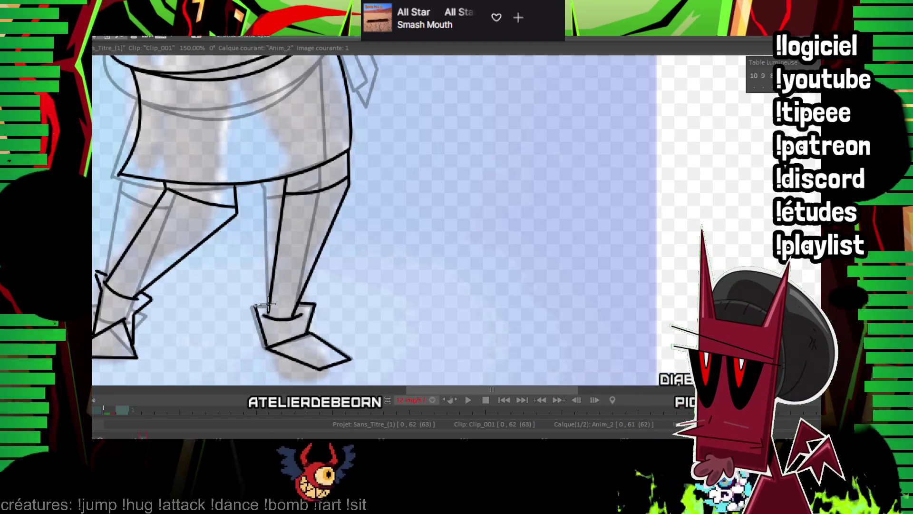
{"action": "key", "text": "Left"}
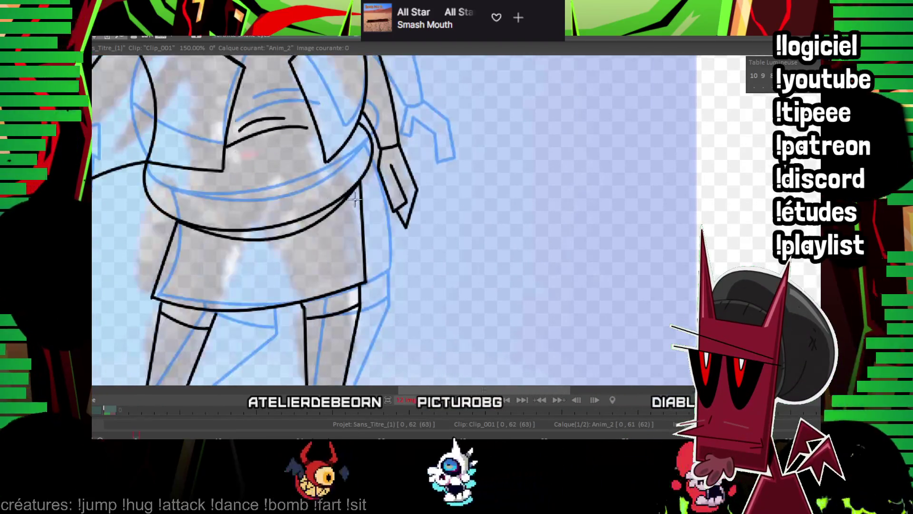
{"action": "key", "text": "Right"}
{"action": "key", "text": "Left"}
{"action": "key", "text": "Right"}
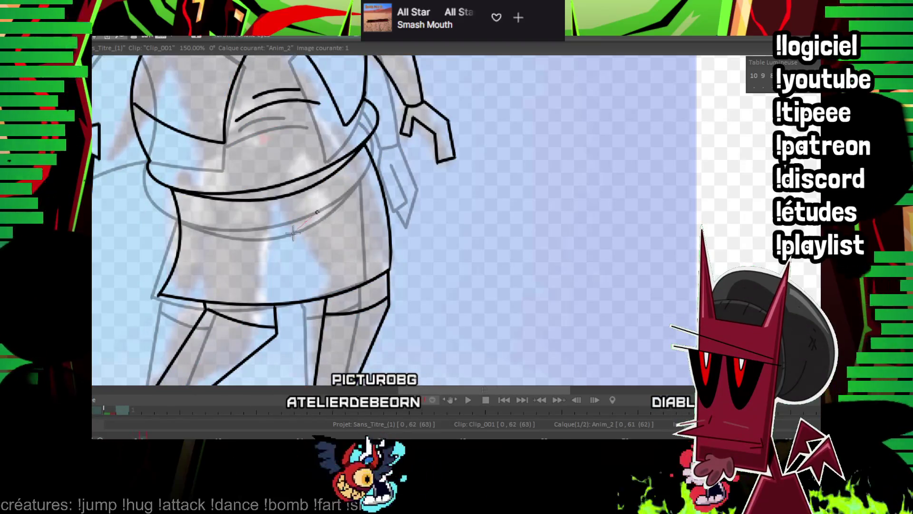
{"action": "left_click_drag", "start_coordinate": [293, 233], "coordinate": [263, 257]}
{"action": "scroll", "coordinate": [395, 218], "scroll_direction": "down", "scroll_amount": 4}
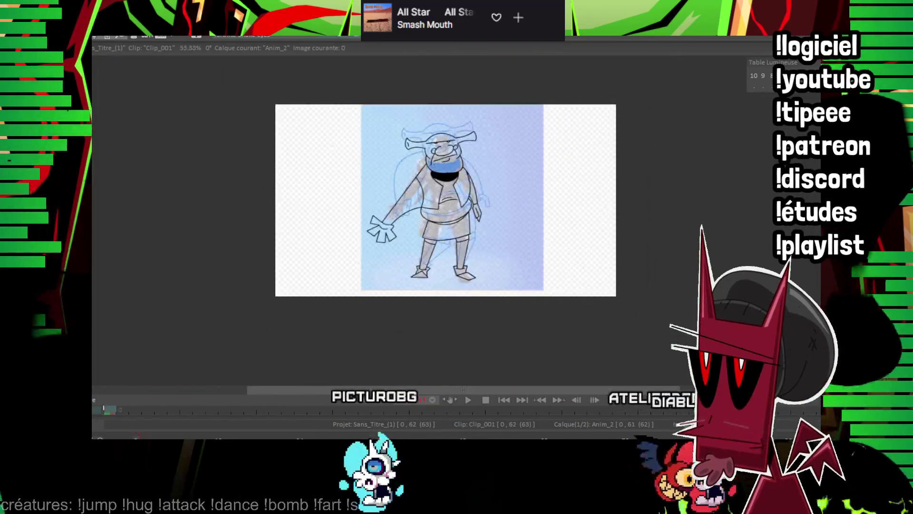
Compare frames 1 and 2, then undo an accidental shift of the head drawing
{"action": "key", "text": "Left"}
{"action": "key", "text": "Right"}
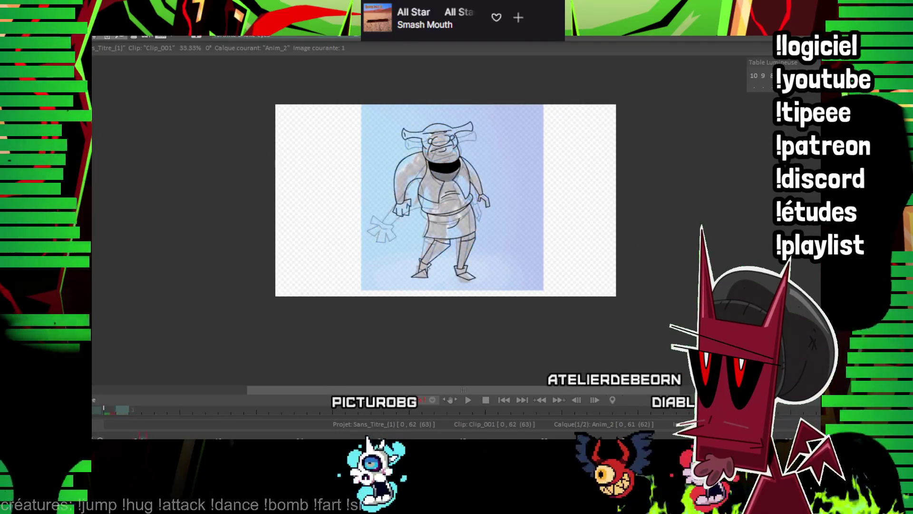
{"action": "key", "text": "Left"}
{"action": "key", "text": "Right"}
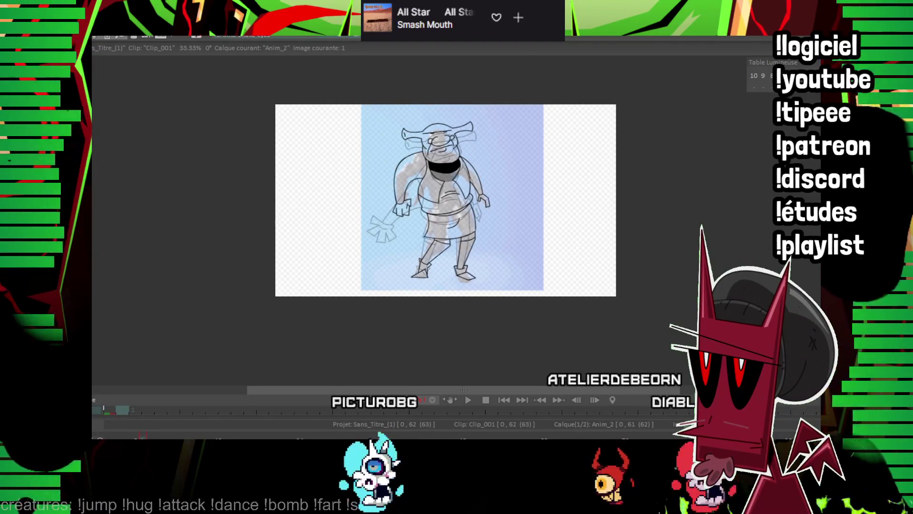
{"action": "key", "text": "Right"}
{"action": "scroll", "coordinate": [410, 242], "scroll_direction": "up", "scroll_amount": 4}
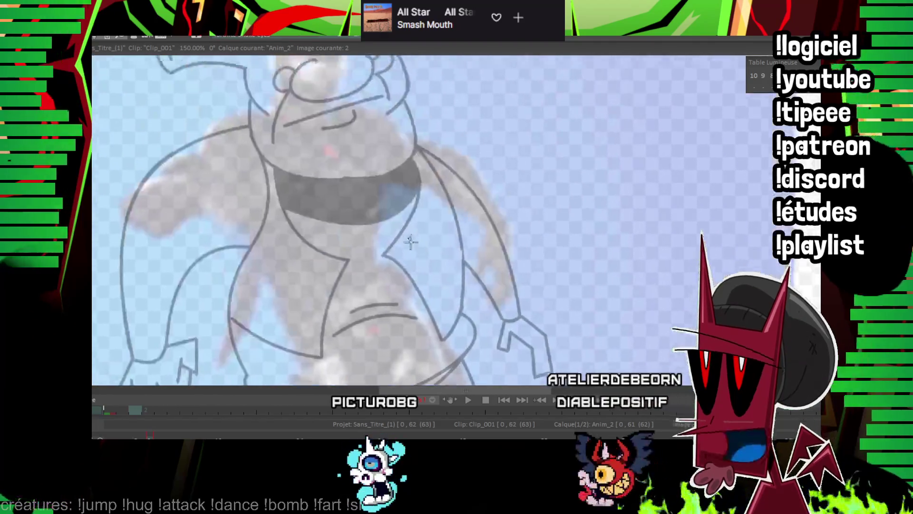
{"action": "scroll", "coordinate": [410, 242], "scroll_direction": "down", "scroll_amount": 3}
{"action": "scroll", "coordinate": [367, 154], "scroll_direction": "up", "scroll_amount": 3}
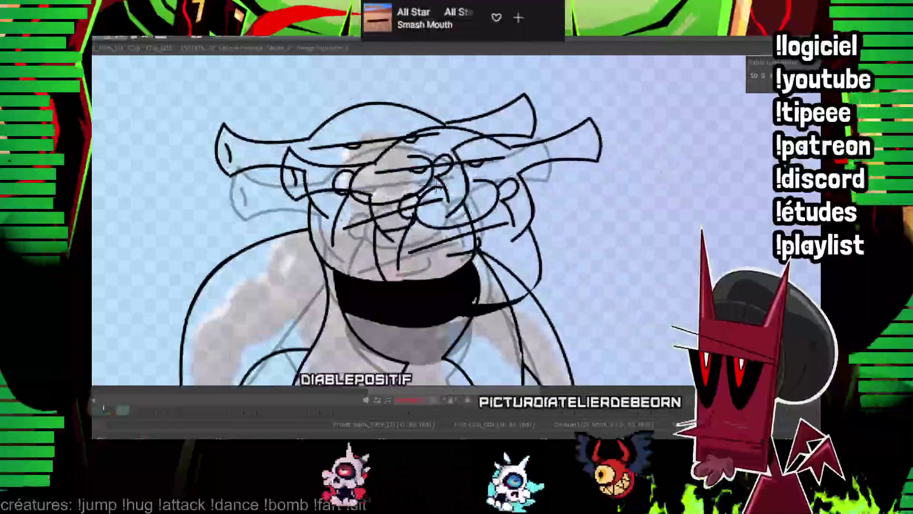
{"action": "key", "text": "Right"}
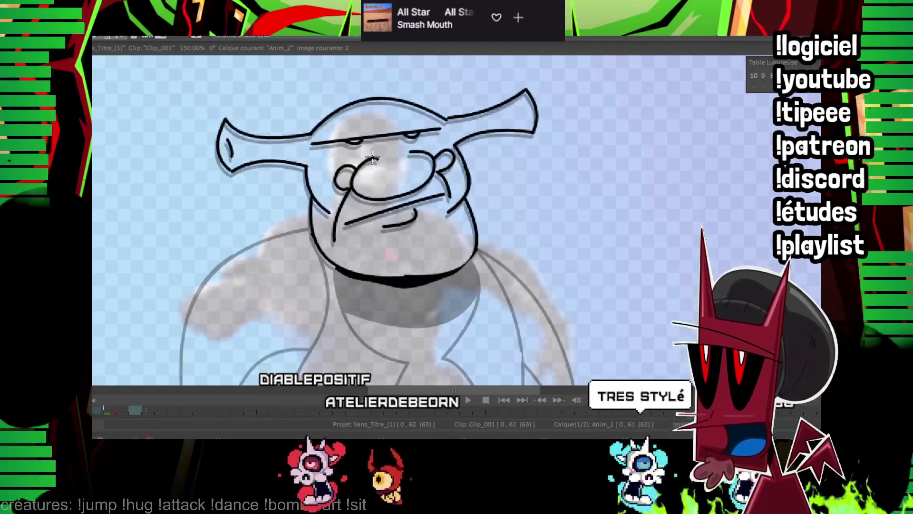
{"action": "key", "text": "Left"}
{"action": "key", "text": "Right"}
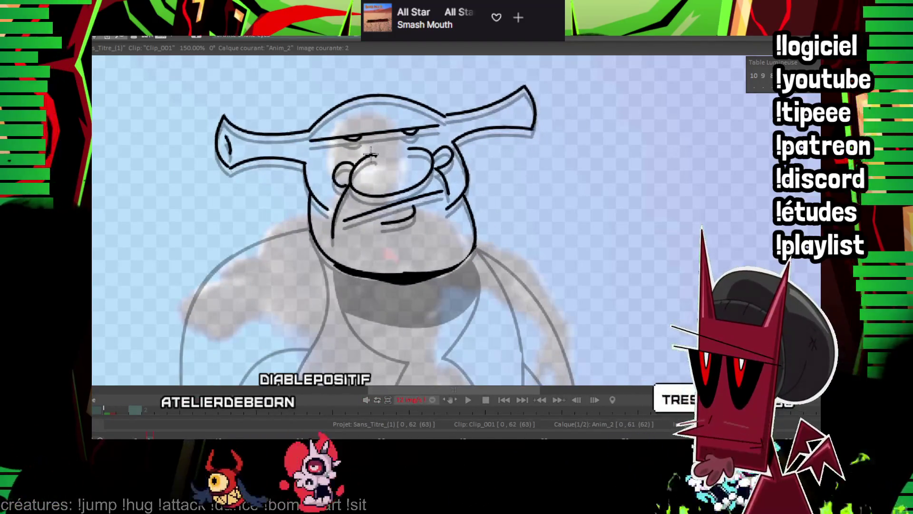
{"action": "mouse_move", "coordinate": [371, 155]}
{"action": "left_mouse_down"}
{"action": "mouse_move", "coordinate": [401, 134]}
{"action": "mouse_move", "coordinate": [661, 135]}
{"action": "left_mouse_up"}
{"action": "scroll", "coordinate": [432, 134], "scroll_direction": "down", "scroll_amount": 3}
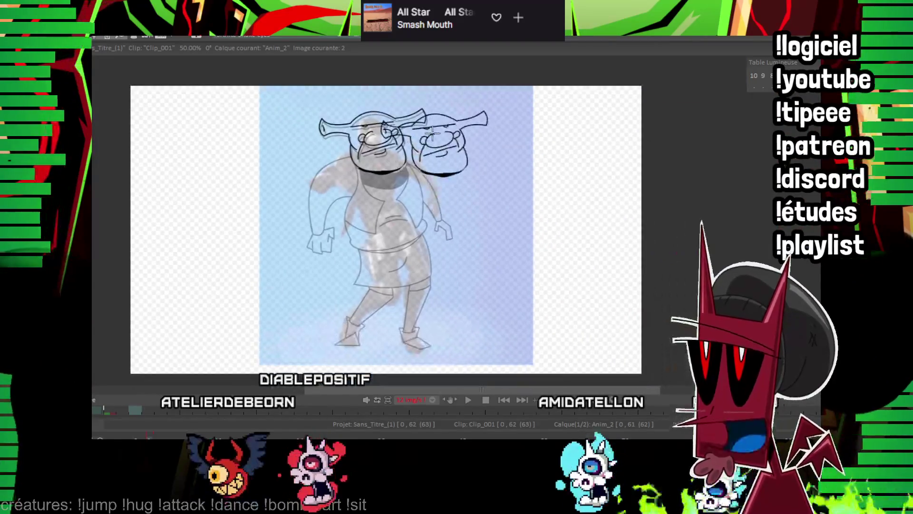
{"action": "key", "text": "ctrl+z"}
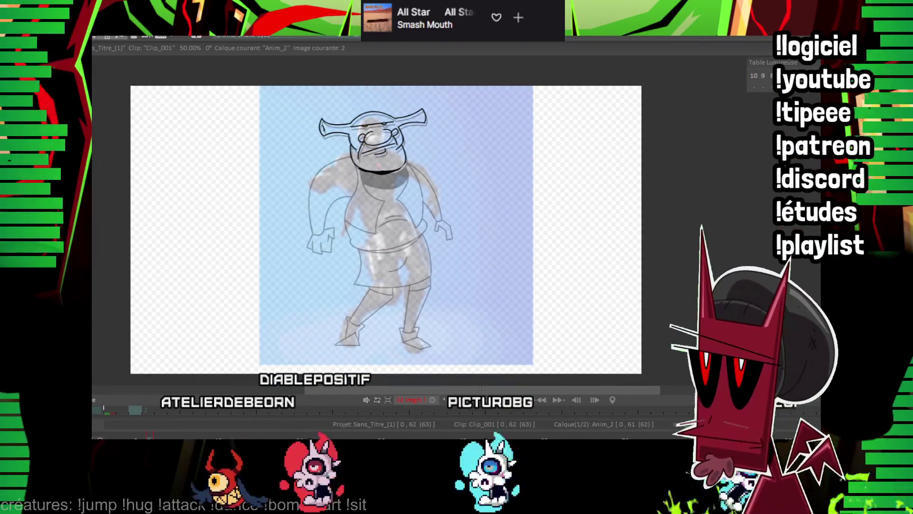
{"action": "scroll", "coordinate": [428, 203], "scroll_direction": "up", "scroll_amount": 3}
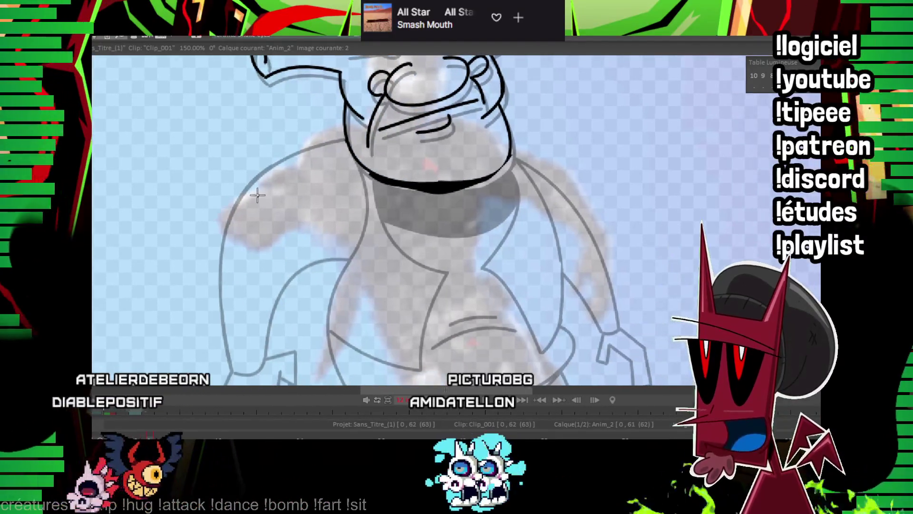
Line the raised fist and redraw the arm's arch as a longer curve
{"action": "mouse_move", "coordinate": [253, 191]}
{"action": "left_mouse_down"}
{"action": "mouse_move", "coordinate": [261, 247]}
{"action": "mouse_move", "coordinate": [292, 208]}
{"action": "left_mouse_up"}
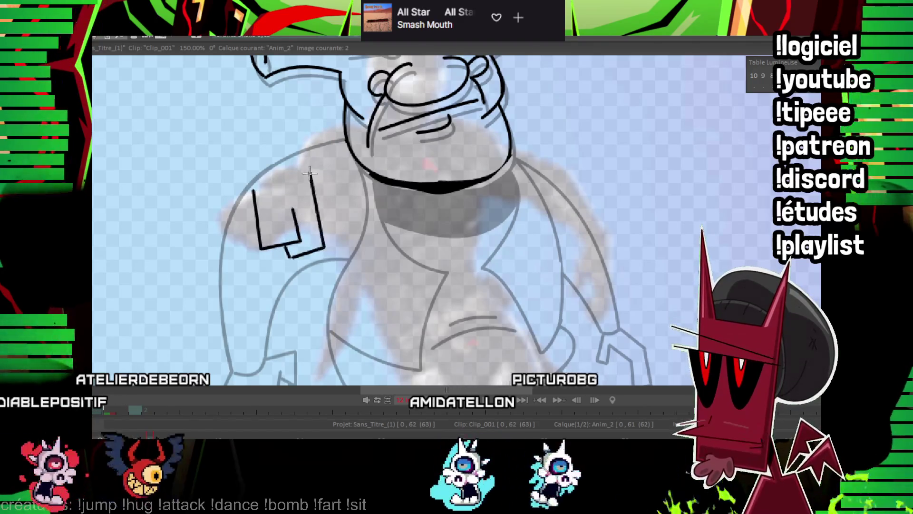
{"action": "mouse_move", "coordinate": [323, 247]}
{"action": "left_mouse_down"}
{"action": "mouse_move", "coordinate": [244, 168]}
{"action": "mouse_move", "coordinate": [236, 174]}
{"action": "left_mouse_up"}
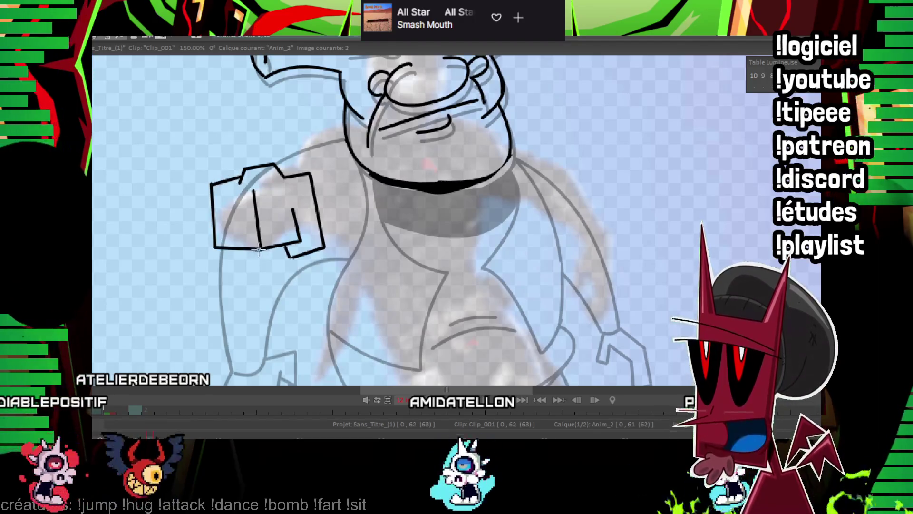
{"action": "left_click_drag", "start_coordinate": [258, 250], "coordinate": [226, 207]}
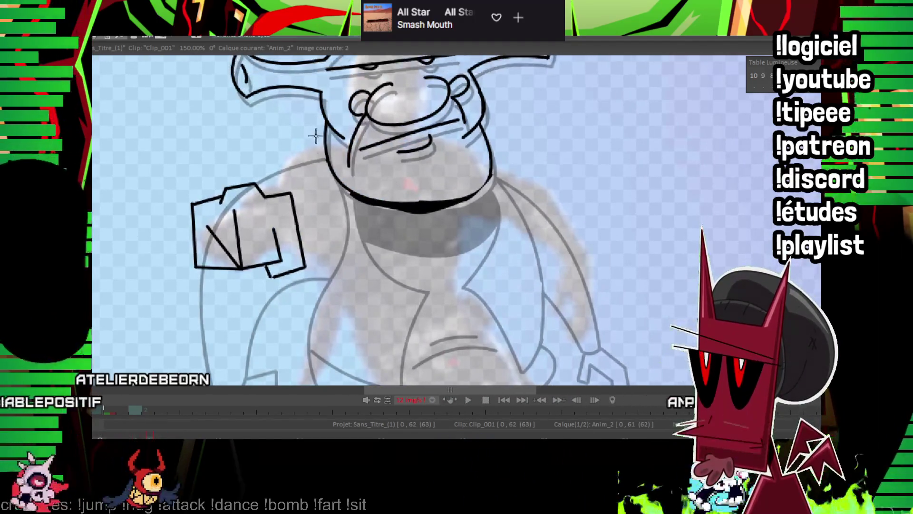
{"action": "left_click_drag", "start_coordinate": [325, 152], "coordinate": [247, 181]}
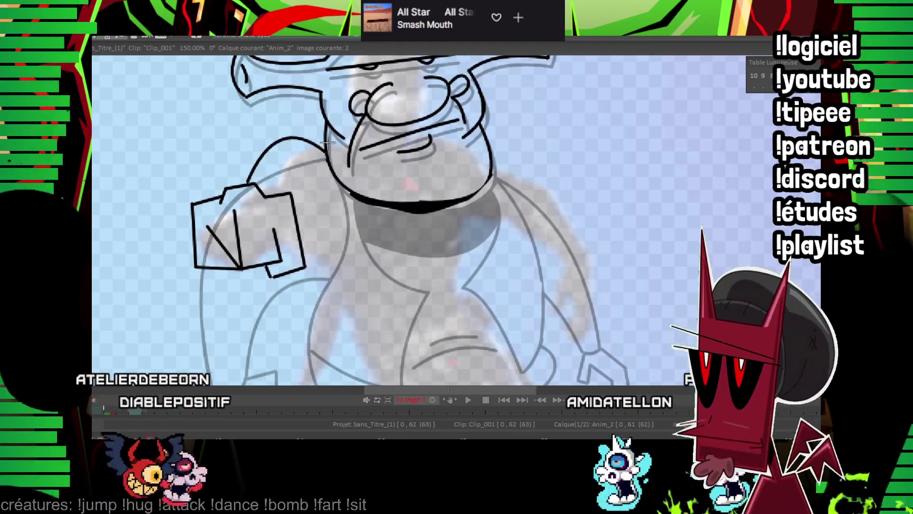
{"action": "key", "text": "ctrl+z"}
{"action": "left_click_drag", "start_coordinate": [323, 153], "coordinate": [213, 190]}
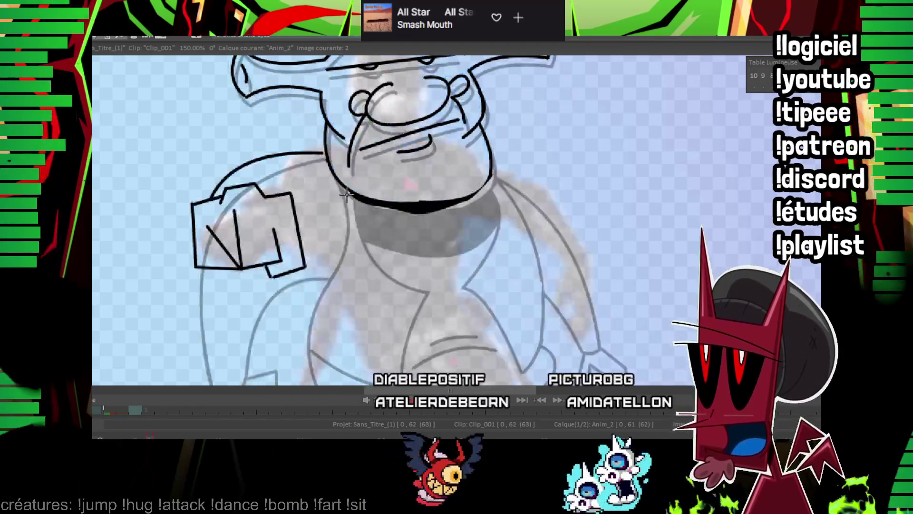
{"action": "left_click_drag", "start_coordinate": [339, 182], "coordinate": [339, 266]}
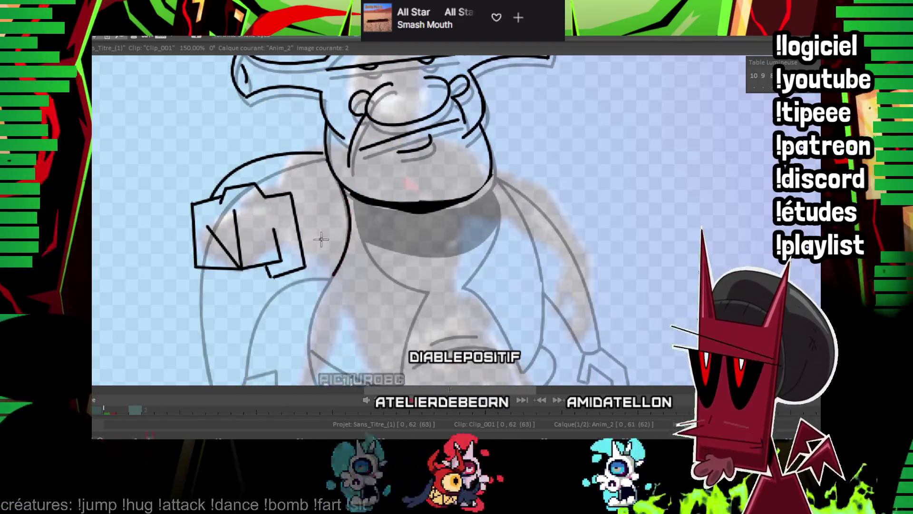
{"action": "left_click", "coordinate": [322, 247]}
Draw the belly curve from the hip across the torso, redoing it once
{"action": "mouse_move", "coordinate": [321, 247]}
{"action": "left_mouse_down"}
{"action": "mouse_move", "coordinate": [275, 169]}
{"action": "mouse_move", "coordinate": [345, 212]}
{"action": "mouse_move", "coordinate": [398, 212]}
{"action": "mouse_move", "coordinate": [390, 240]}
{"action": "left_mouse_up"}
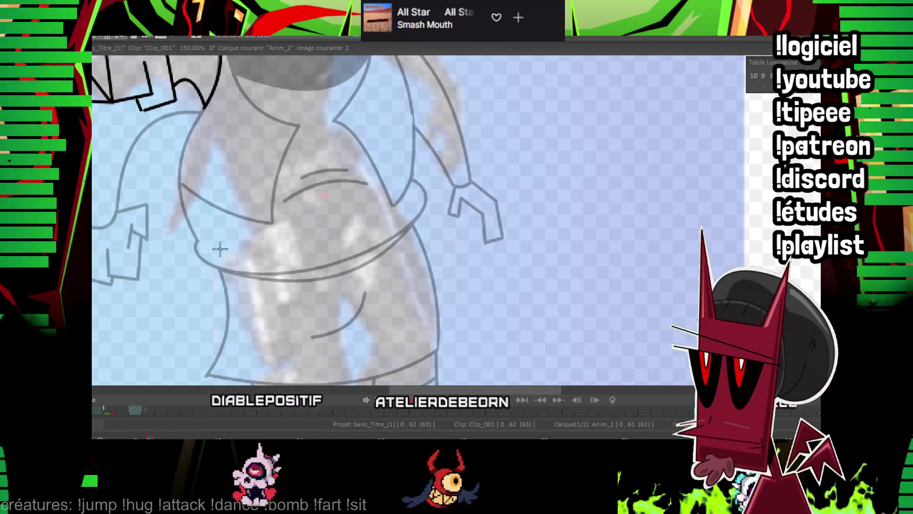
{"action": "left_click_drag", "start_coordinate": [194, 239], "coordinate": [376, 162]}
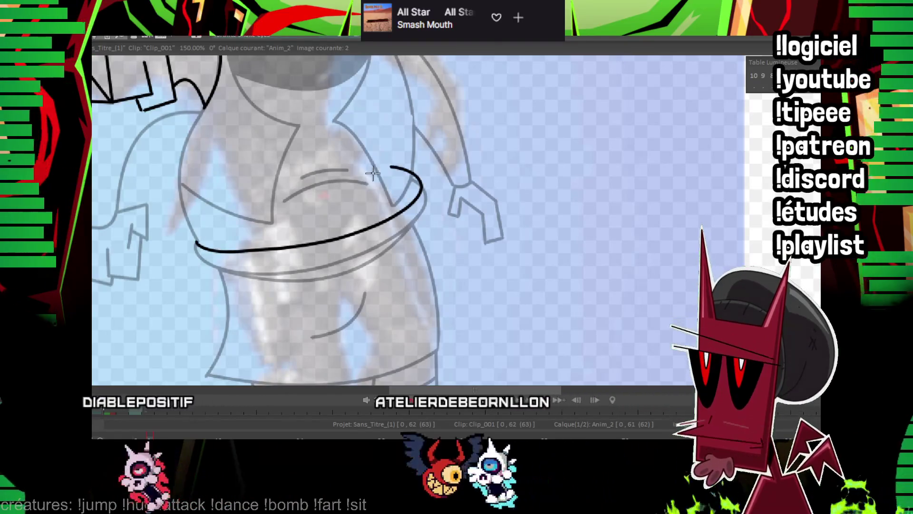
{"action": "key", "text": "ctrl+z"}
{"action": "mouse_move", "coordinate": [194, 240]}
{"action": "left_mouse_down"}
{"action": "mouse_move", "coordinate": [390, 154]}
{"action": "mouse_move", "coordinate": [415, 194]}
{"action": "left_mouse_up"}
{"action": "key", "text": "Left"}
{"action": "key", "text": "Right"}
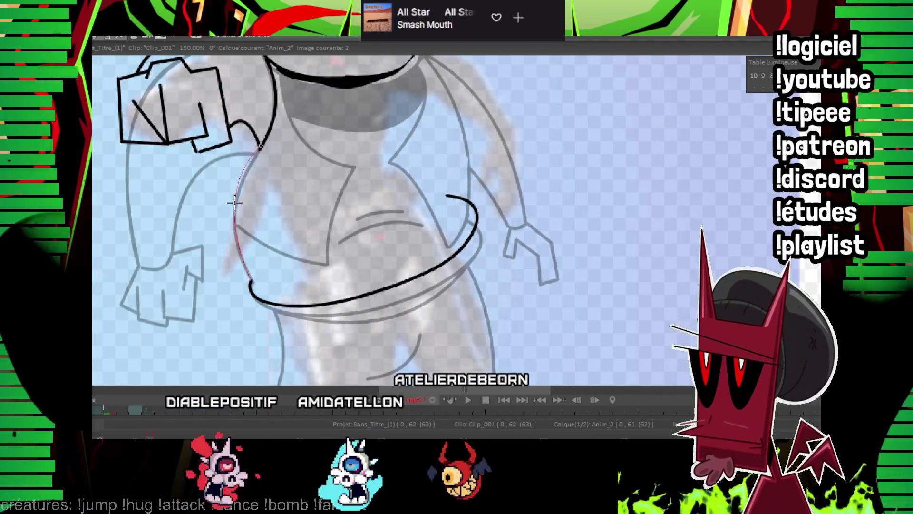
{"action": "key", "text": "Left"}
{"action": "key", "text": "Right"}
Trace the vest's edge along the torso and add the belly crease line
{"action": "left_click_drag", "start_coordinate": [458, 120], "coordinate": [391, 199]}
{"action": "key", "text": "Left"}
{"action": "key", "text": "Right"}
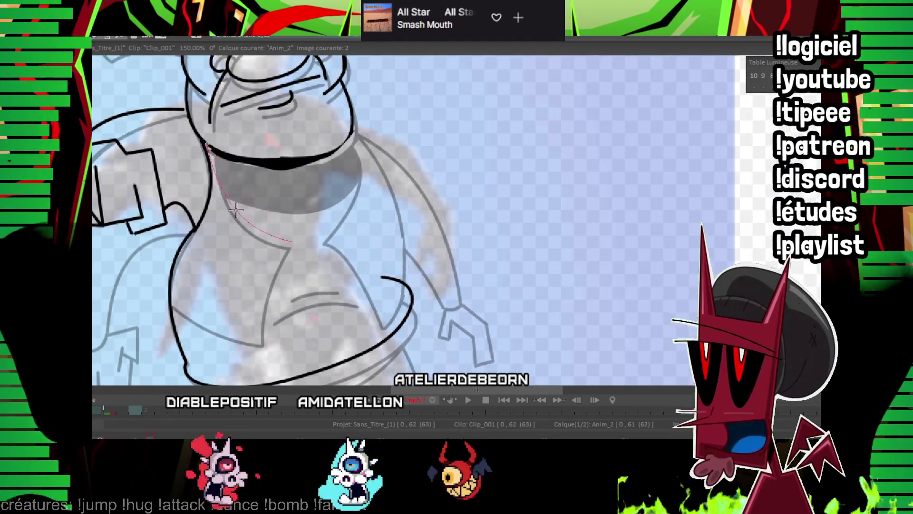
{"action": "left_click_drag", "start_coordinate": [232, 205], "coordinate": [211, 160]}
{"action": "key", "text": "Left"}
{"action": "key", "text": "Right"}
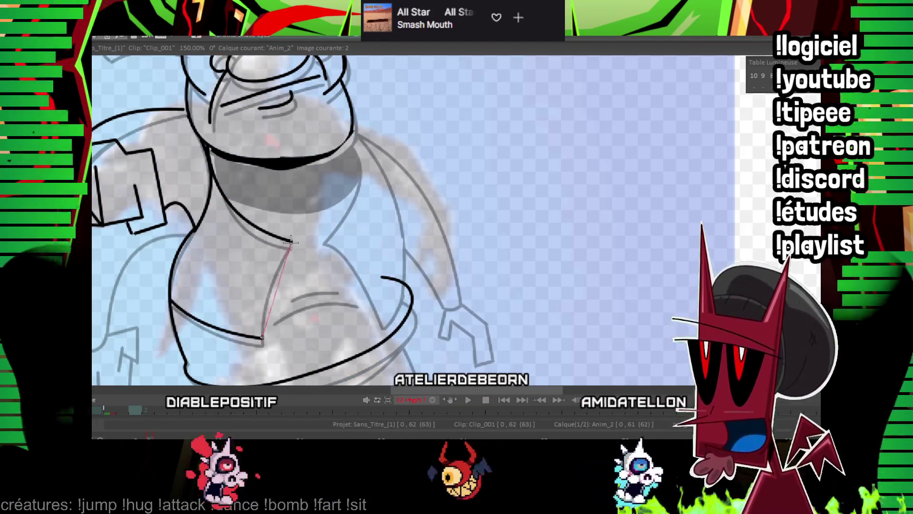
{"action": "key", "text": "Left"}
{"action": "key", "text": "Right"}
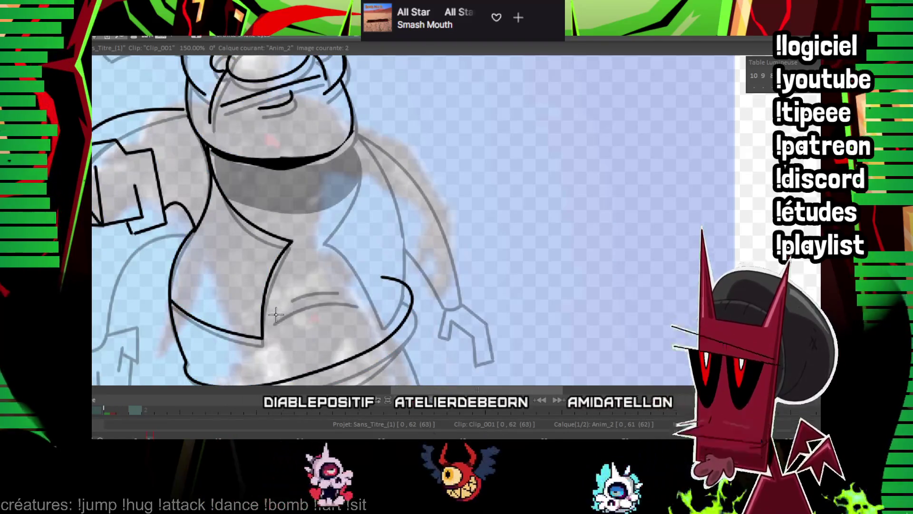
{"action": "left_click_drag", "start_coordinate": [359, 302], "coordinate": [360, 301]}
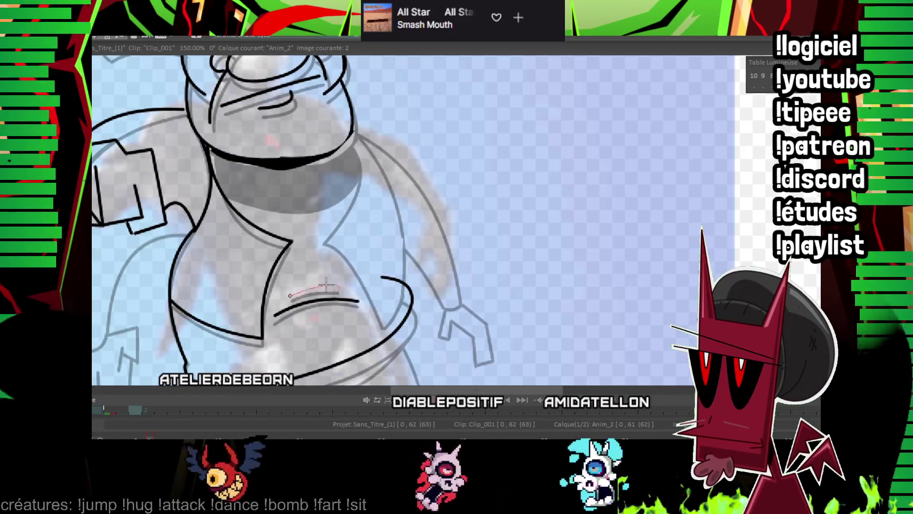
{"action": "key", "text": "Home"}
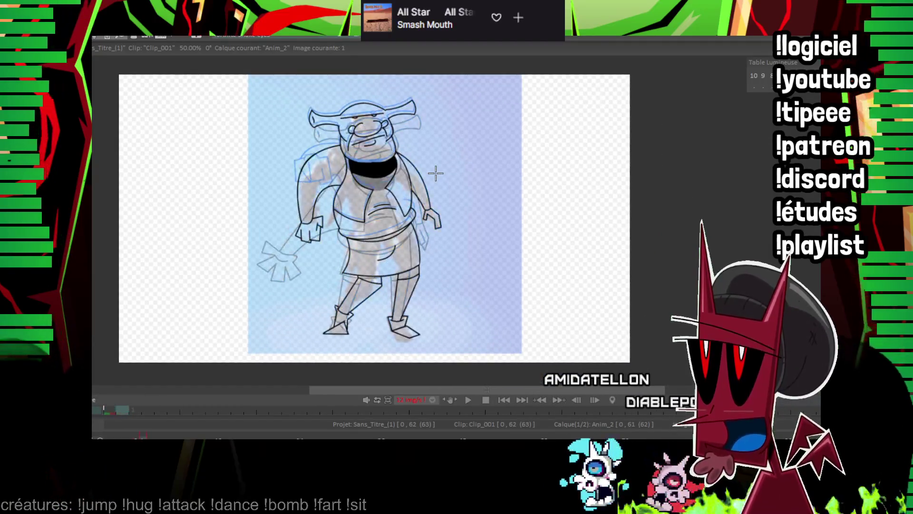
Flip between frames to compare poses and zoom in on the bent-arm frame
{"action": "key", "text": "Right"}
{"action": "key", "text": "Left"}
{"action": "key", "text": "Right"}
{"action": "key", "text": "Left"}
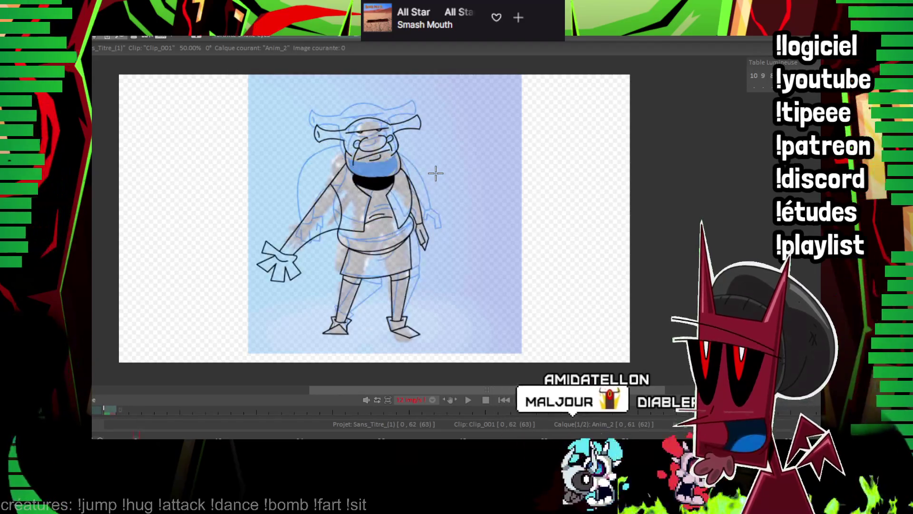
{"action": "key", "text": "Right"}
{"action": "key", "text": "Left"}
{"action": "key", "text": "Right"}
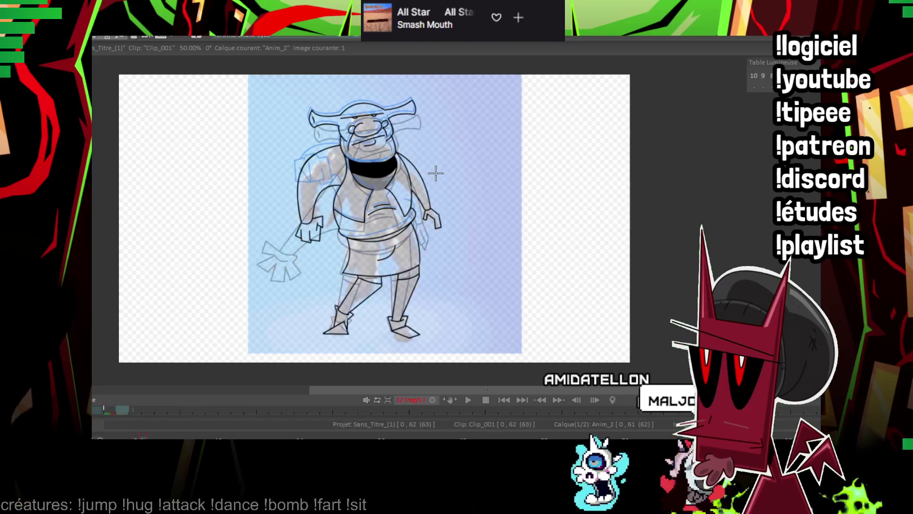
{"action": "key", "text": "Left"}
{"action": "key", "text": "Right"}
{"action": "key", "text": "Left"}
{"action": "key", "text": "Right"}
{"action": "key", "text": "Left"}
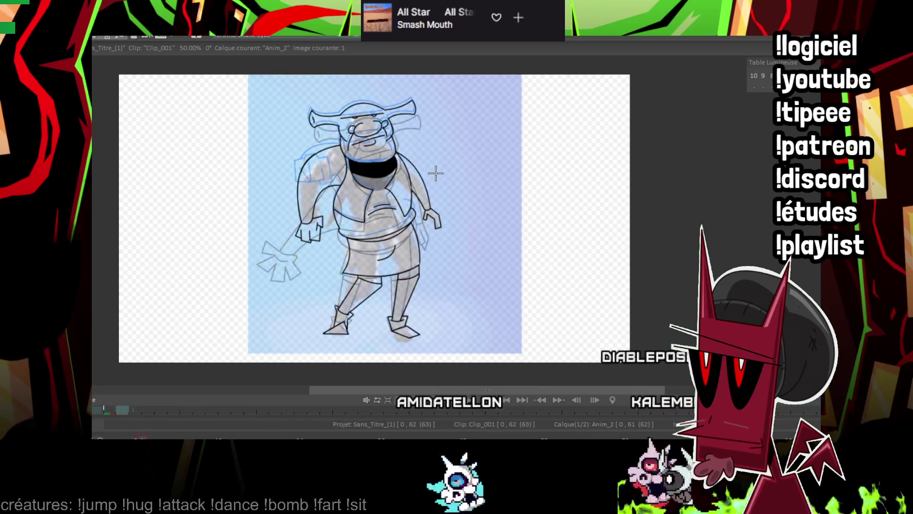
{"action": "key", "text": "Right"}
{"action": "key", "text": "Right"}
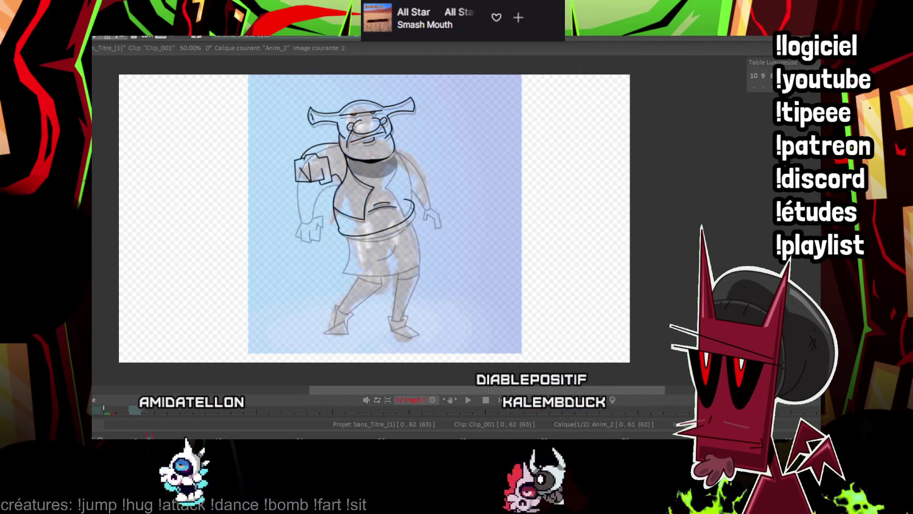
{"action": "scroll", "coordinate": [456, 228], "scroll_direction": "up", "scroll_amount": 2}
{"action": "scroll", "coordinate": [465, 208], "scroll_direction": "up", "scroll_amount": 2}
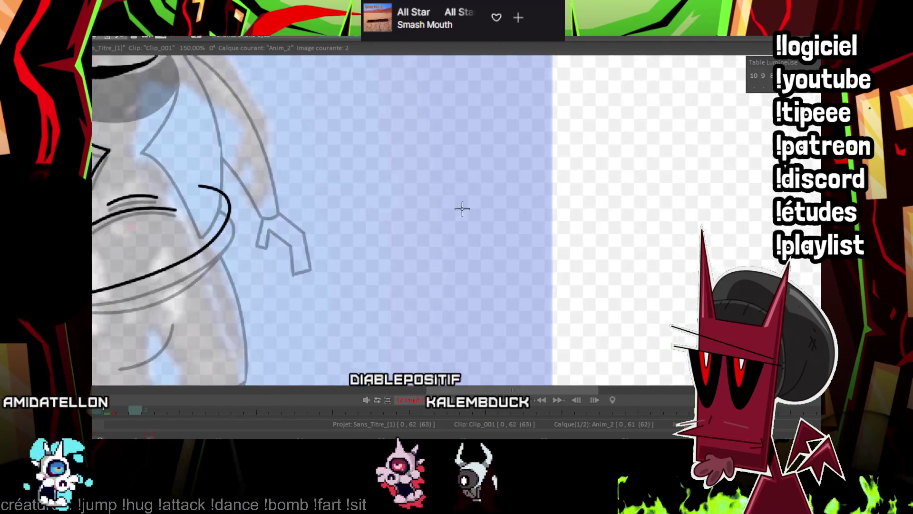
{"action": "scroll", "coordinate": [449, 252], "scroll_direction": "up", "scroll_amount": 1}
{"action": "key", "text": "Left"}
{"action": "key", "text": "Right"}
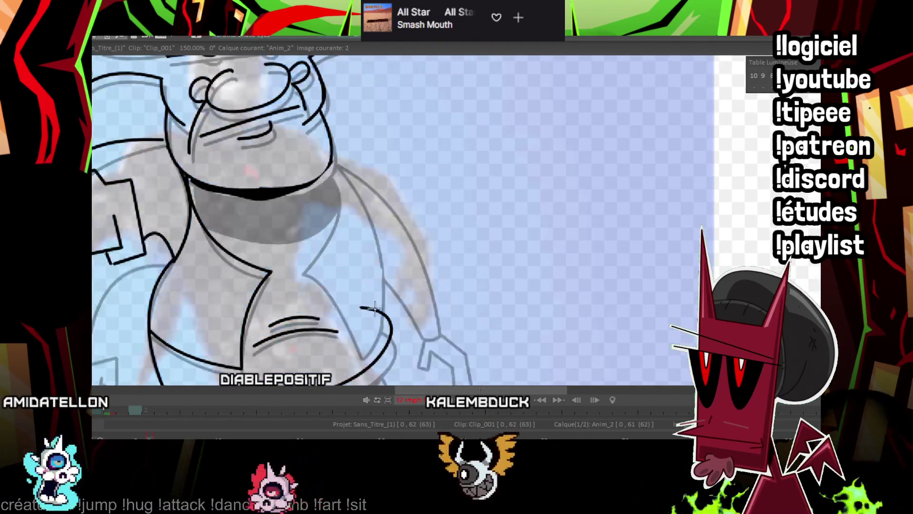
Draw the vest's edge lines running down from the chin
{"action": "left_click_drag", "start_coordinate": [373, 219], "coordinate": [374, 221]}
{"action": "key", "text": "Left"}
{"action": "key", "text": "Right"}
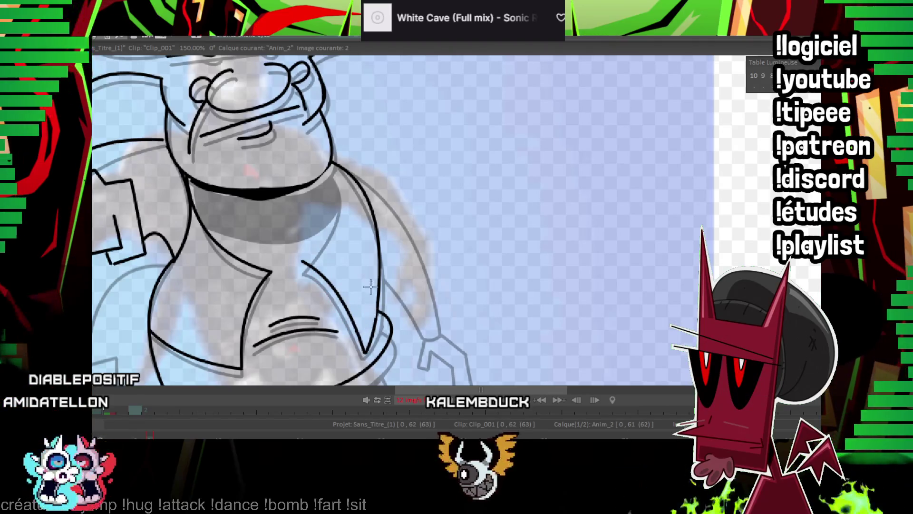
{"action": "scroll", "coordinate": [326, 291], "scroll_direction": "up", "scroll_amount": 2}
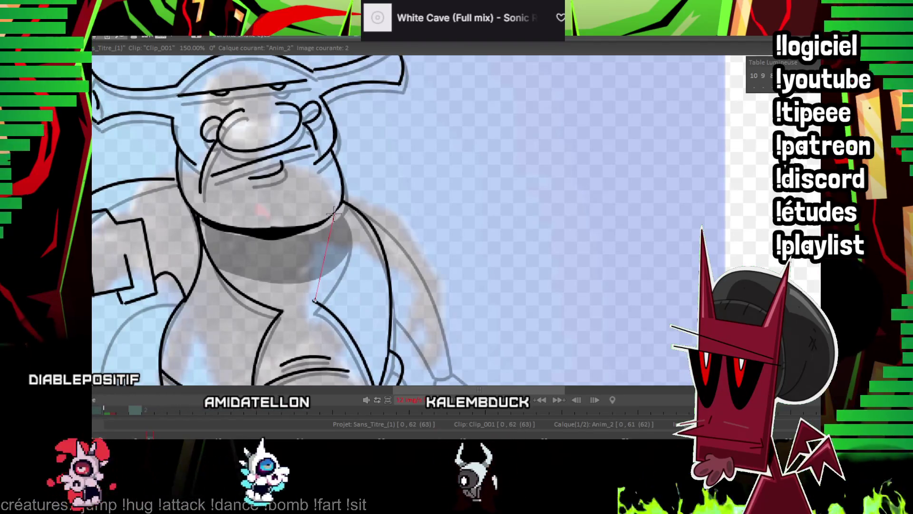
{"action": "left_click_drag", "start_coordinate": [339, 258], "coordinate": [339, 258]}
{"action": "key", "text": "Left"}
{"action": "key", "text": "Right"}
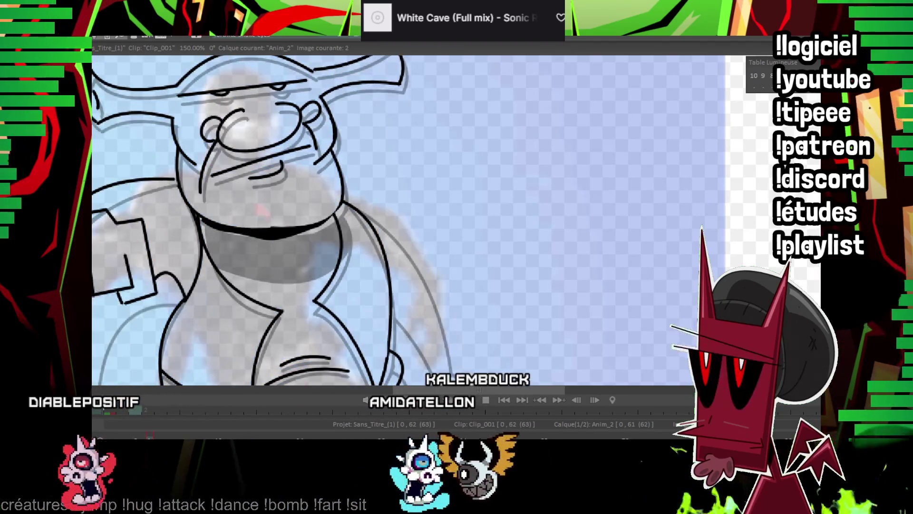
{"action": "scroll", "coordinate": [347, 183], "scroll_direction": "down", "scroll_amount": 2}
{"action": "scroll", "coordinate": [613, 127], "scroll_direction": "up", "scroll_amount": 3}
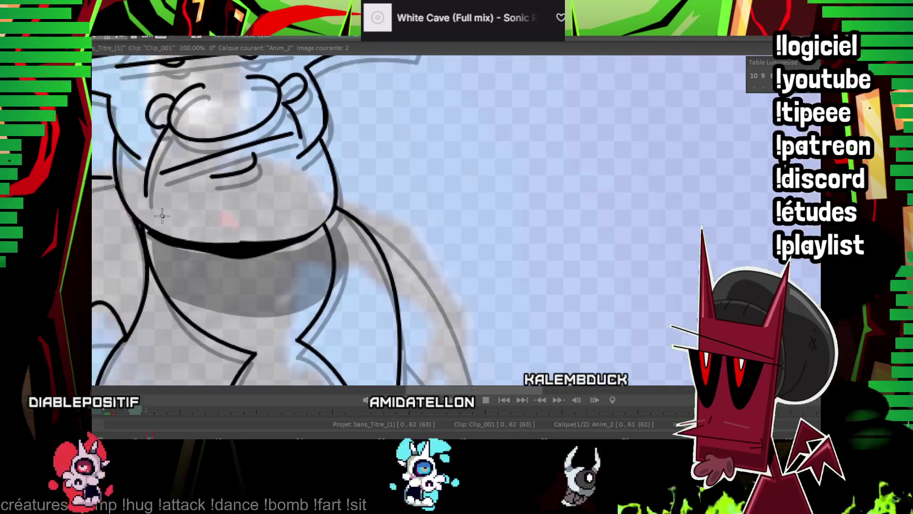
Outline the neck band, fill it solid black, and play the whole frame
{"action": "left_click_drag", "start_coordinate": [154, 235], "coordinate": [327, 232]}
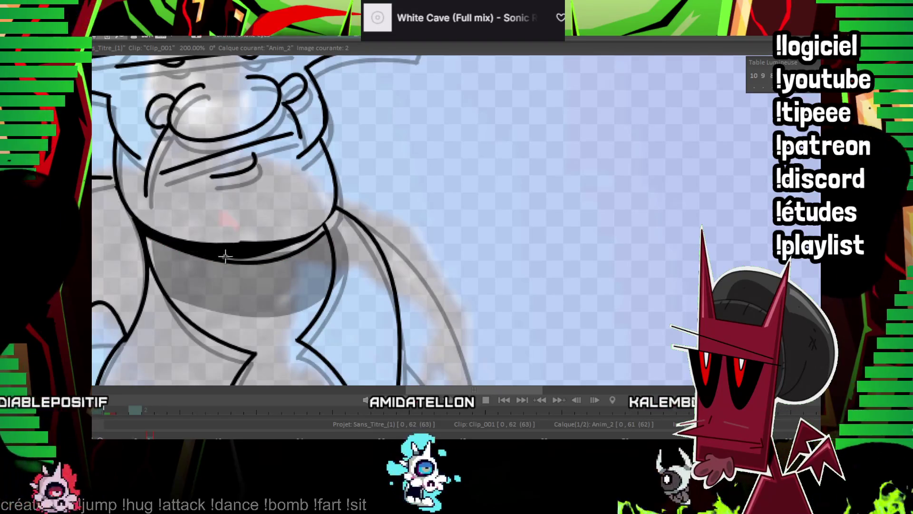
{"action": "left_click_drag", "start_coordinate": [253, 243], "coordinate": [336, 208]}
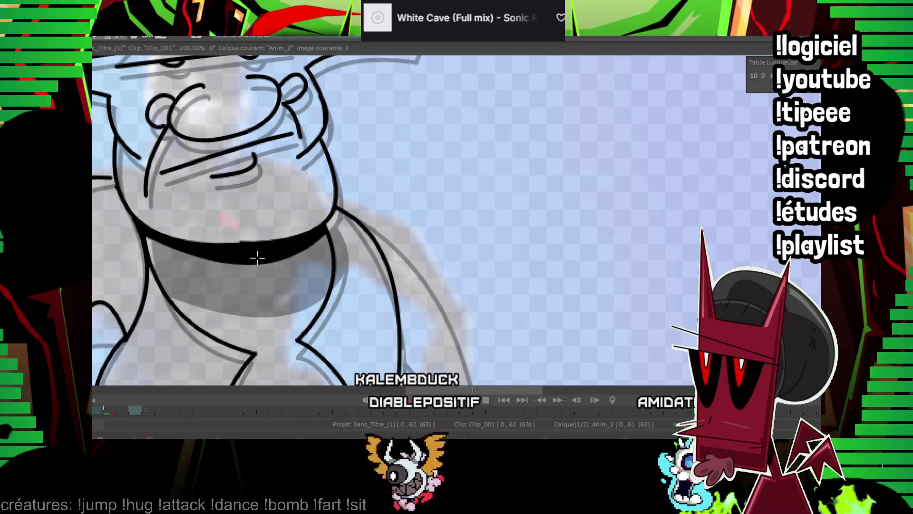
{"action": "left_click_drag", "start_coordinate": [283, 258], "coordinate": [169, 203]}
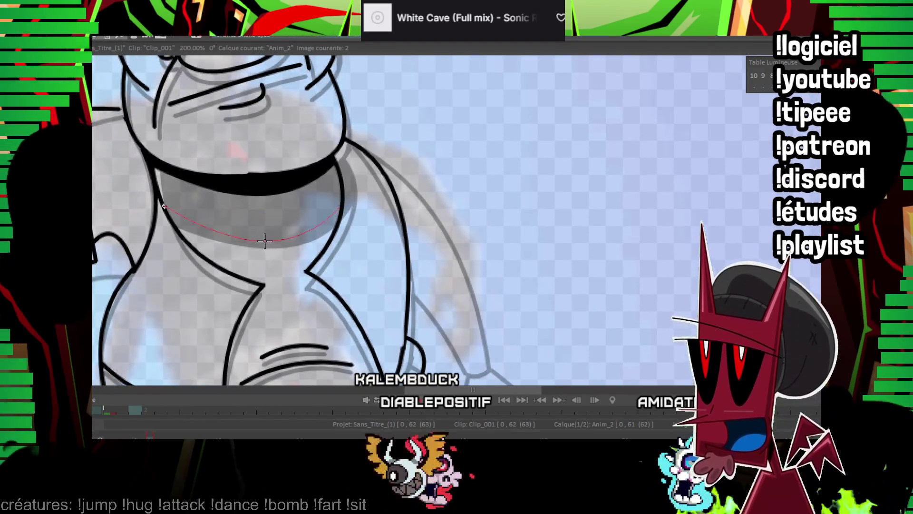
{"action": "left_click", "coordinate": [265, 242]}
{"action": "key", "text": "minus"}
{"action": "key", "text": "minus"}
{"action": "key", "text": "Return"}
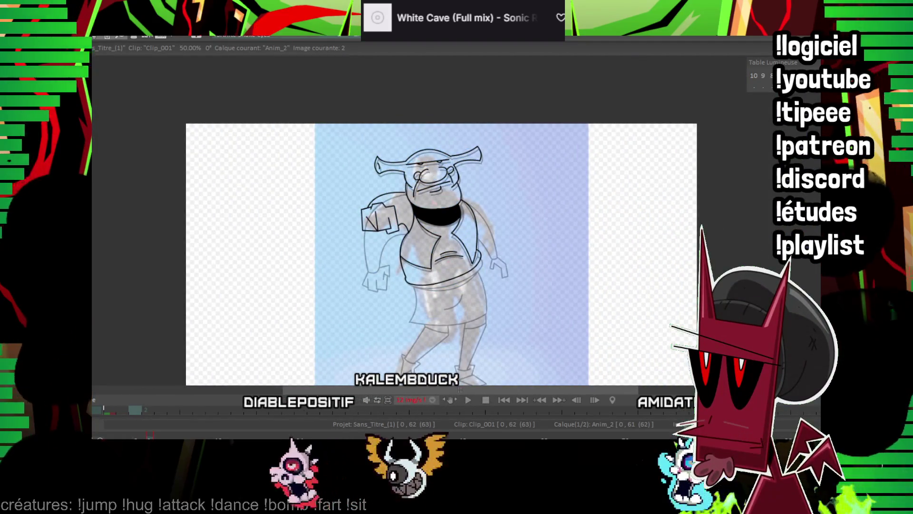
Close the lowered right arm's tip and outline a claw-like finger beneath it
{"action": "key", "text": "plus"}
{"action": "key", "text": "plus"}
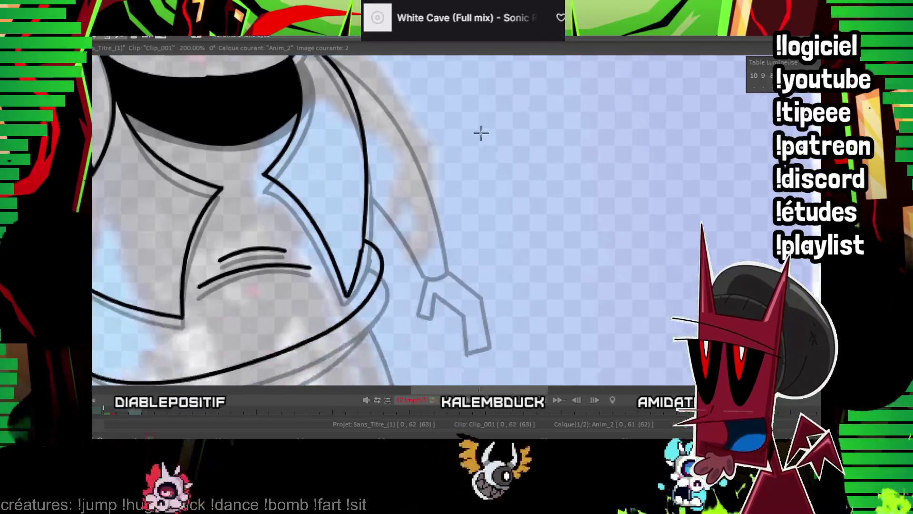
{"action": "left_click_drag", "start_coordinate": [481, 133], "coordinate": [442, 182]}
{"action": "scroll", "coordinate": [442, 182], "scroll_direction": "up", "scroll_amount": 2}
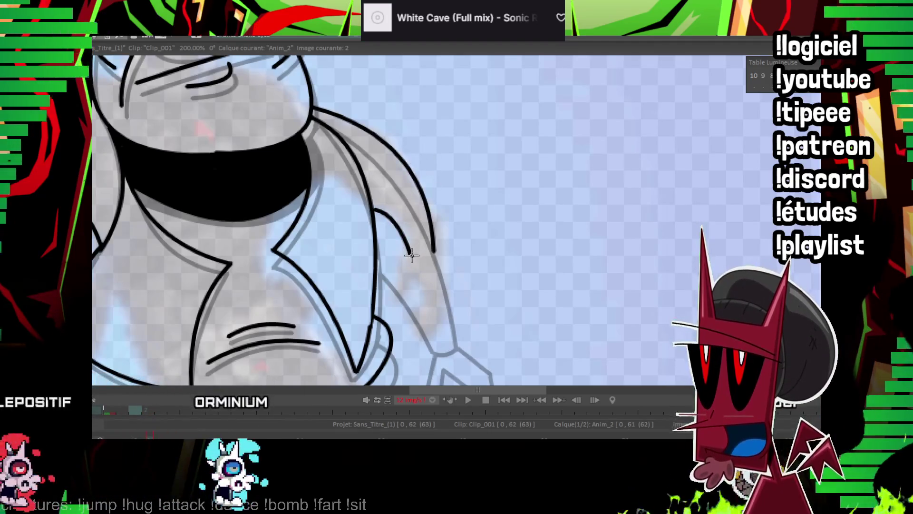
{"action": "left_click_drag", "start_coordinate": [422, 259], "coordinate": [445, 157]}
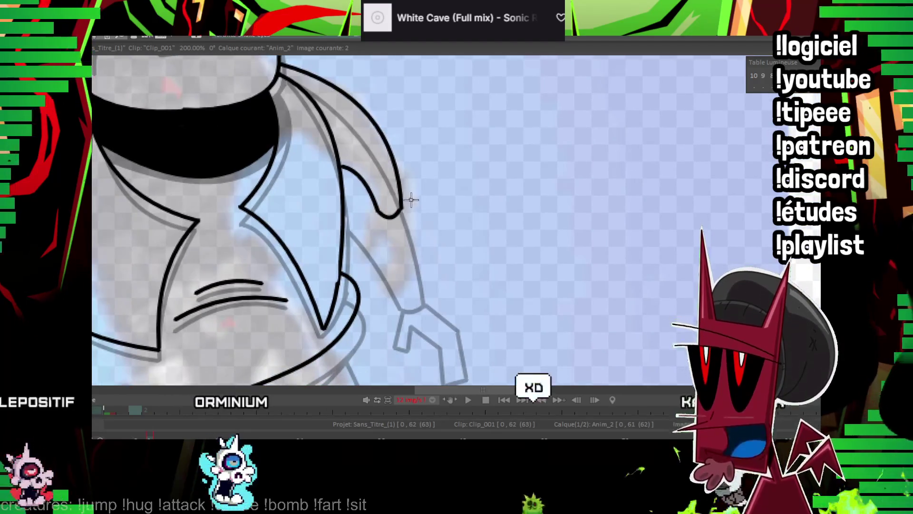
{"action": "left_click_drag", "start_coordinate": [388, 213], "coordinate": [391, 249]}
{"action": "left_click_drag", "start_coordinate": [398, 214], "coordinate": [377, 284]}
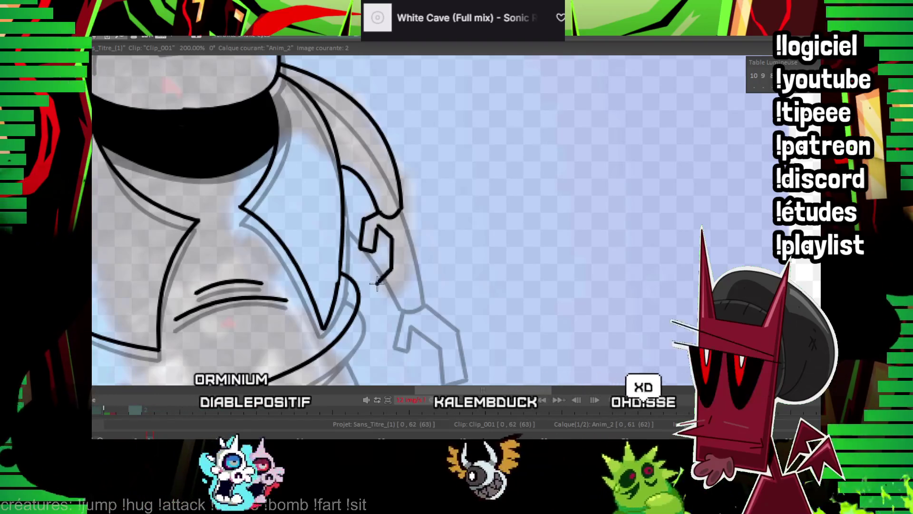
{"action": "scroll", "coordinate": [506, 143], "scroll_direction": "down", "scroll_amount": 5}
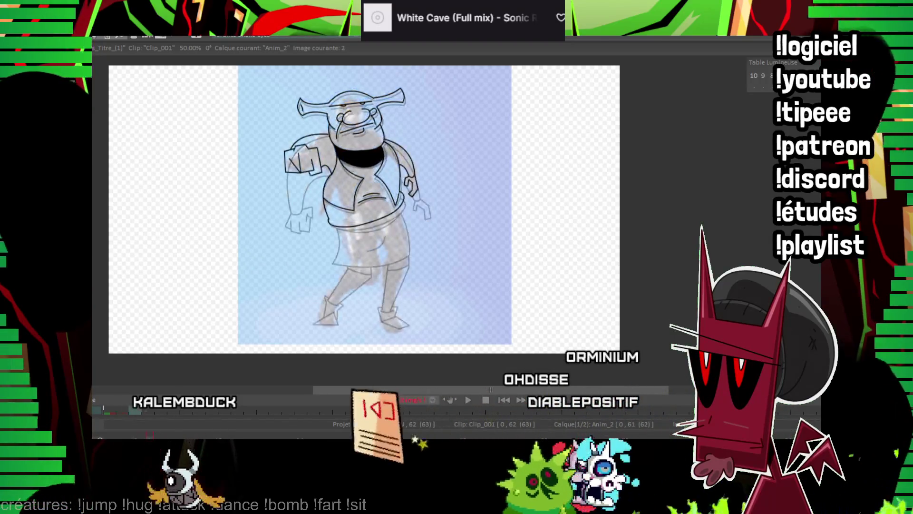
Ink the left foot's triangular outline on frame 2
{"action": "scroll", "coordinate": [480, 144], "scroll_direction": "up", "scroll_amount": 4}
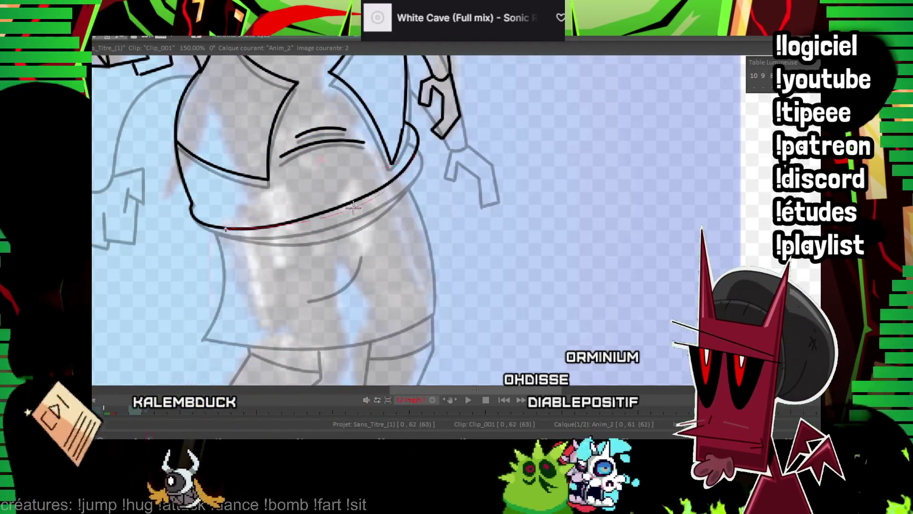
{"action": "scroll", "coordinate": [349, 216], "scroll_direction": "down", "scroll_amount": 3}
{"action": "scroll", "coordinate": [340, 152], "scroll_direction": "down", "scroll_amount": 2}
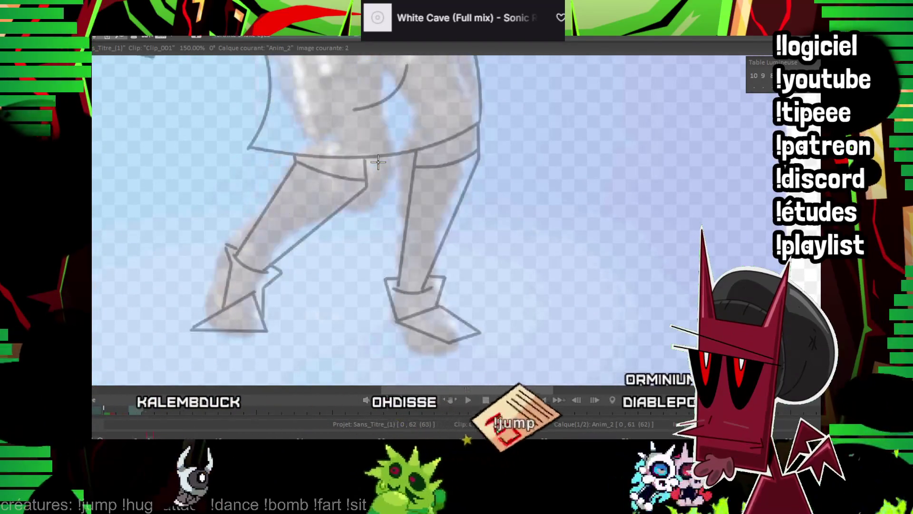
{"action": "mouse_move", "coordinate": [255, 293]}
{"action": "left_mouse_down"}
{"action": "mouse_move", "coordinate": [191, 328]}
{"action": "mouse_move", "coordinate": [267, 330]}
{"action": "mouse_move", "coordinate": [253, 294]}
{"action": "left_mouse_up"}
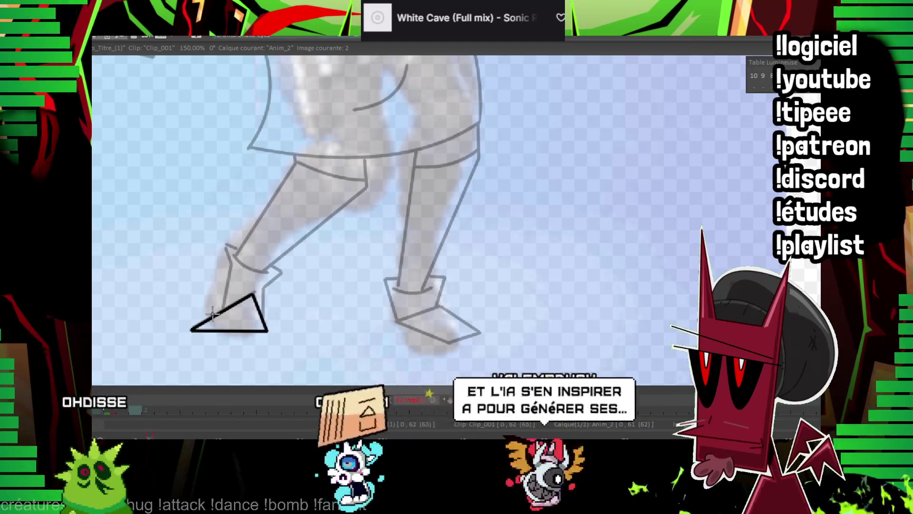
{"action": "left_click_drag", "start_coordinate": [212, 315], "coordinate": [225, 257]}
{"action": "key", "text": "Left"}
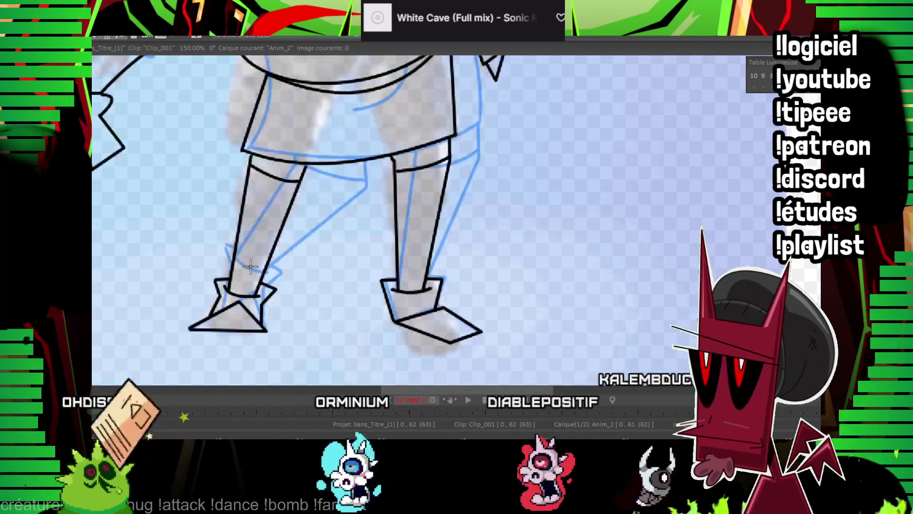
{"action": "key", "text": "Right"}
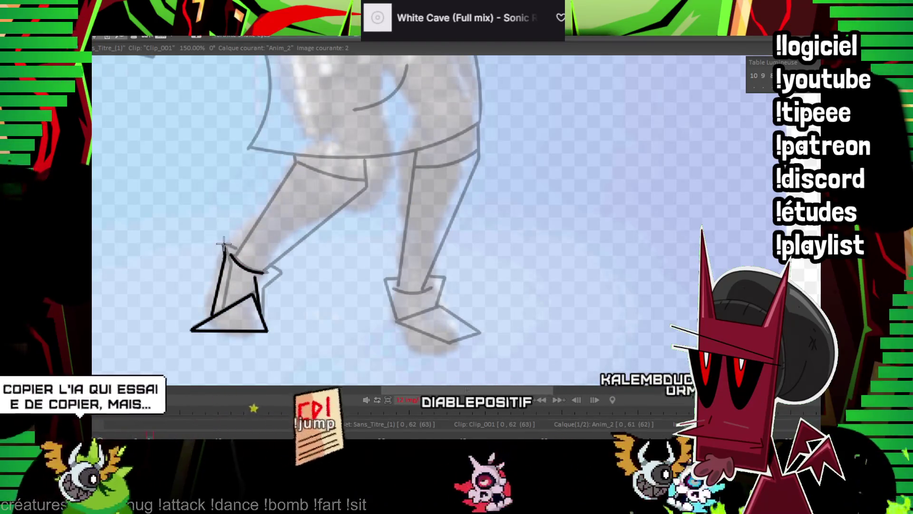
Ink the left leg from ankle to knee, redrawing the shin after an undo
{"action": "left_click_drag", "start_coordinate": [224, 244], "coordinate": [270, 274]}
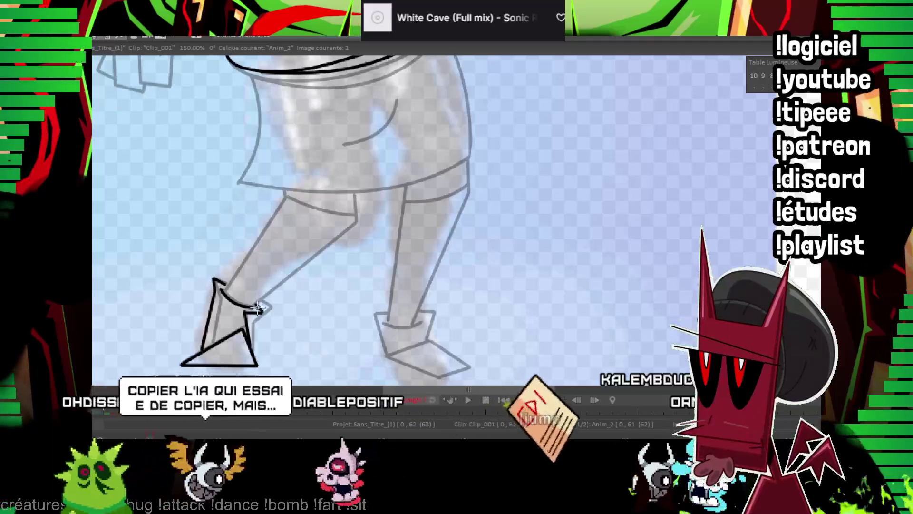
{"action": "left_click_drag", "start_coordinate": [257, 309], "coordinate": [339, 241]}
{"action": "mouse_move", "coordinate": [257, 305]}
{"action": "left_mouse_down"}
{"action": "mouse_move", "coordinate": [379, 211]}
{"action": "mouse_move", "coordinate": [378, 187]}
{"action": "left_mouse_up"}
{"action": "left_click_drag", "start_coordinate": [223, 290], "coordinate": [300, 195]}
{"action": "key", "text": "Left"}
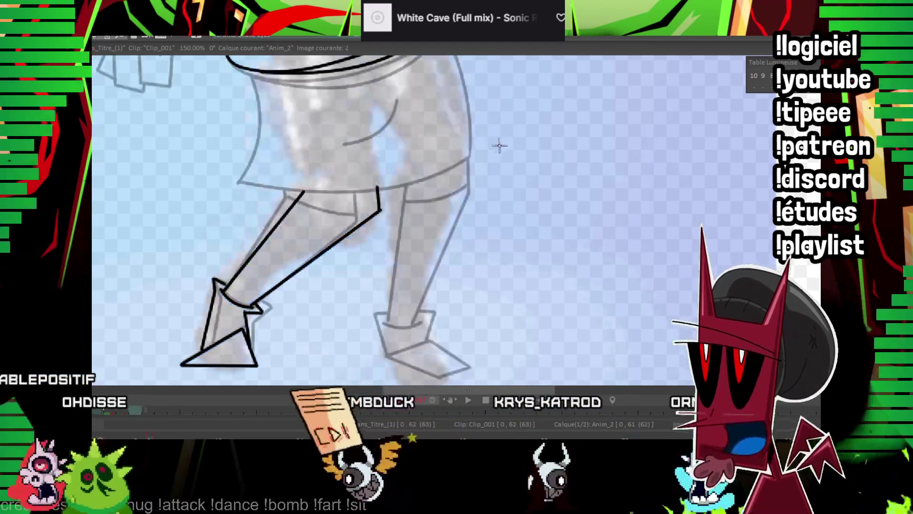
{"action": "key", "text": "Right"}
{"action": "key", "text": "Left"}
{"action": "key", "text": "Right"}
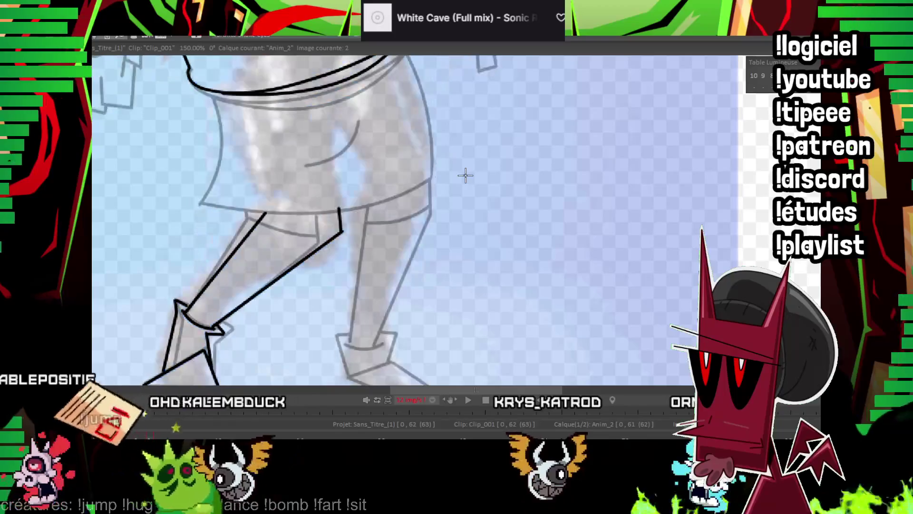
{"action": "key", "text": "ctrl+z"}
{"action": "key", "text": "ctrl+z"}
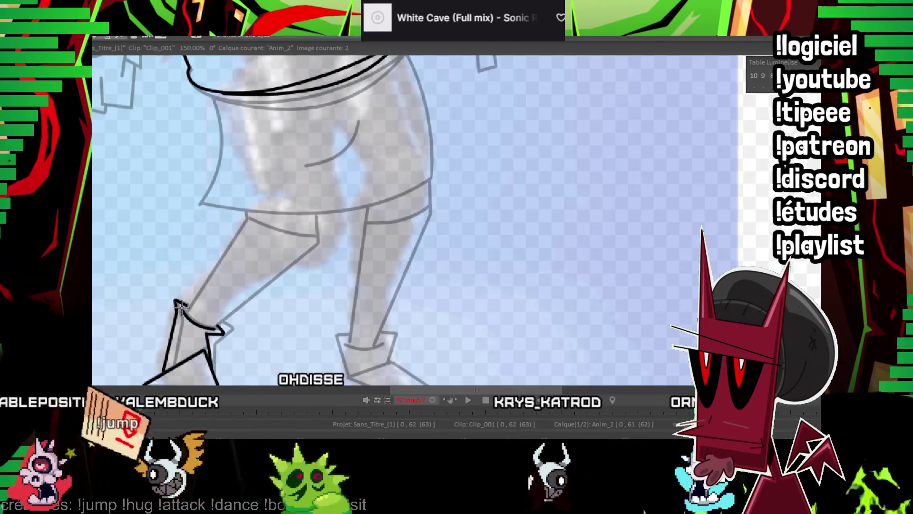
{"action": "left_click_drag", "start_coordinate": [182, 305], "coordinate": [271, 225]}
{"action": "mouse_move", "coordinate": [218, 323]}
{"action": "left_mouse_down"}
{"action": "mouse_move", "coordinate": [339, 242]}
{"action": "mouse_move", "coordinate": [270, 181]}
{"action": "left_mouse_up"}
{"action": "key", "text": "Left"}
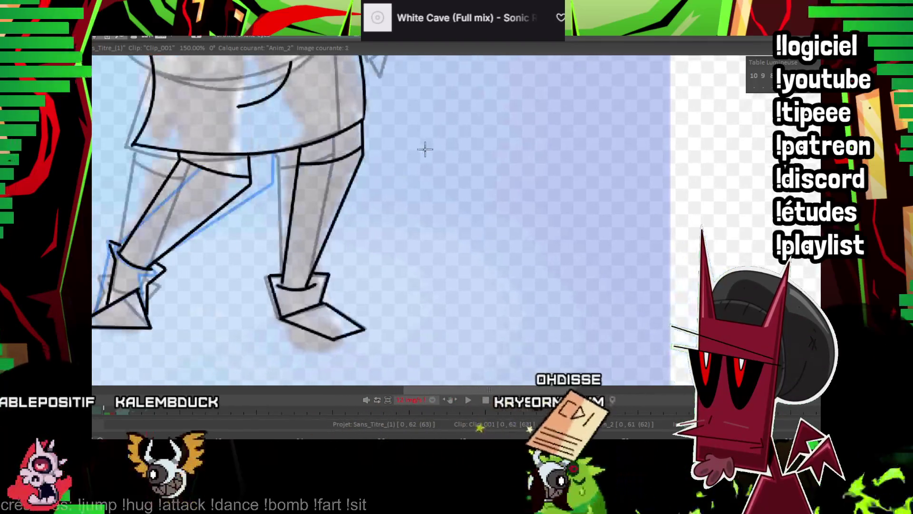
{"action": "key", "text": "Right"}
{"action": "key", "text": "Left"}
{"action": "key", "text": "Right"}
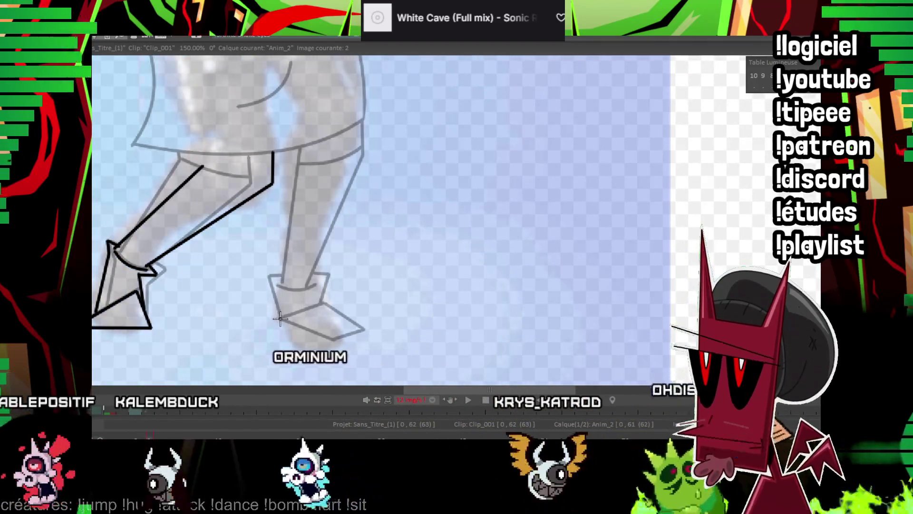
Outline the right foot and its ankle with a chain of straight lines
{"action": "left_click", "coordinate": [322, 304]}
{"action": "left_click", "coordinate": [333, 339]}
{"action": "left_click", "coordinate": [281, 318]}
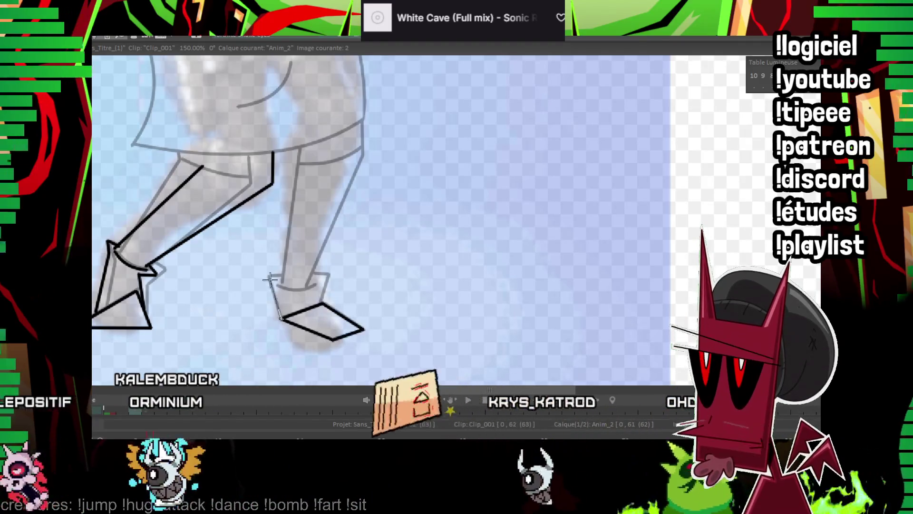
{"action": "left_click", "coordinate": [329, 275]}
{"action": "double_click", "coordinate": [315, 275]}
{"action": "scroll", "coordinate": [304, 272], "scroll_direction": "up", "scroll_amount": 2}
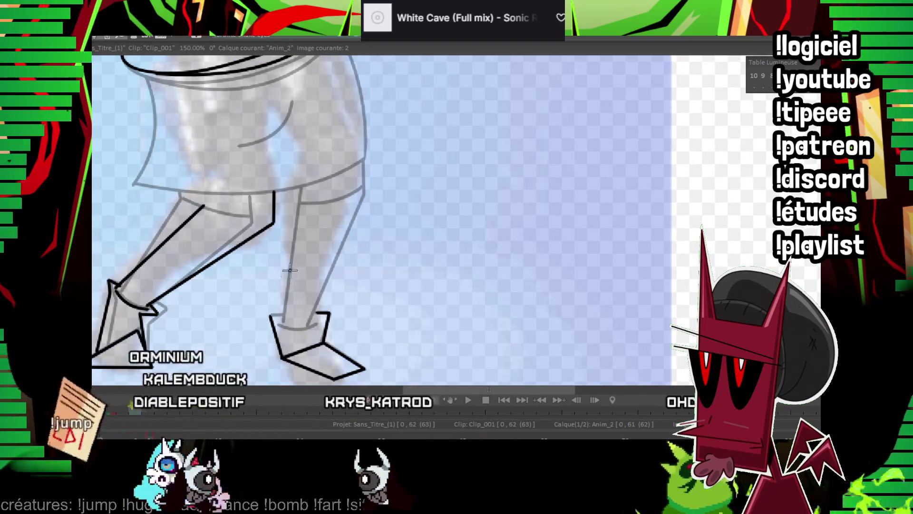
Ink the right leg's back and front lines from the foot up to the knee
{"action": "left_click", "coordinate": [288, 190]}
{"action": "double_click", "coordinate": [284, 327]}
{"action": "left_click", "coordinate": [309, 326]}
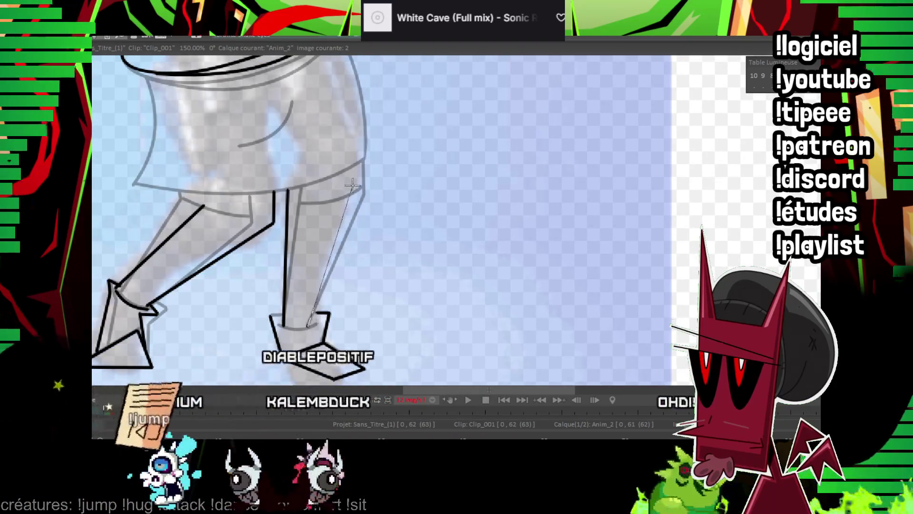
{"action": "double_click", "coordinate": [357, 162]}
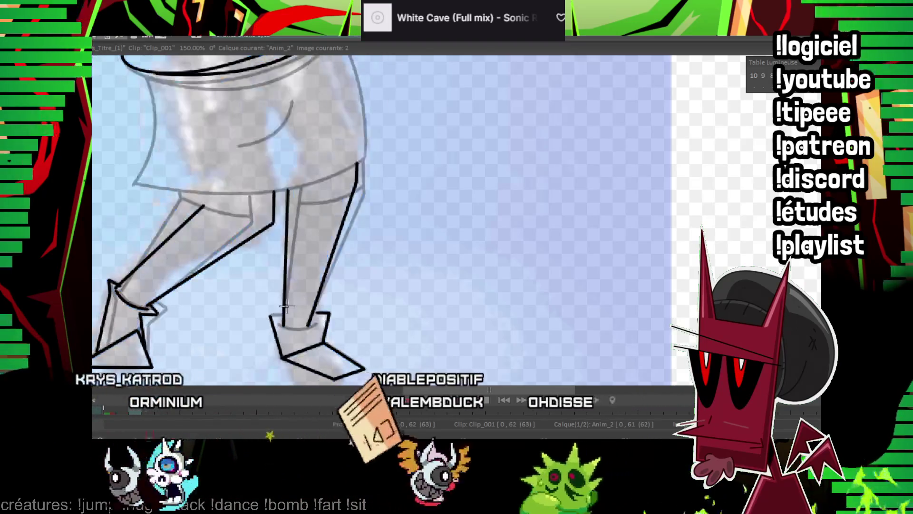
{"action": "left_click", "coordinate": [279, 325]}
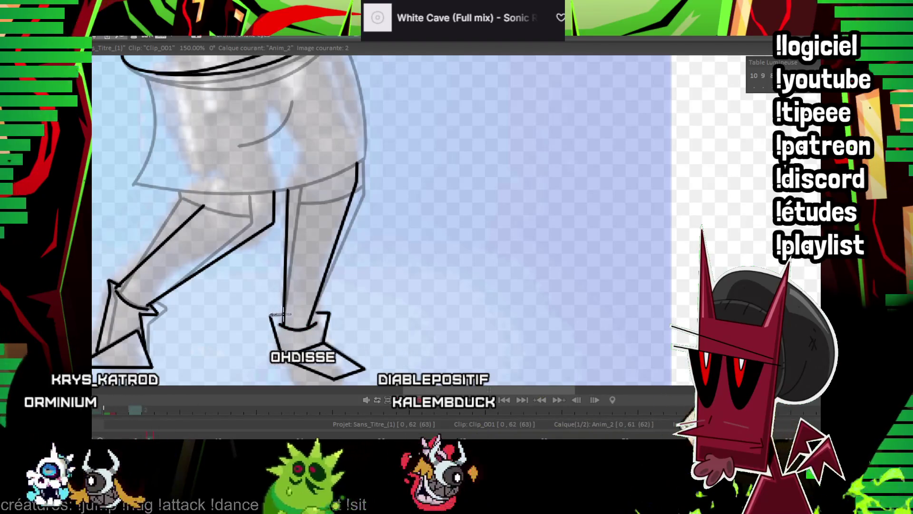
{"action": "mouse_move", "coordinate": [300, 279]}
{"action": "left_mouse_down"}
{"action": "mouse_move", "coordinate": [272, 295]}
{"action": "mouse_move", "coordinate": [268, 266]}
{"action": "left_mouse_up"}
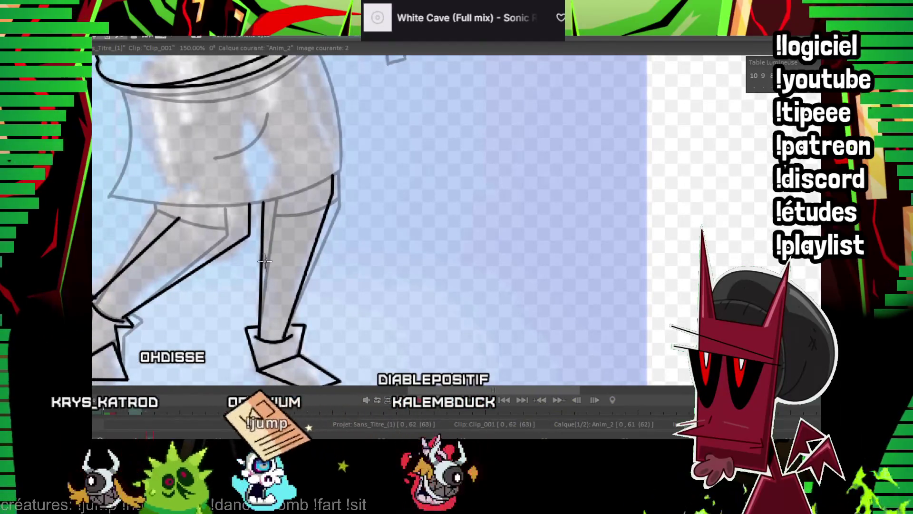
Flip between frames 1 and 2 to check the legs' motion
{"action": "scroll", "coordinate": [445, 255], "scroll_direction": "down", "scroll_amount": 2}
{"action": "scroll", "coordinate": [476, 214], "scroll_direction": "down", "scroll_amount": 1}
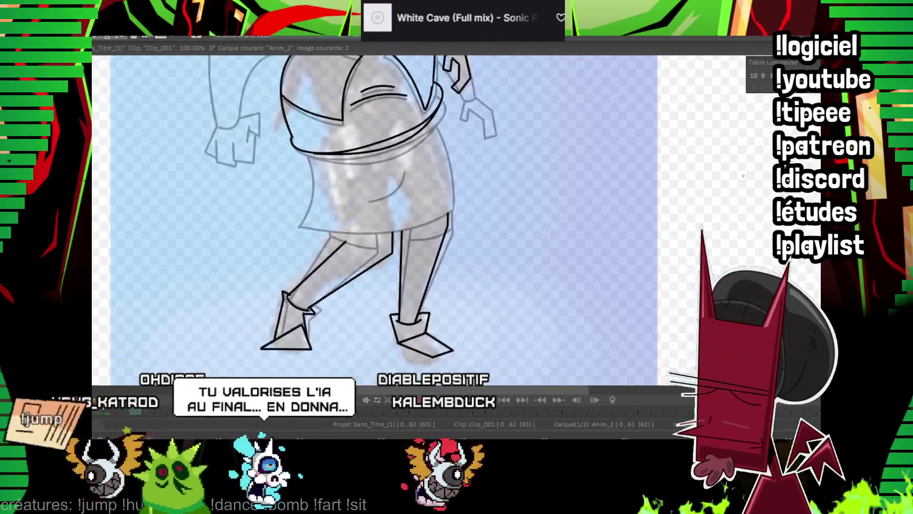
{"action": "scroll", "coordinate": [587, 154], "scroll_direction": "down", "scroll_amount": 2}
{"action": "key", "text": "Left"}
{"action": "key", "text": "Right"}
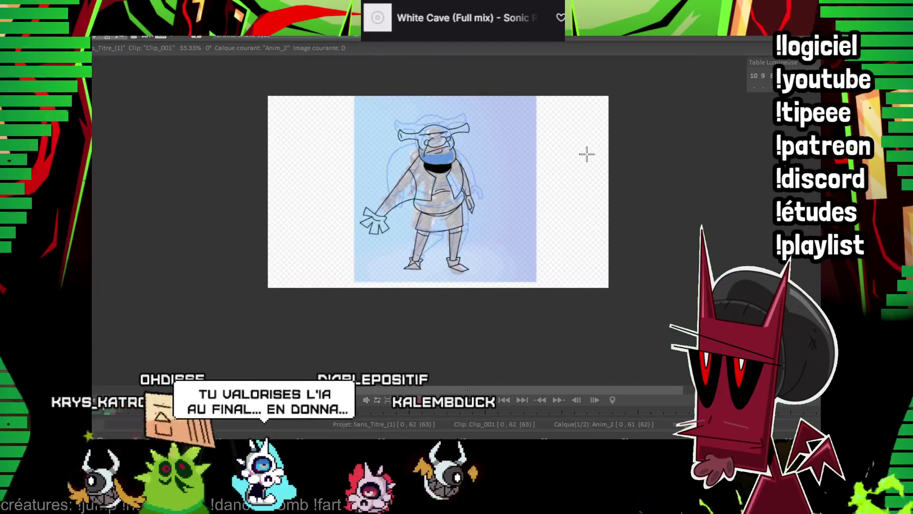
{"action": "key", "text": "Left"}
{"action": "key", "text": "Right"}
{"action": "key", "text": "Left"}
{"action": "key", "text": "Right"}
{"action": "key", "text": "Left"}
{"action": "key", "text": "Right"}
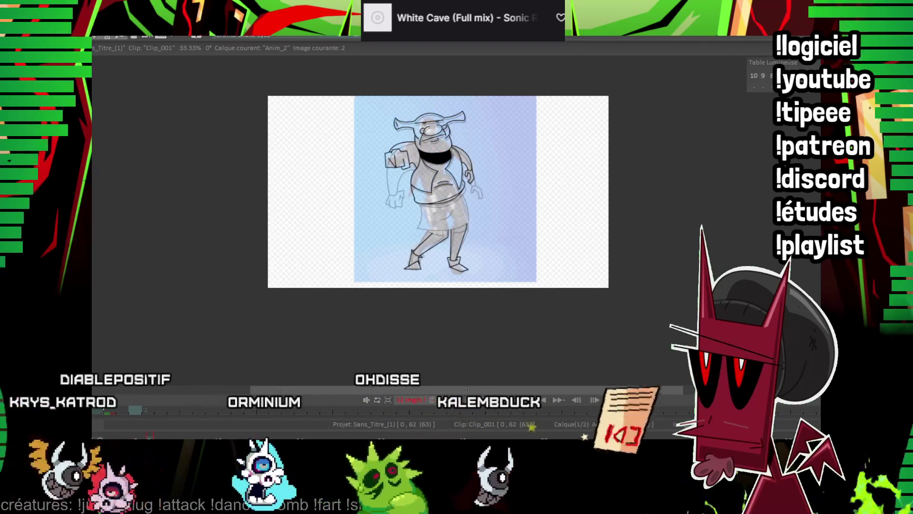
{"action": "scroll", "coordinate": [587, 153], "scroll_direction": "up", "scroll_amount": 5}
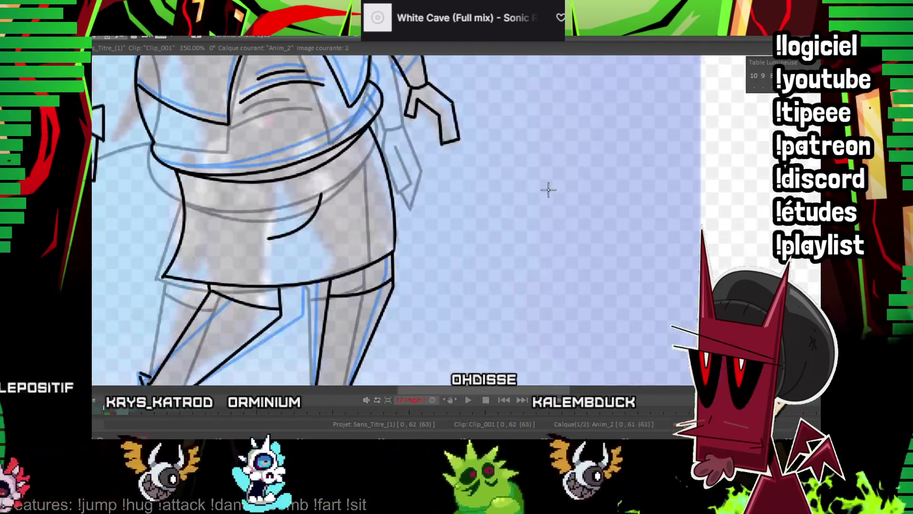
{"action": "left_click_drag", "start_coordinate": [545, 188], "coordinate": [582, 206]}
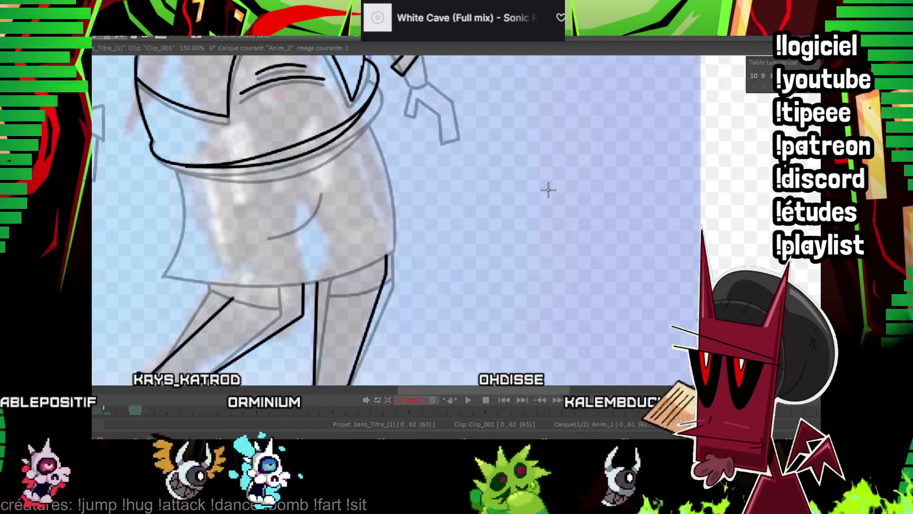
Ink the tunic's side and curved hem with line segments, then compare frames
{"action": "left_click", "coordinate": [228, 284]}
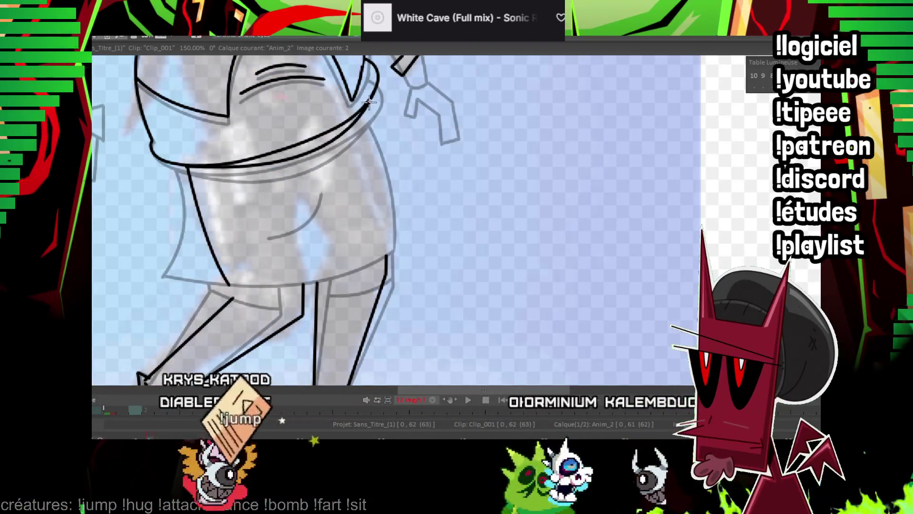
{"action": "left_click", "coordinate": [403, 178]}
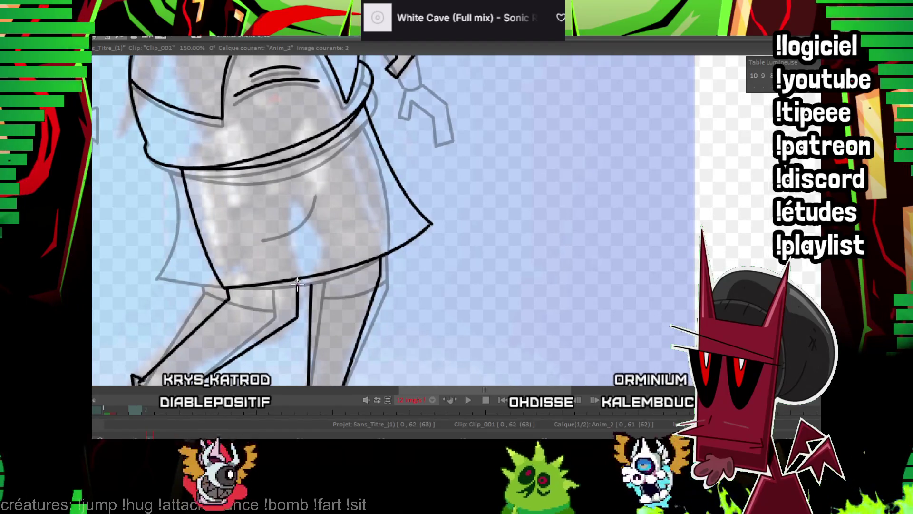
{"action": "scroll", "coordinate": [305, 297], "scroll_direction": "down", "scroll_amount": 5}
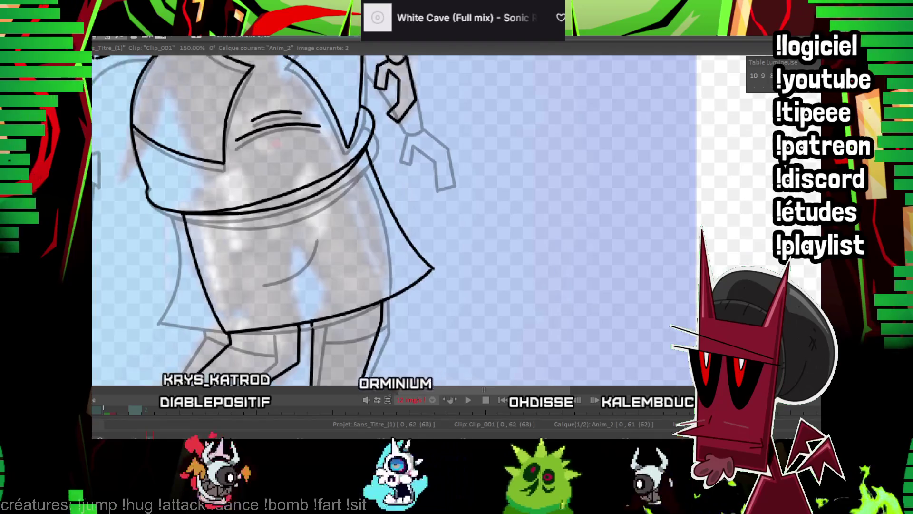
{"action": "key", "text": "Left"}
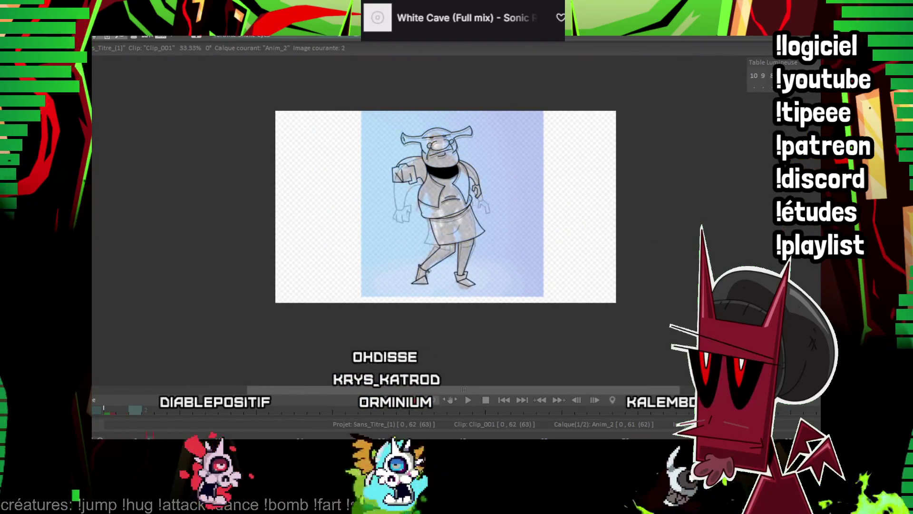
Zoom in on frame 3 and pan to show the inked head and whole hat
{"action": "scroll", "coordinate": [309, 258], "scroll_direction": "up", "scroll_amount": 5}
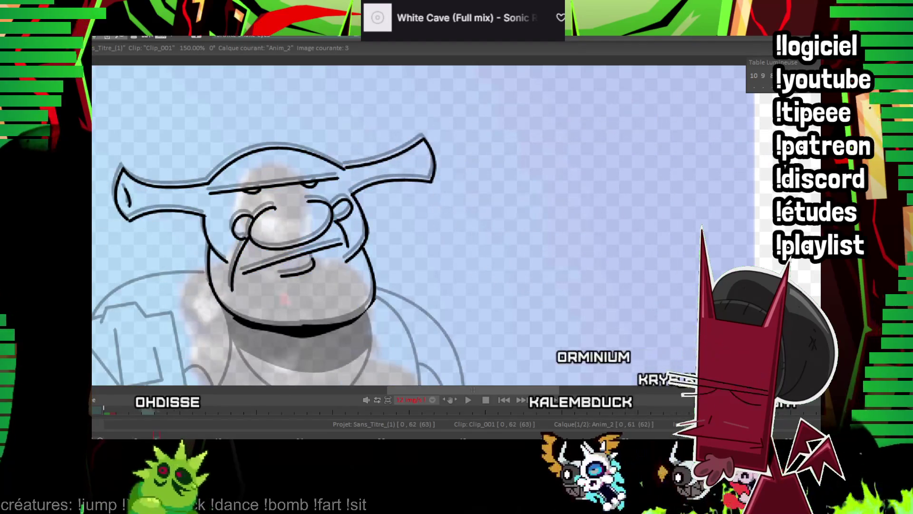
{"action": "left_click_drag", "start_coordinate": [364, 268], "coordinate": [511, 113]}
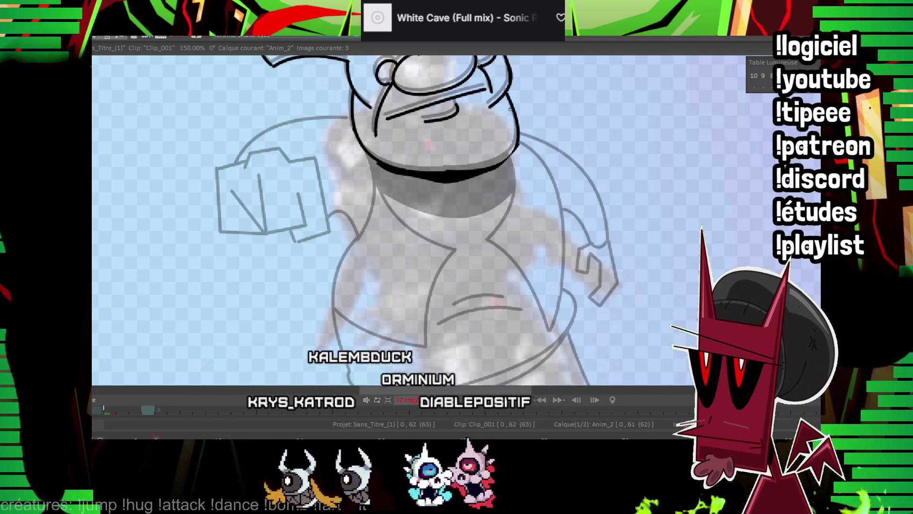
{"action": "left_click_drag", "start_coordinate": [505, 161], "coordinate": [452, 174]}
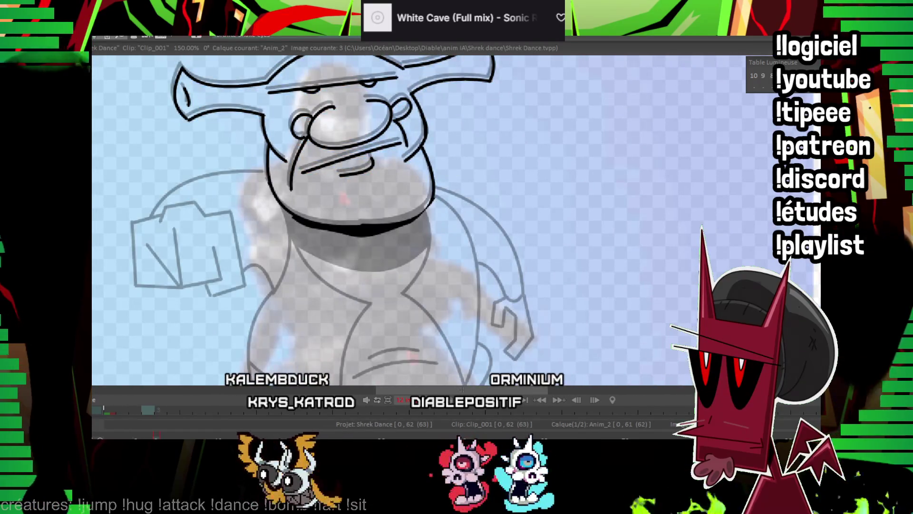
Return to frame 3 at 150% zoom and start a straight line from the shoulder
{"action": "key", "text": "Delete"}
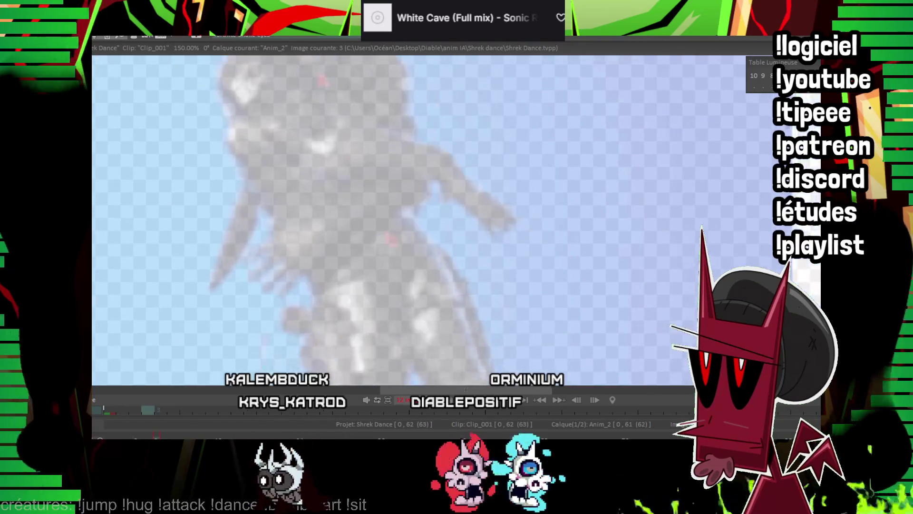
{"action": "key", "text": "minus"}
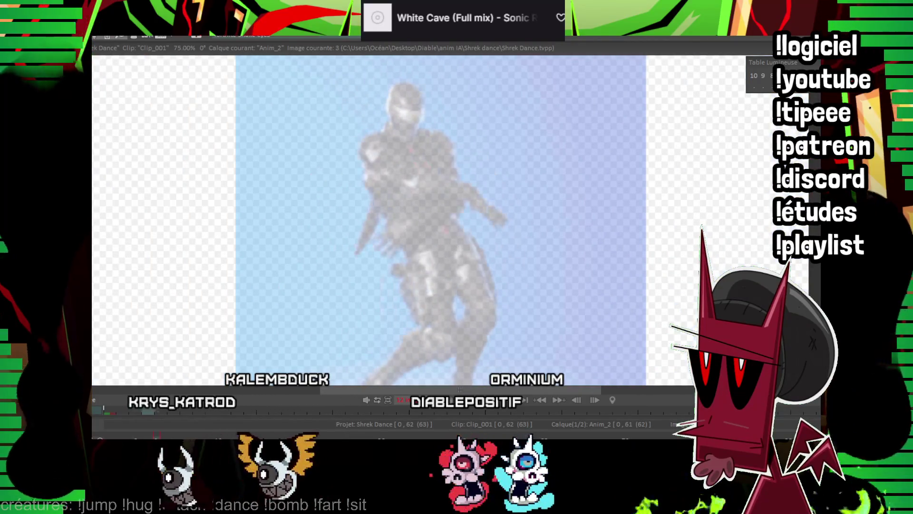
{"action": "key", "text": "Right"}
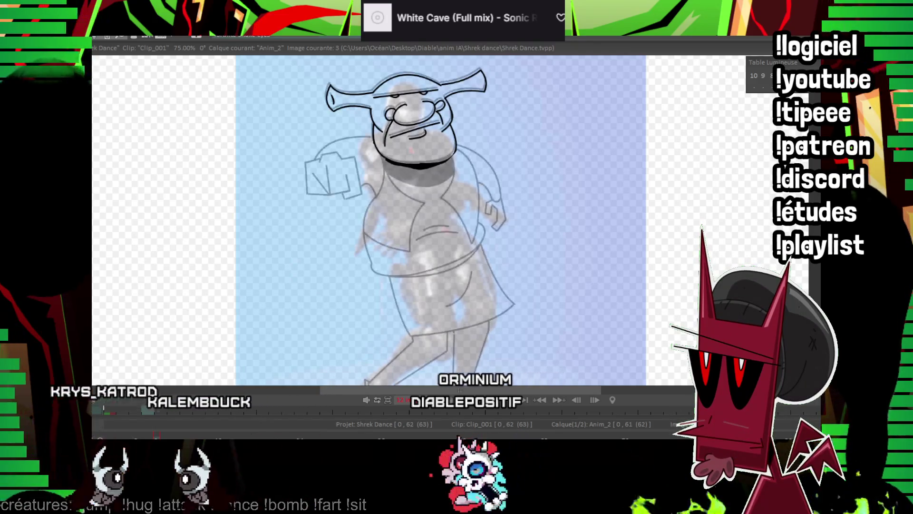
{"action": "scroll", "coordinate": [434, 193], "scroll_direction": "up", "scroll_amount": 2}
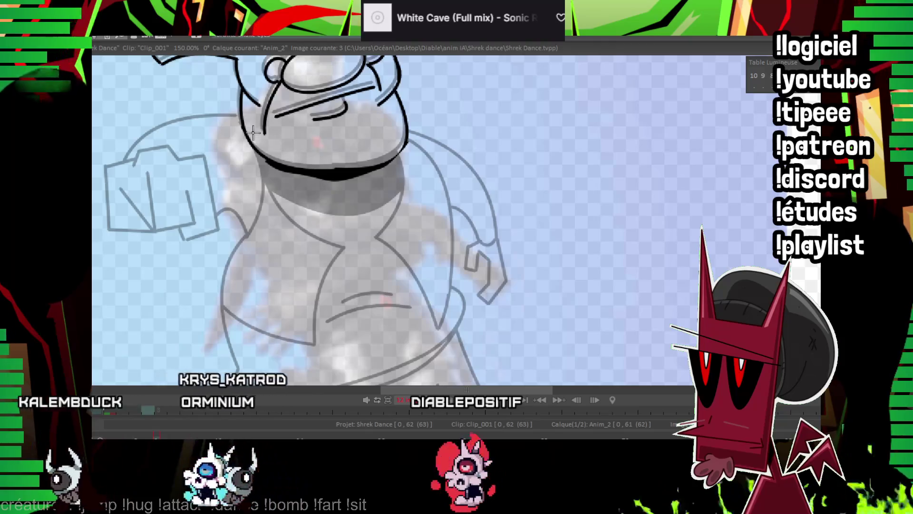
{"action": "mouse_move", "coordinate": [239, 118]}
{"action": "left_mouse_down"}
{"action": "mouse_move", "coordinate": [498, 301]}
{"action": "mouse_move", "coordinate": [249, 129]}
{"action": "left_mouse_up"}
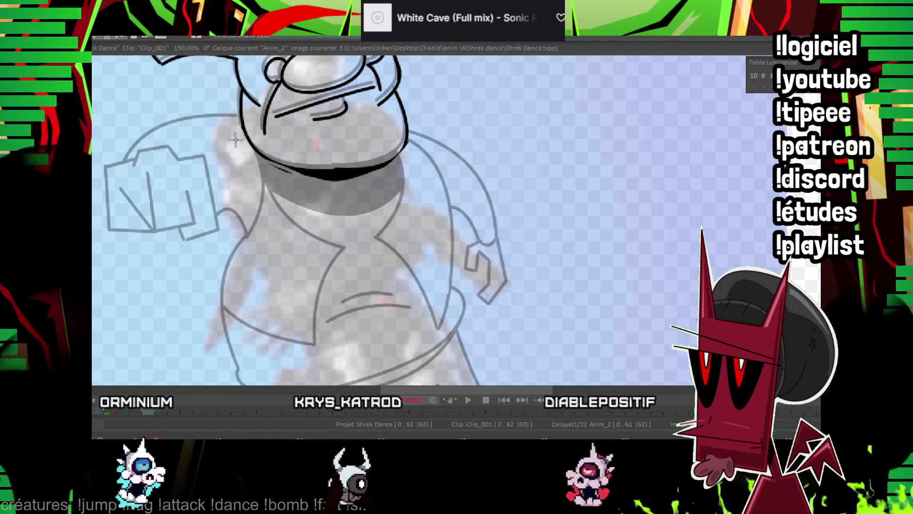
Undo the stray mouth stroke and ink the long diagonal arm line down toward the hand
{"action": "key", "text": "ctrl+z"}
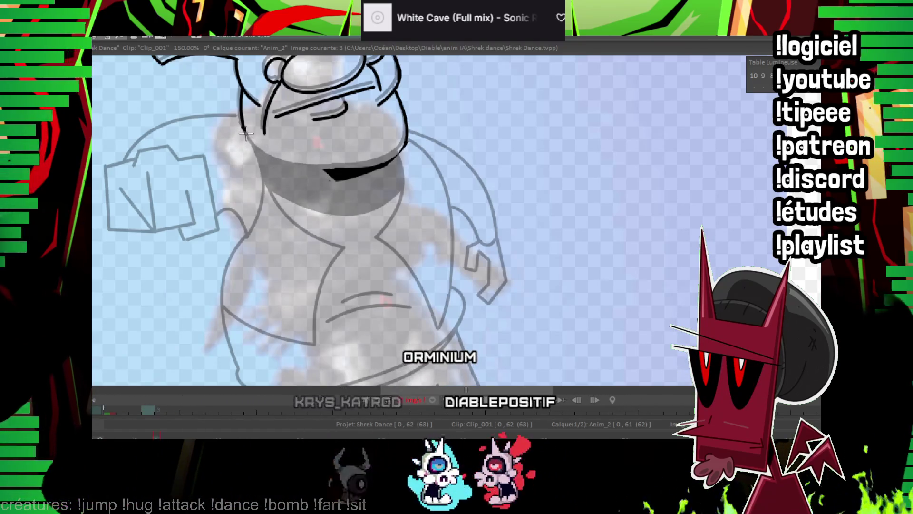
{"action": "left_click_drag", "start_coordinate": [479, 281], "coordinate": [490, 282]}
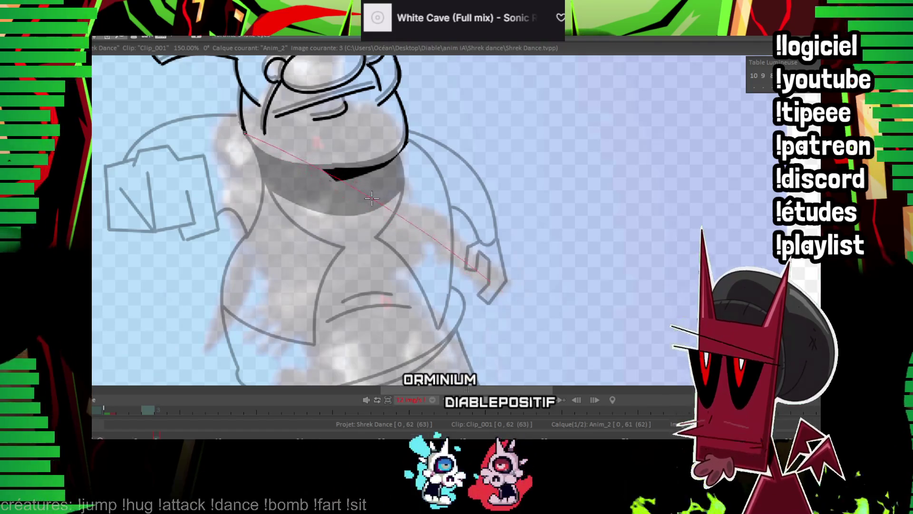
{"action": "left_click", "coordinate": [251, 218]}
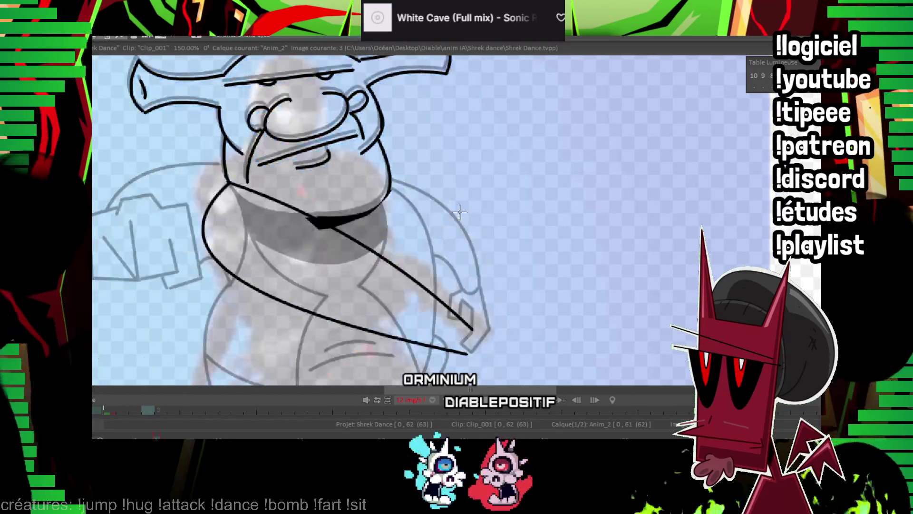
{"action": "left_click_drag", "start_coordinate": [381, 215], "coordinate": [327, 220]}
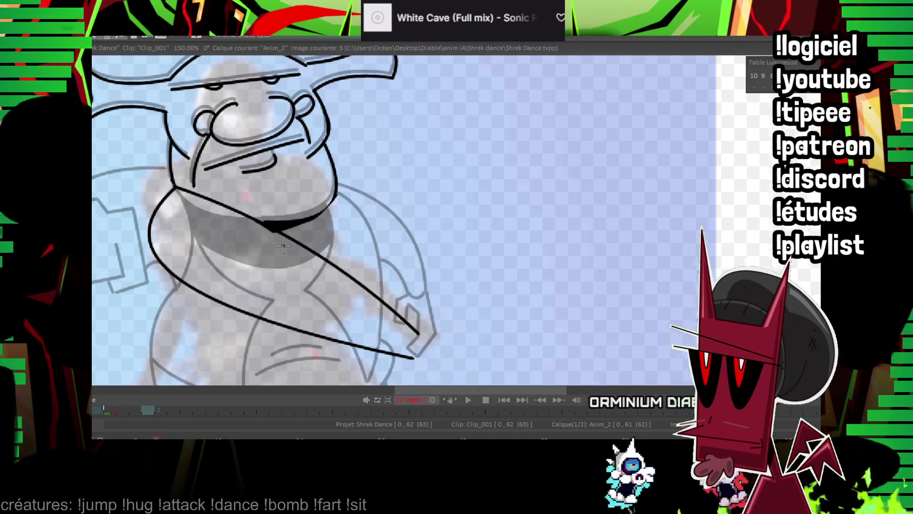
{"action": "left_click_drag", "start_coordinate": [295, 253], "coordinate": [207, 172]}
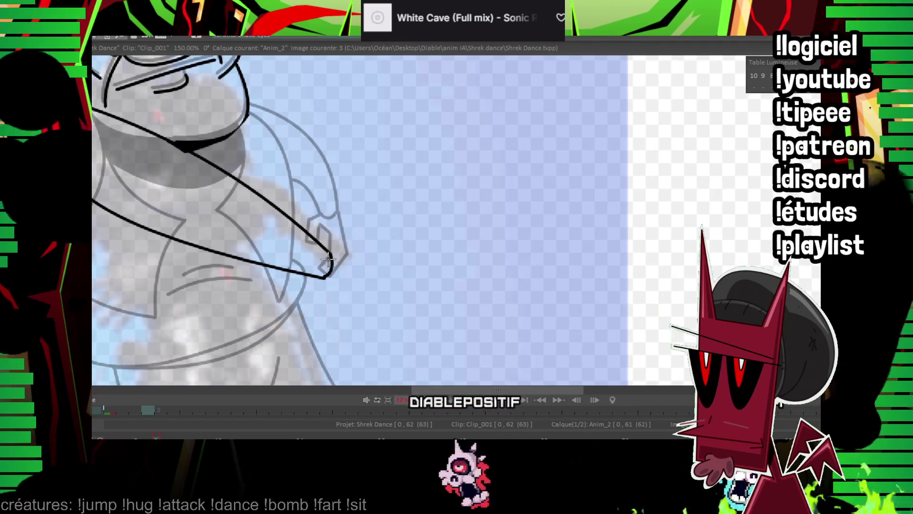
{"action": "left_click_drag", "start_coordinate": [332, 254], "coordinate": [461, 267]}
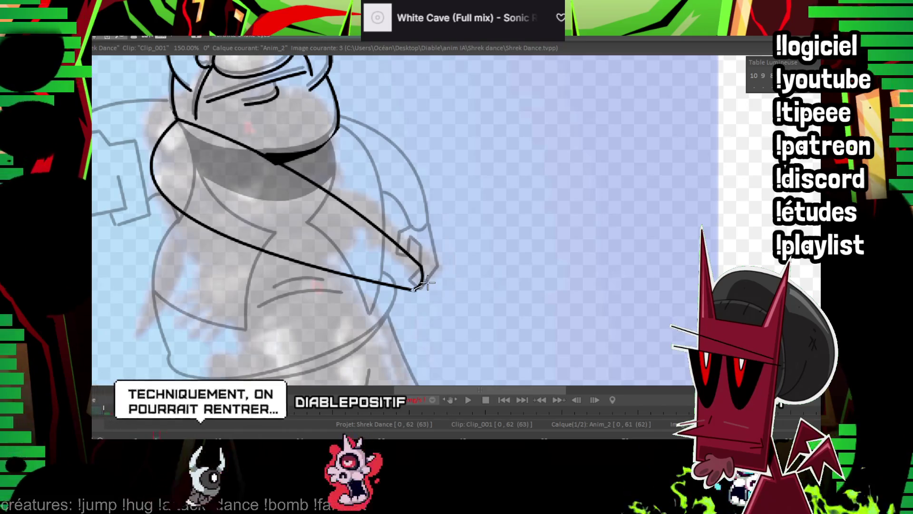
{"action": "left_click_drag", "start_coordinate": [427, 288], "coordinate": [455, 310]}
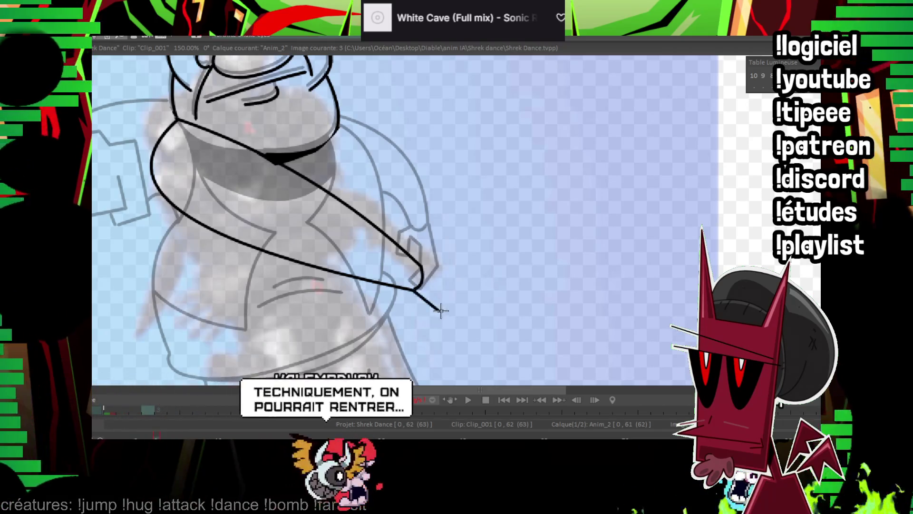
Draw the squared-off hand with straight edges, checking it against frame 2
{"action": "left_click", "coordinate": [511, 335], "text": "shift"}
{"action": "left_click", "coordinate": [513, 314], "text": "shift"}
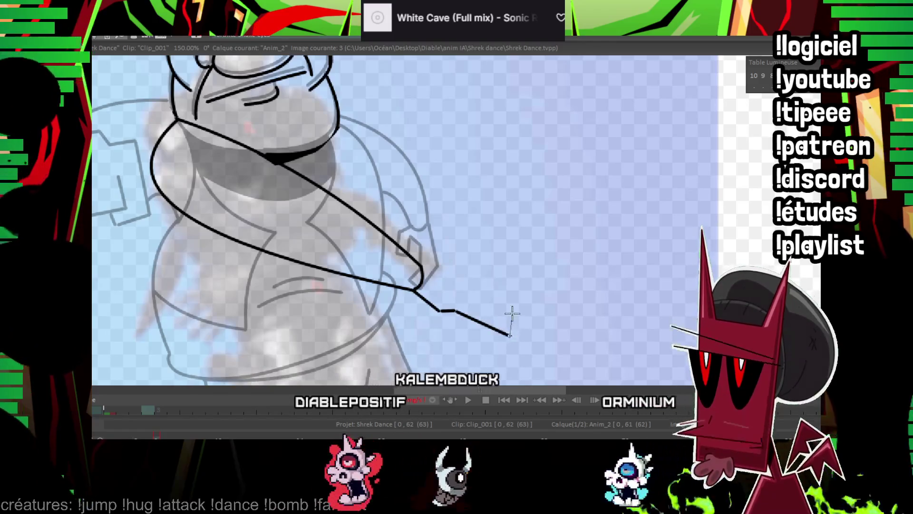
{"action": "left_click", "coordinate": [420, 275], "text": "shift"}
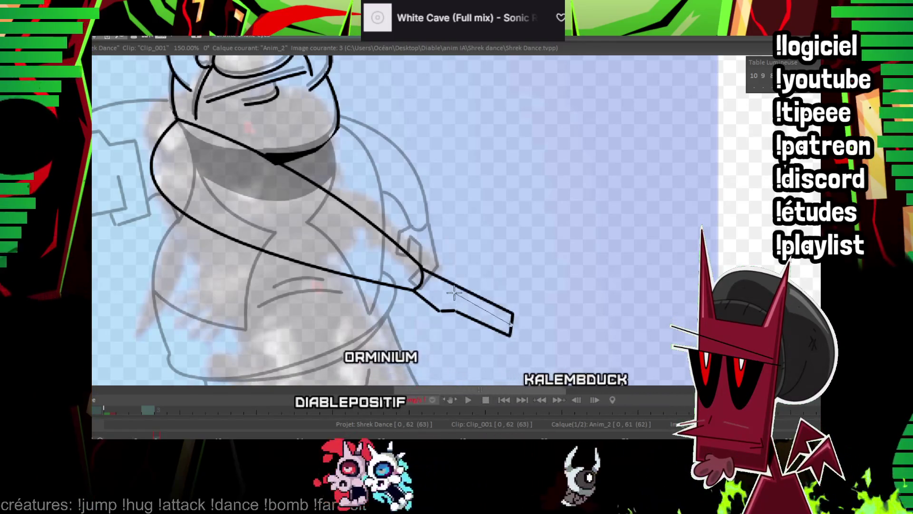
{"action": "key", "text": "Left"}
{"action": "key", "text": "Right"}
Draw a curved belly line down from the head outline
{"action": "left_click_drag", "start_coordinate": [454, 259], "coordinate": [561, 217]}
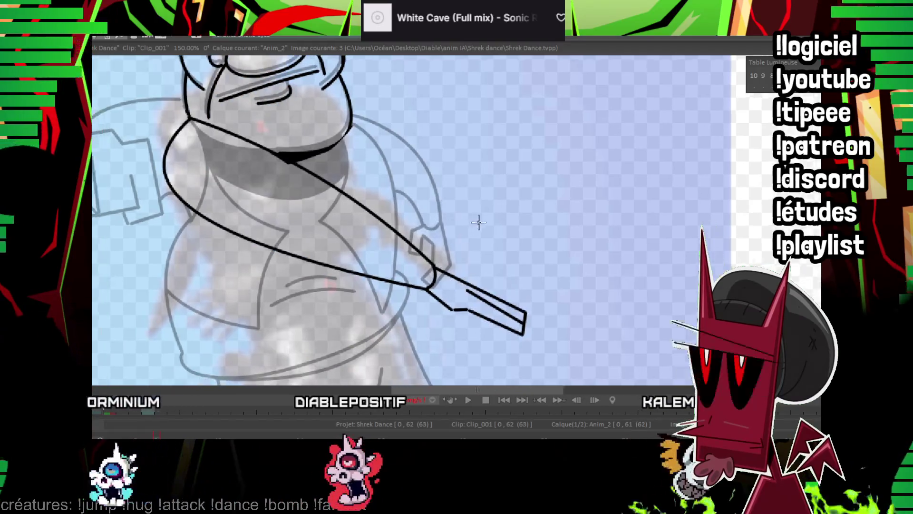
{"action": "left_click_drag", "start_coordinate": [415, 150], "coordinate": [383, 191]}
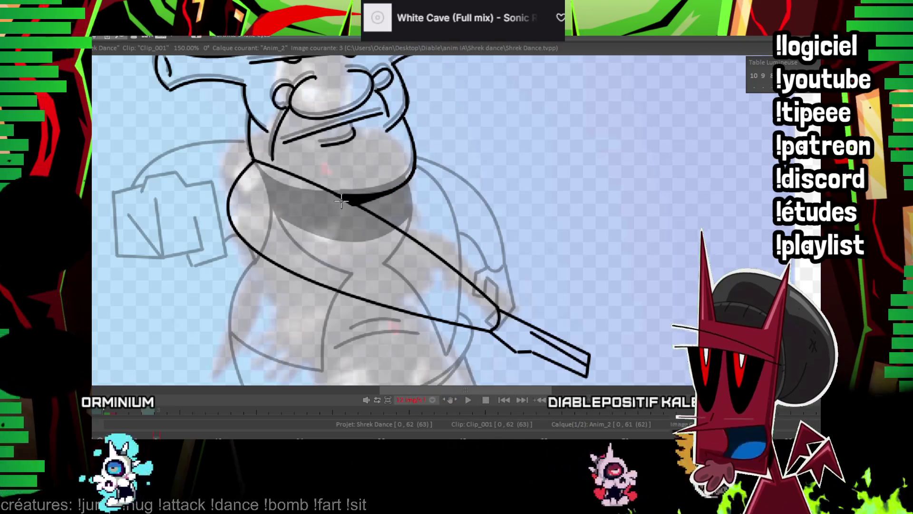
{"action": "left_click_drag", "start_coordinate": [413, 169], "coordinate": [433, 250]}
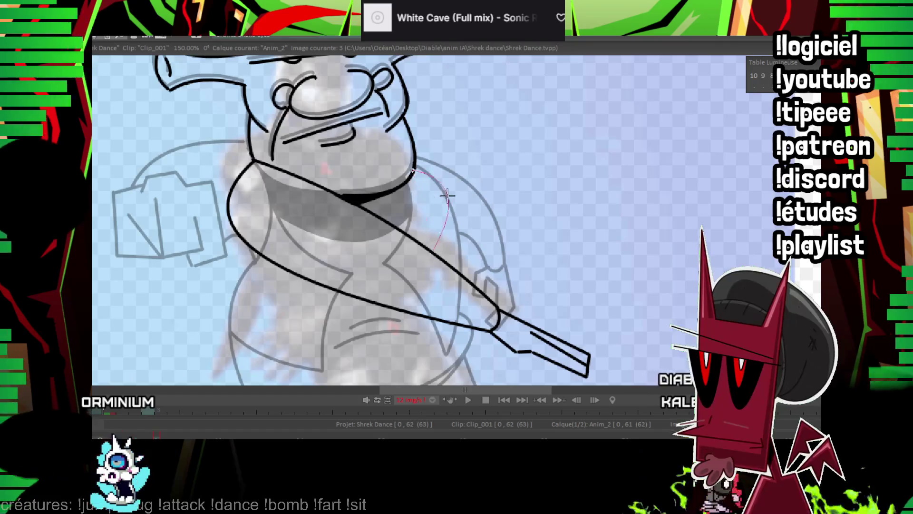
{"action": "left_click_drag", "start_coordinate": [455, 189], "coordinate": [523, 182]}
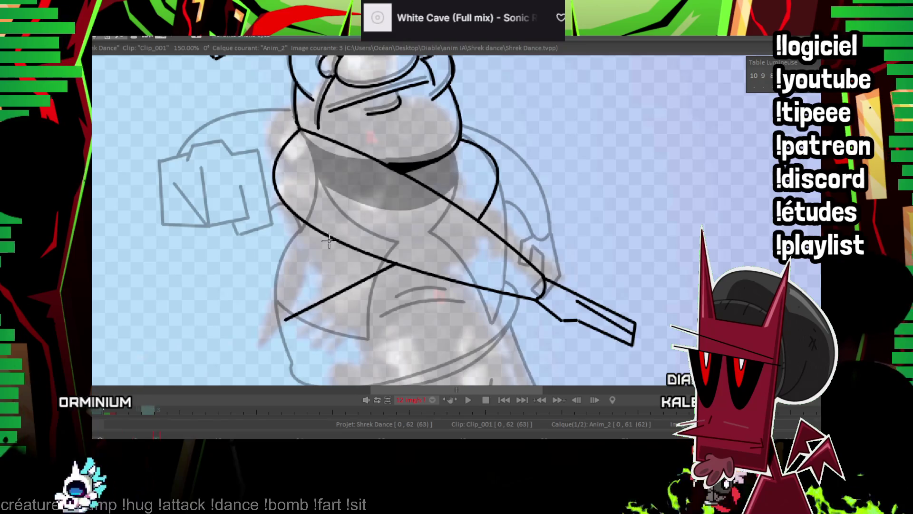
Close the first hand's corner and draw a second arm crossing down to the lower left
{"action": "key", "text": "Left"}
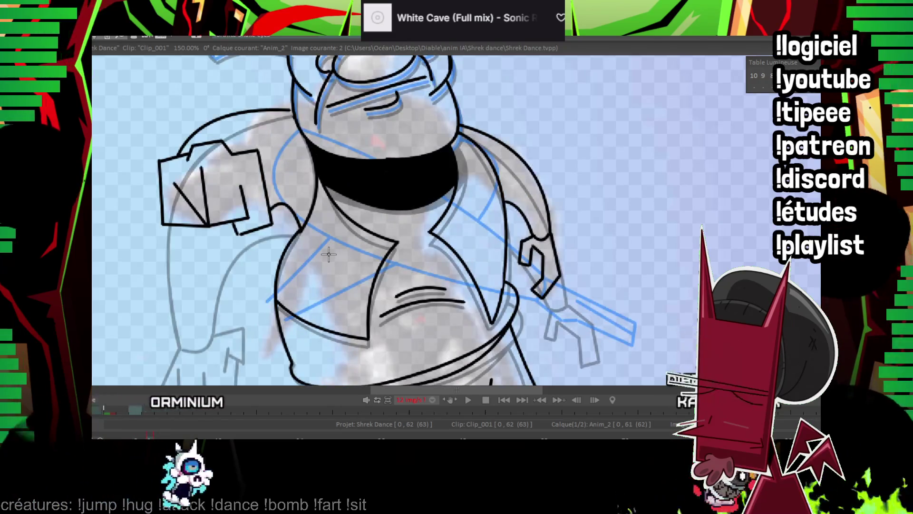
{"action": "key", "text": "Right"}
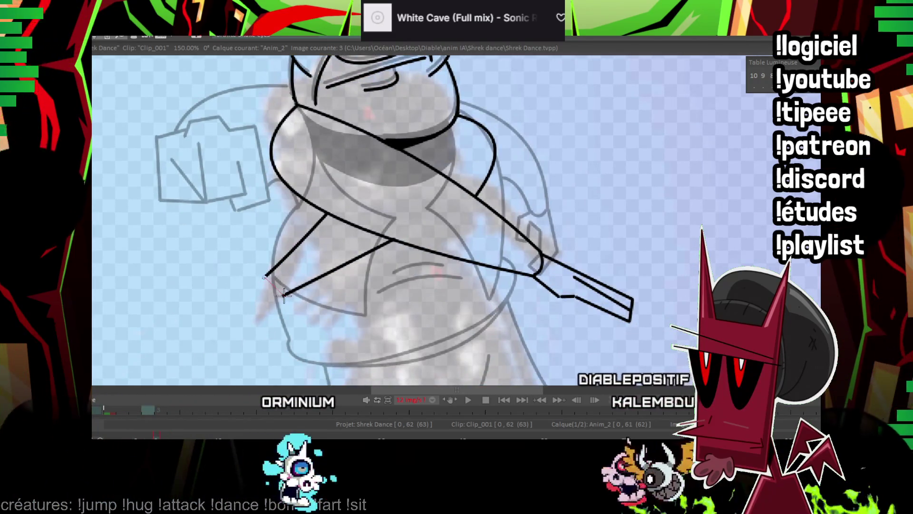
{"action": "left_click", "coordinate": [283, 294], "text": "shift"}
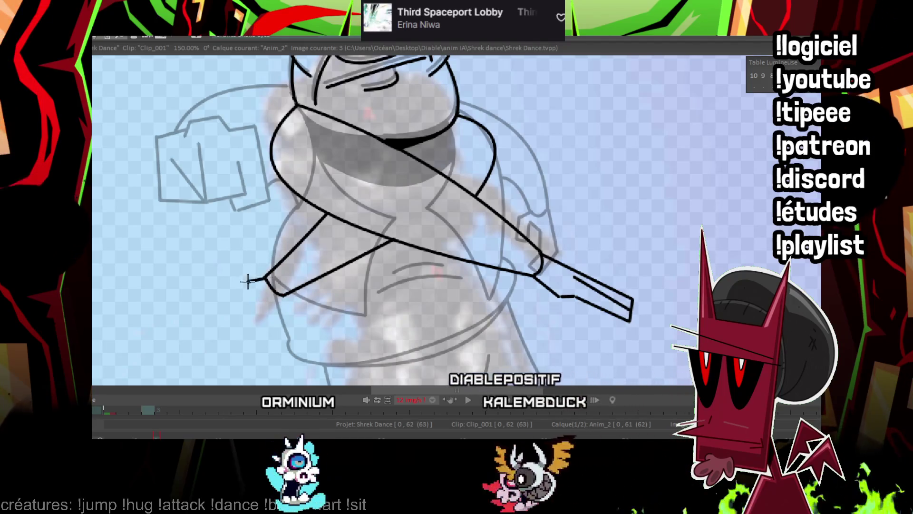
{"action": "left_click_drag", "start_coordinate": [265, 277], "coordinate": [238, 298]}
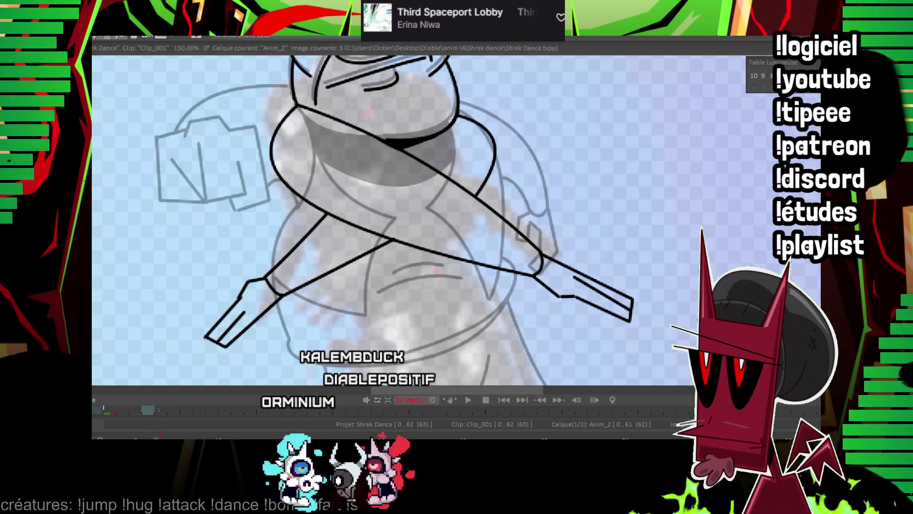
{"action": "scroll", "coordinate": [499, 218], "scroll_direction": "down", "scroll_amount": 2}
{"action": "scroll", "coordinate": [500, 219], "scroll_direction": "down", "scroll_amount": 2}
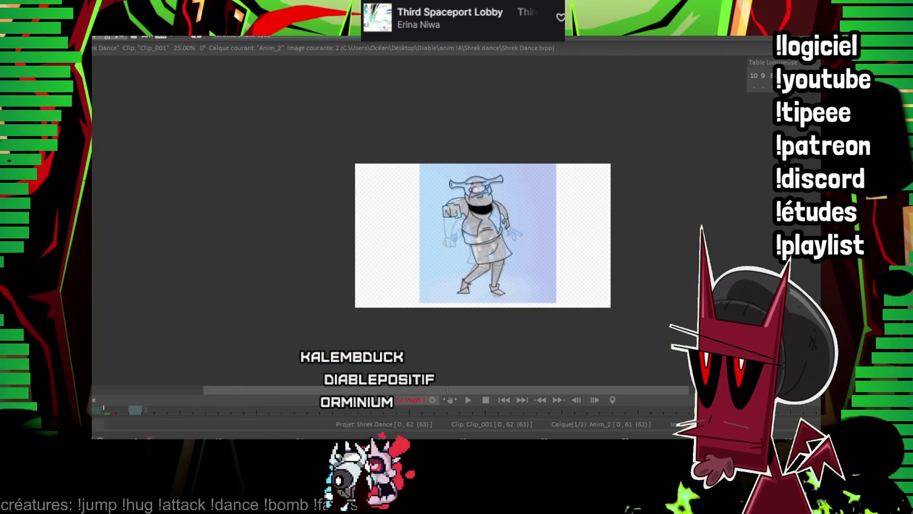
Flip through the following frames, then undo the second arm's lower-left strokes on frame 3
{"action": "scroll", "coordinate": [497, 205], "scroll_direction": "up", "scroll_amount": 6}
{"action": "key", "text": "Right"}
{"action": "key", "text": "Right"}
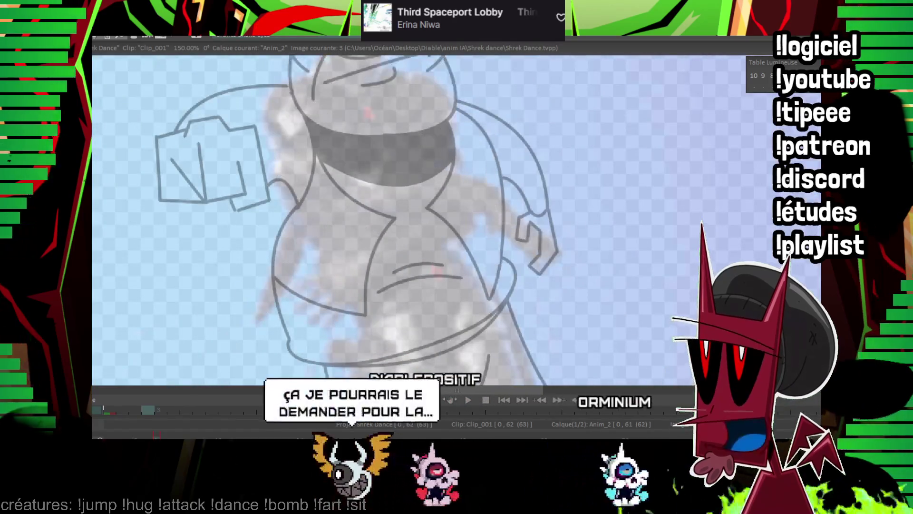
{"action": "key", "text": "Right"}
{"action": "key", "text": "Right"}
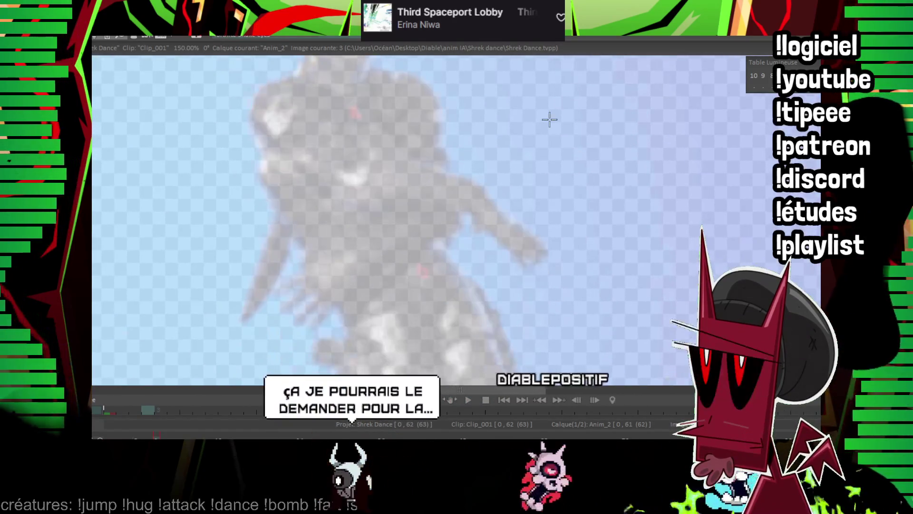
{"action": "key", "text": "Right"}
{"action": "key", "text": "Right"}
{"action": "key", "text": "Right"}
{"action": "key", "text": "Right"}
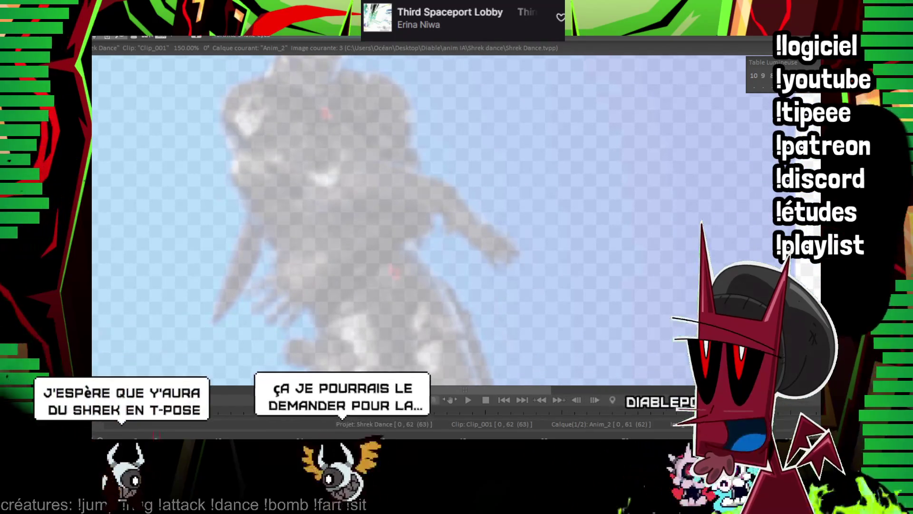
{"action": "key", "text": "Left"}
{"action": "key", "text": "Right"}
{"action": "key", "text": "ctrl+v"}
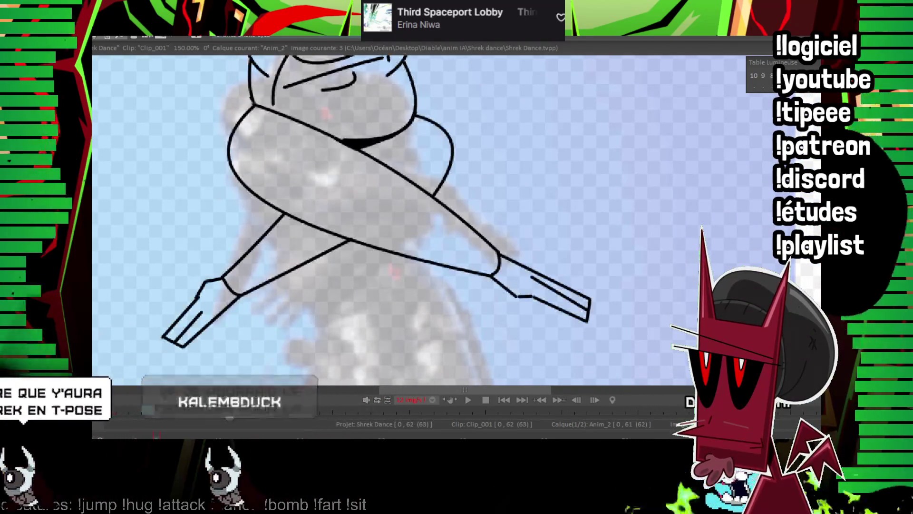
{"action": "key", "text": "ctrl+z"}
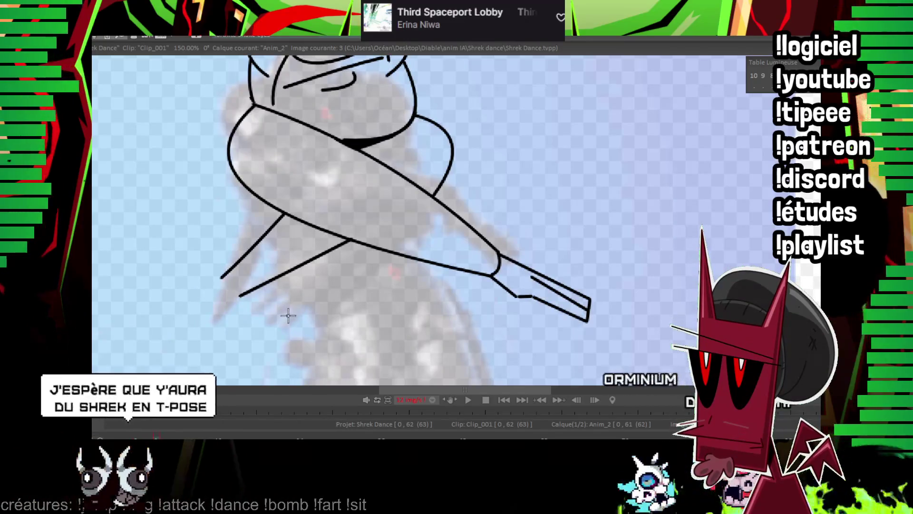